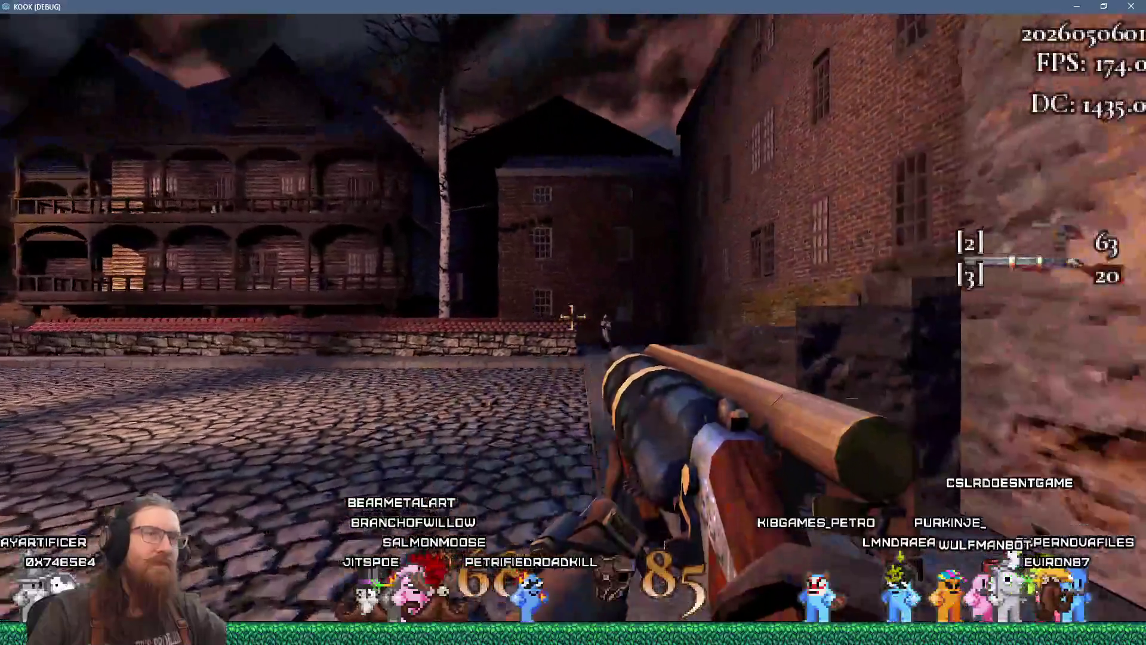
Fire once and run delete_enemies in the development console to clear all enemies
left_click(571, 316)
key("grave")
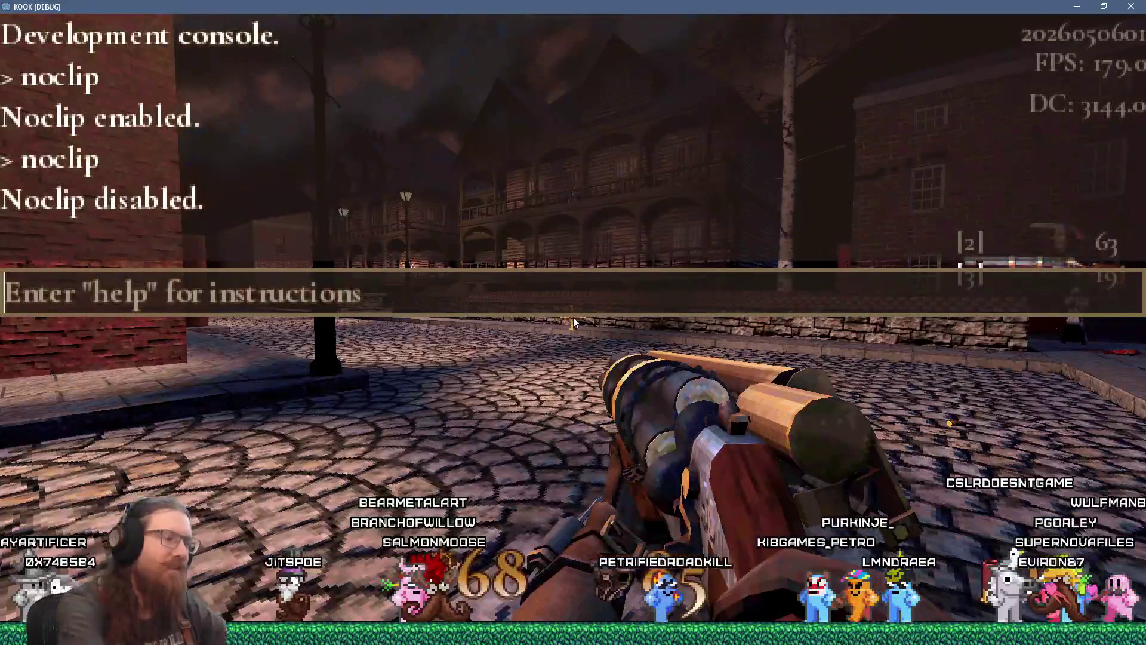
type("delete_enemies")
key("Return")
key("grave")
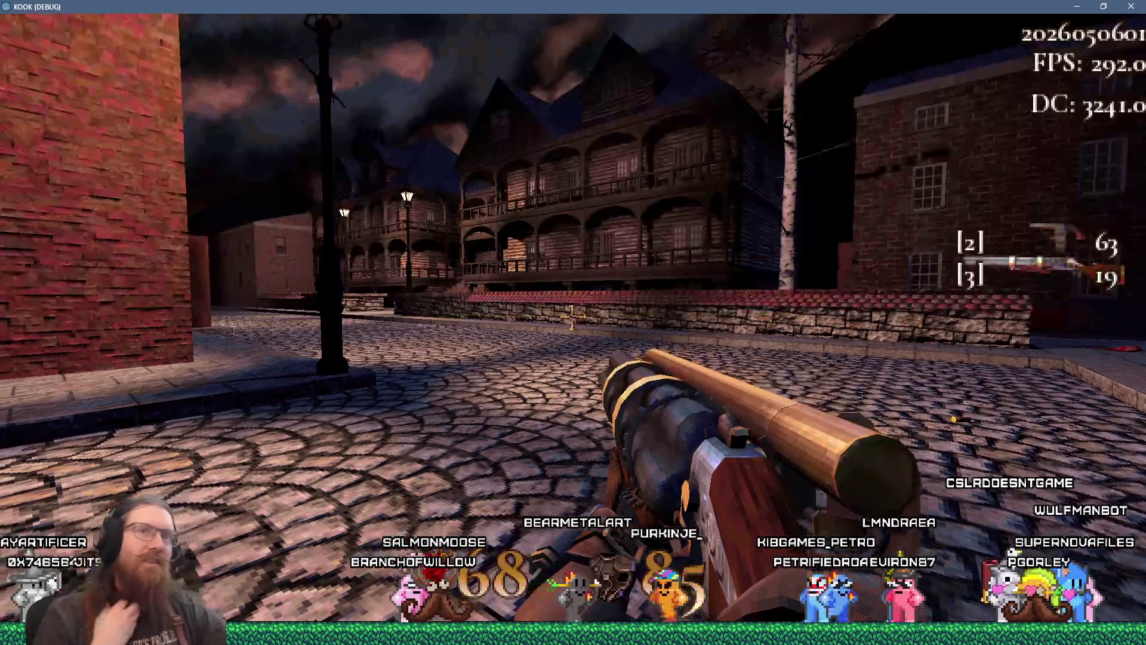
Walk the lamp-lit streets and brick alley toward the iron gate and timbered buildings
key("w")
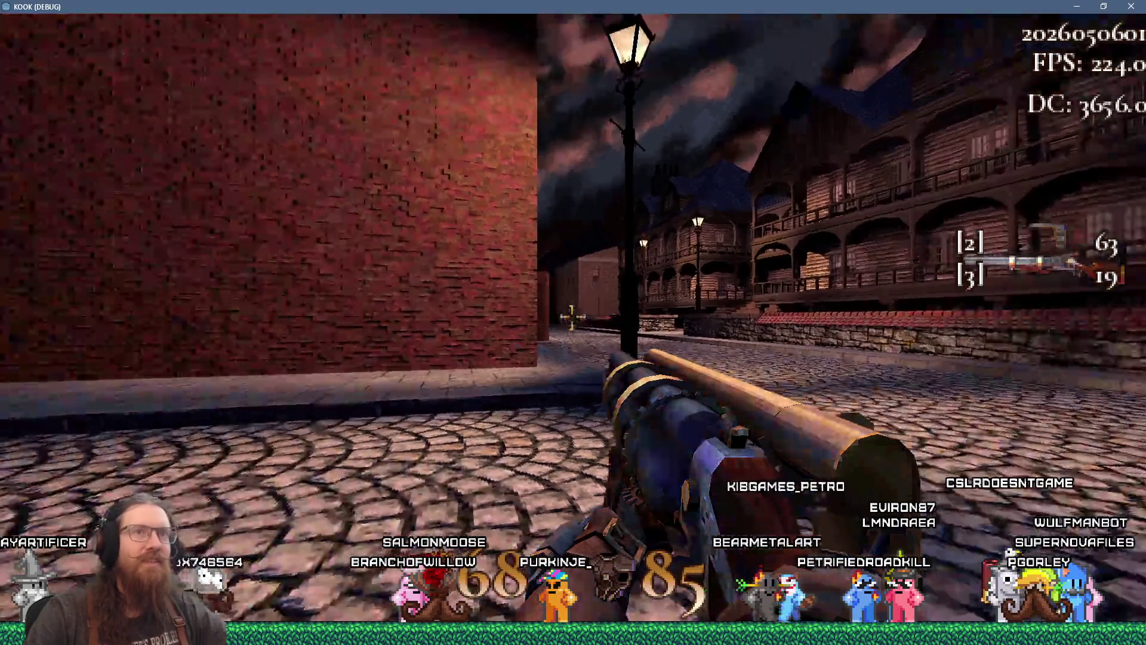
key("w")
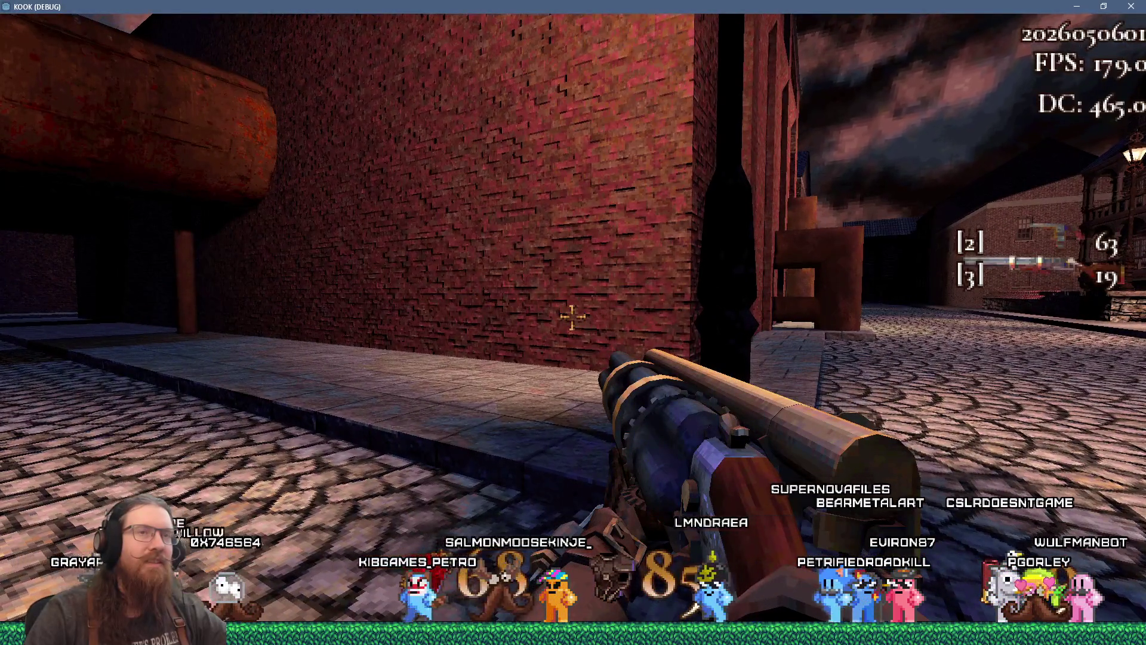
key("w")
key("w")
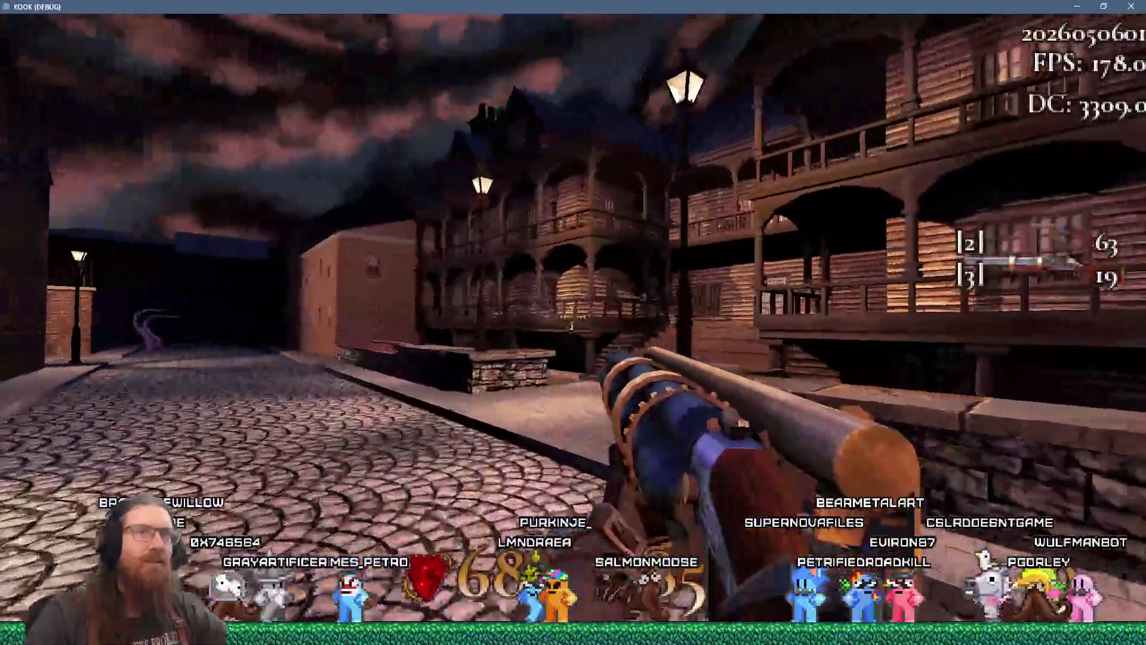
key("w")
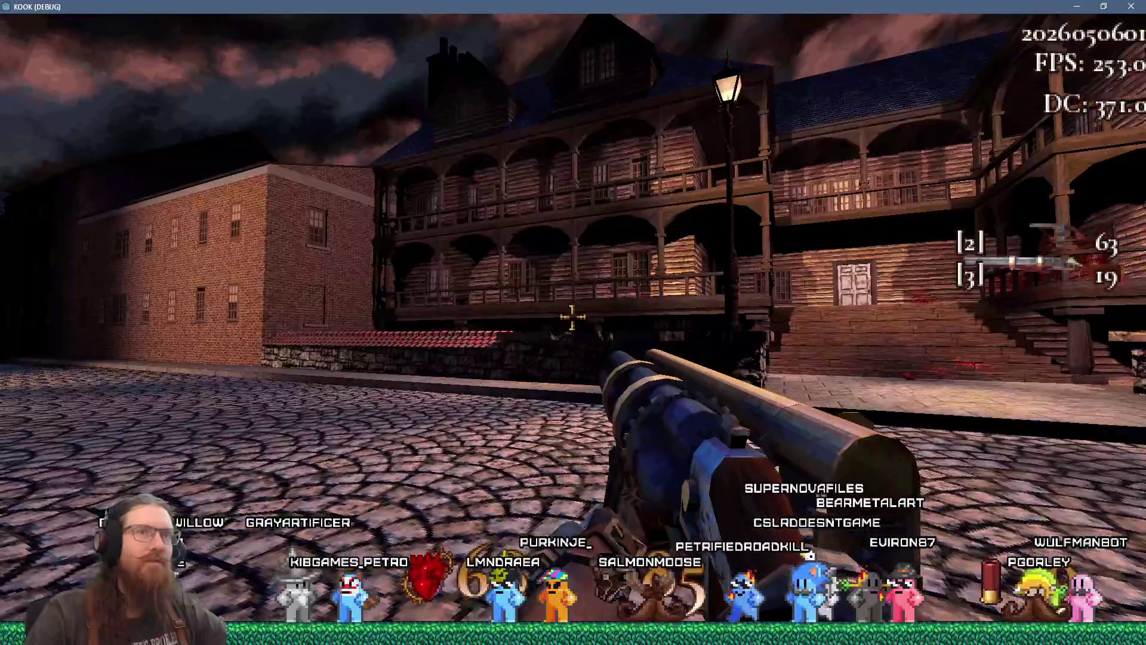
key("w")
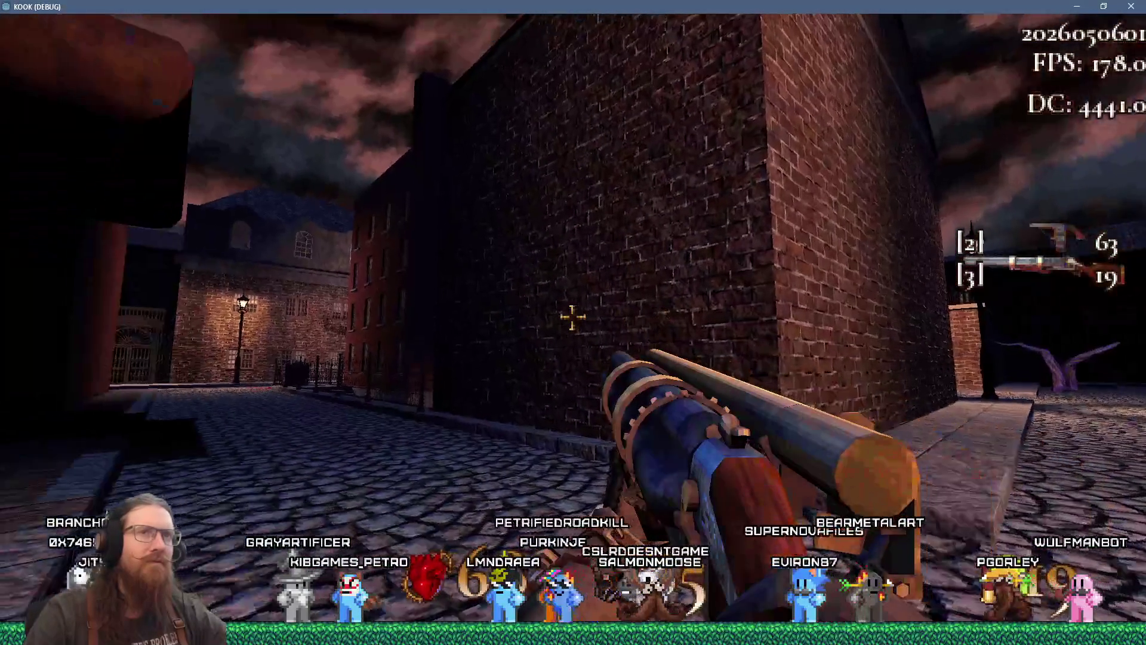
key("w")
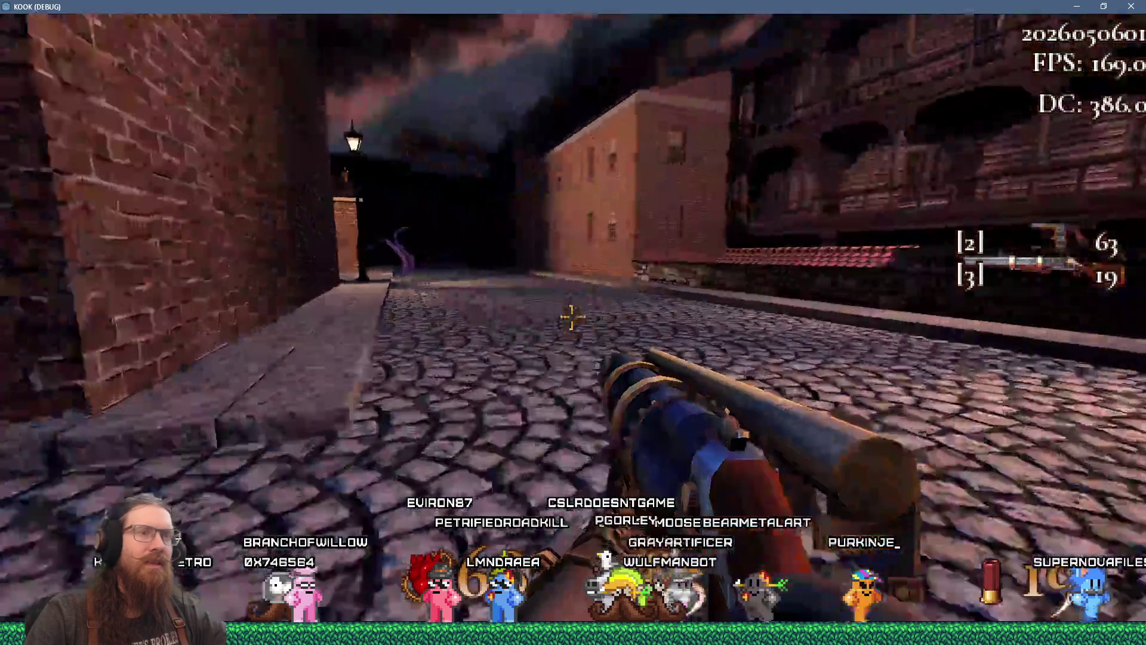
key("w")
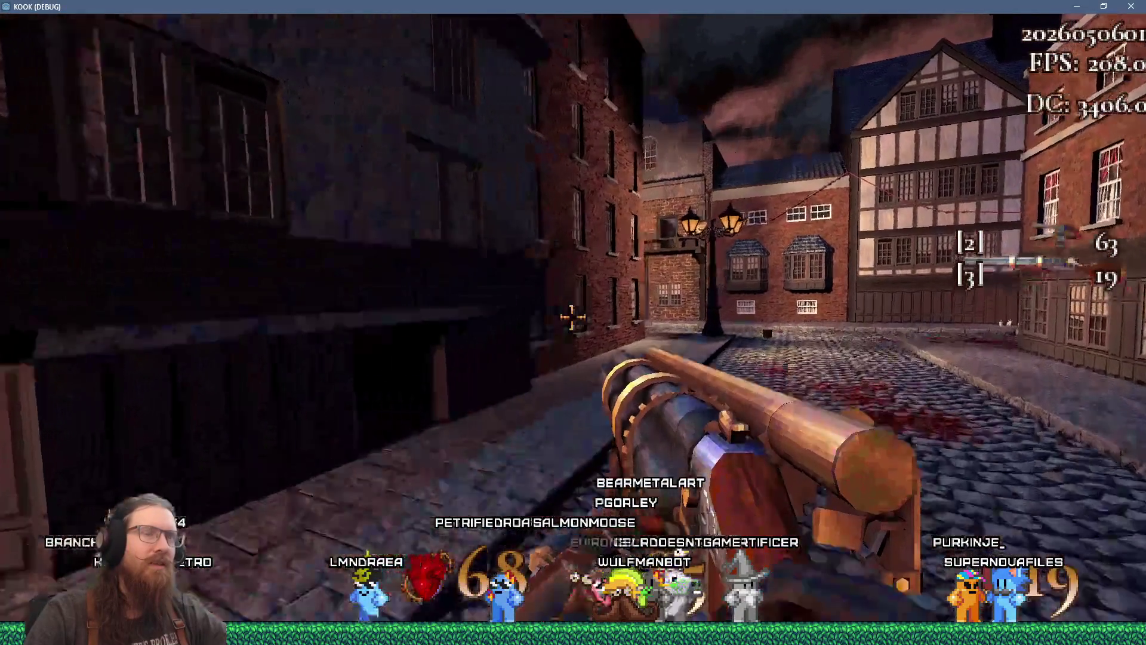
key("w")
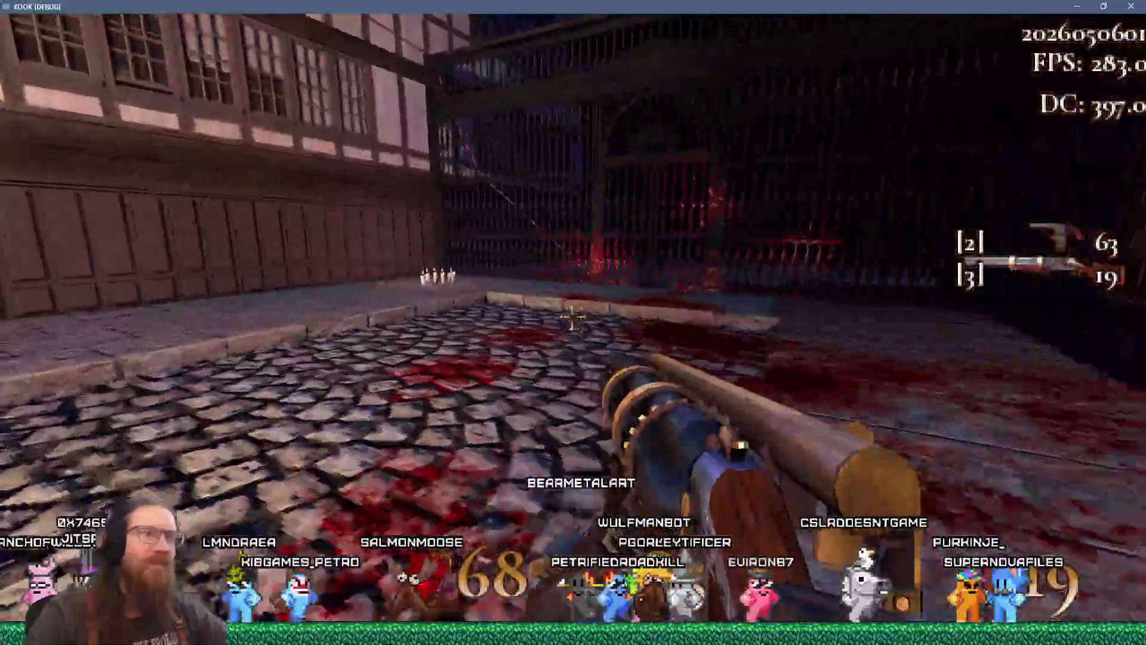
key("w")
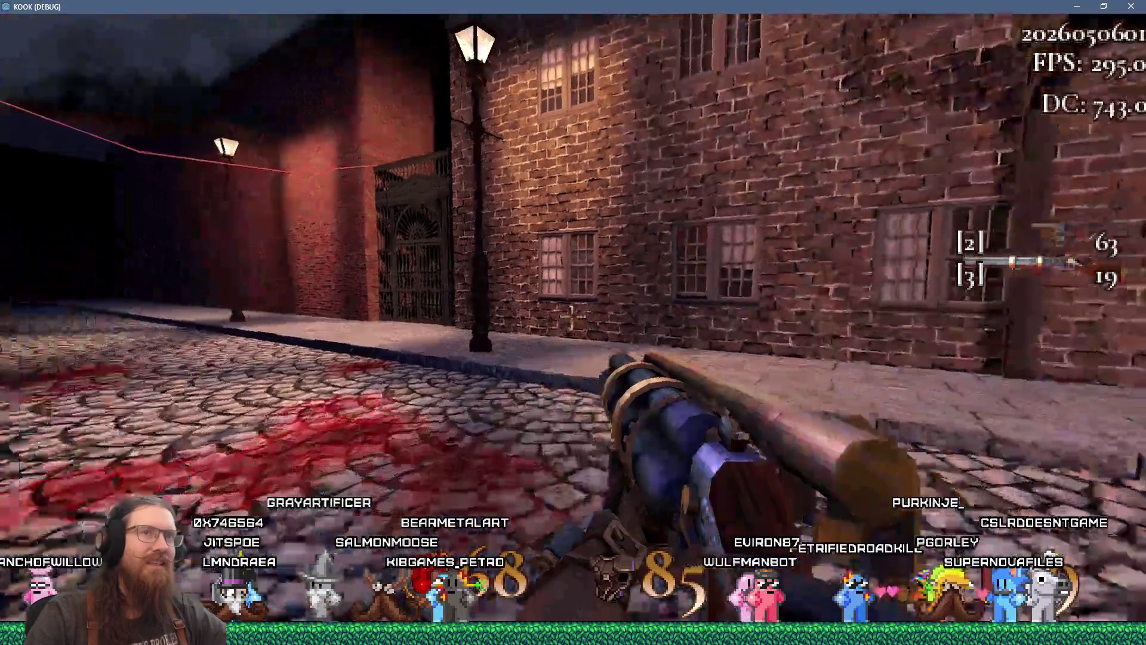
key("w")
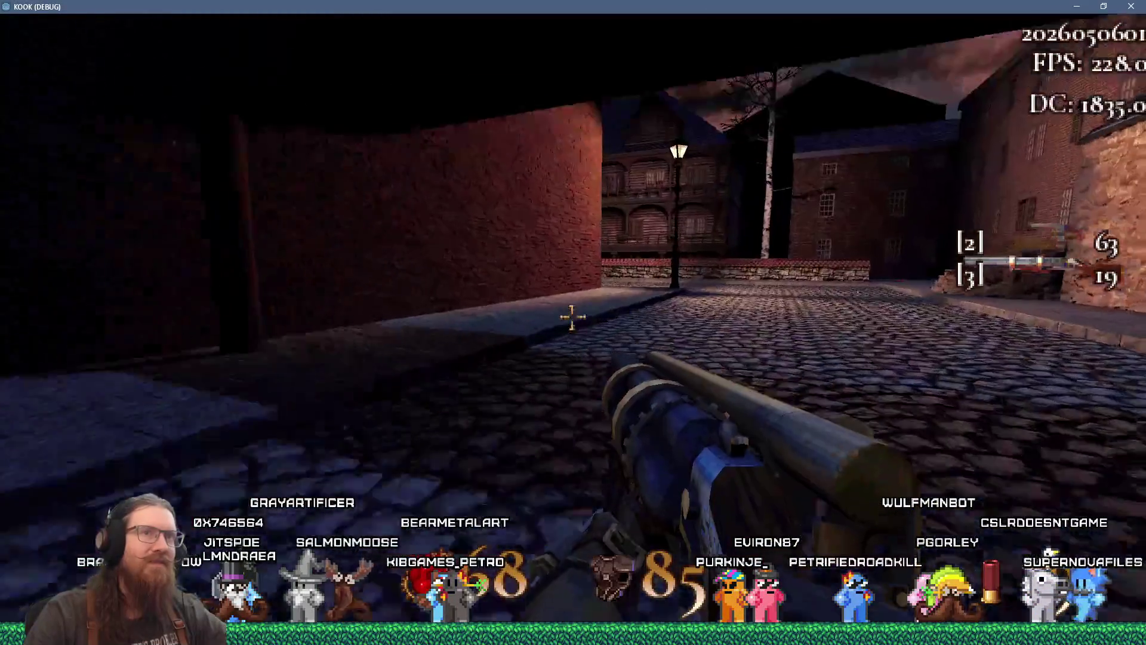
key("w")
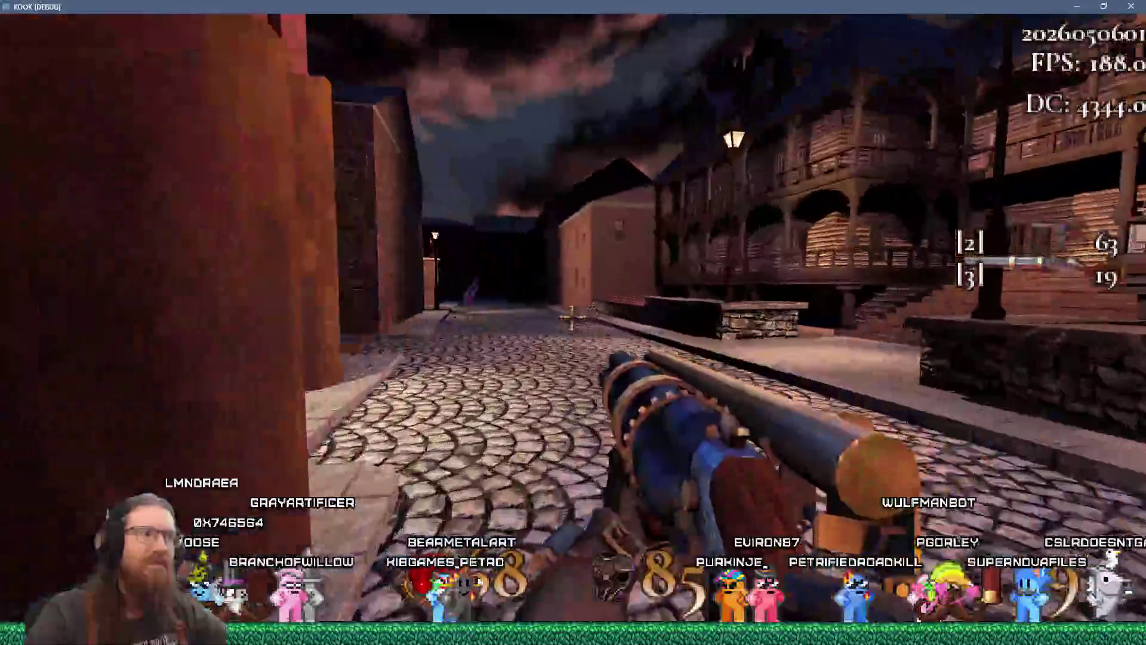
key("w")
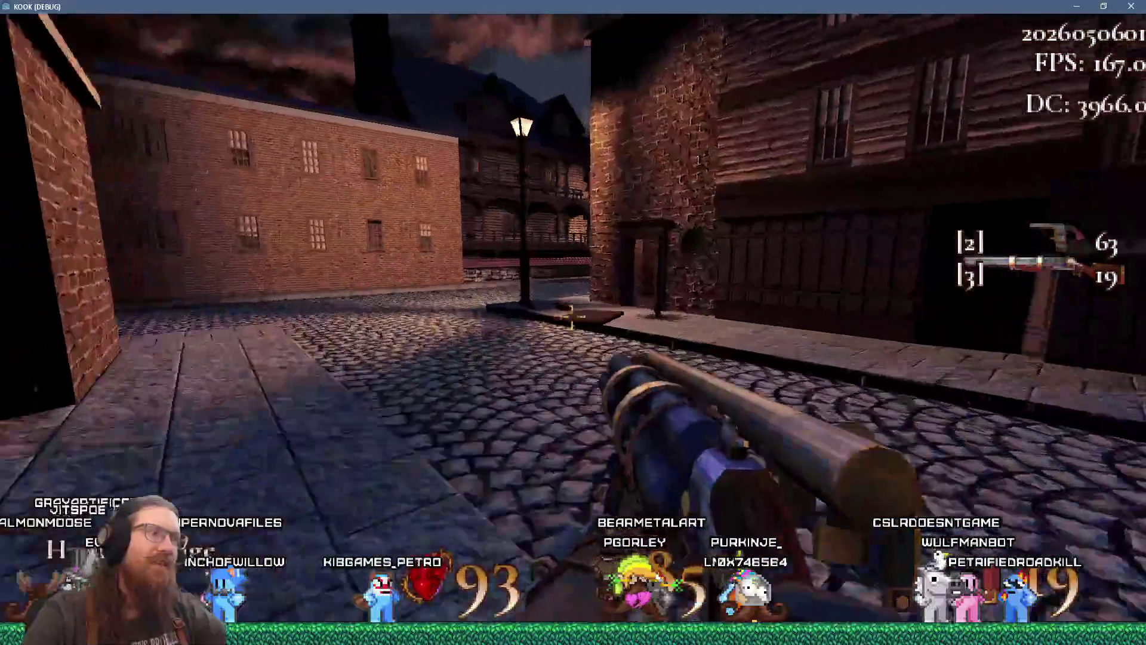
Walk past the tiled wall into the courtyard to the locked door, then show open windows
key("w")
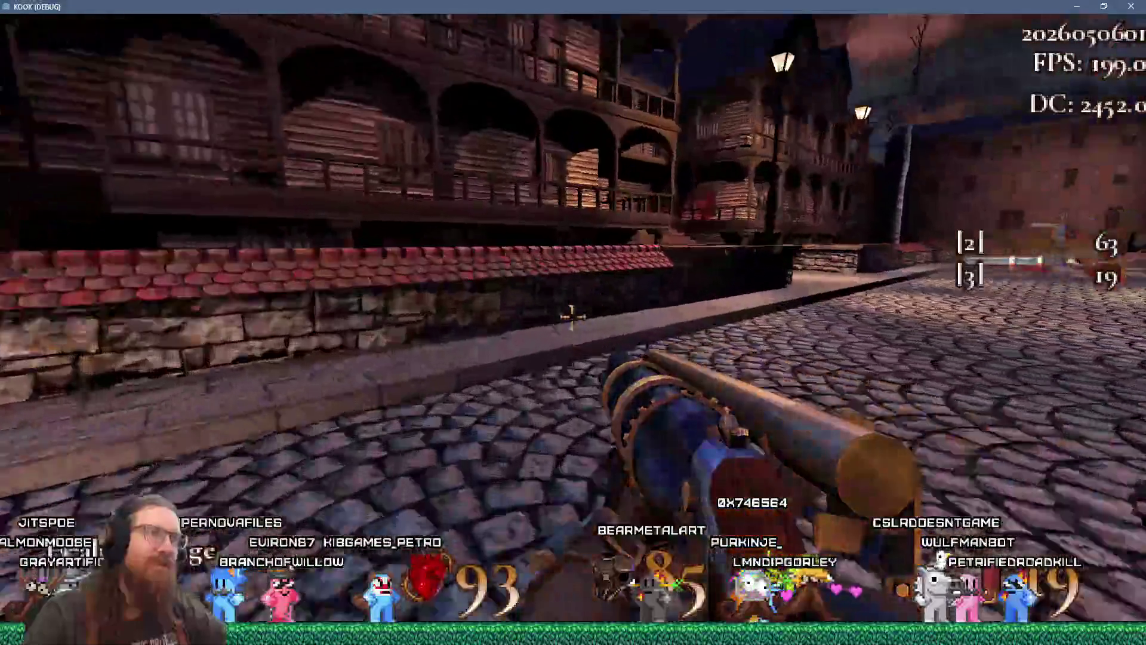
key("w")
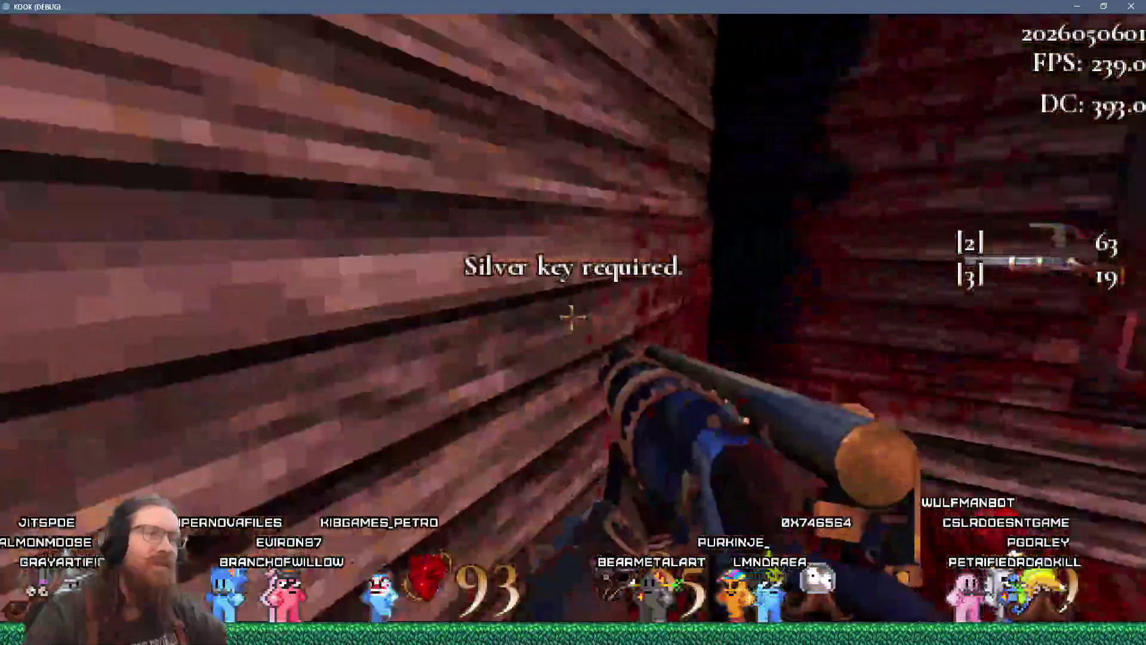
mouse_move(573, 318)
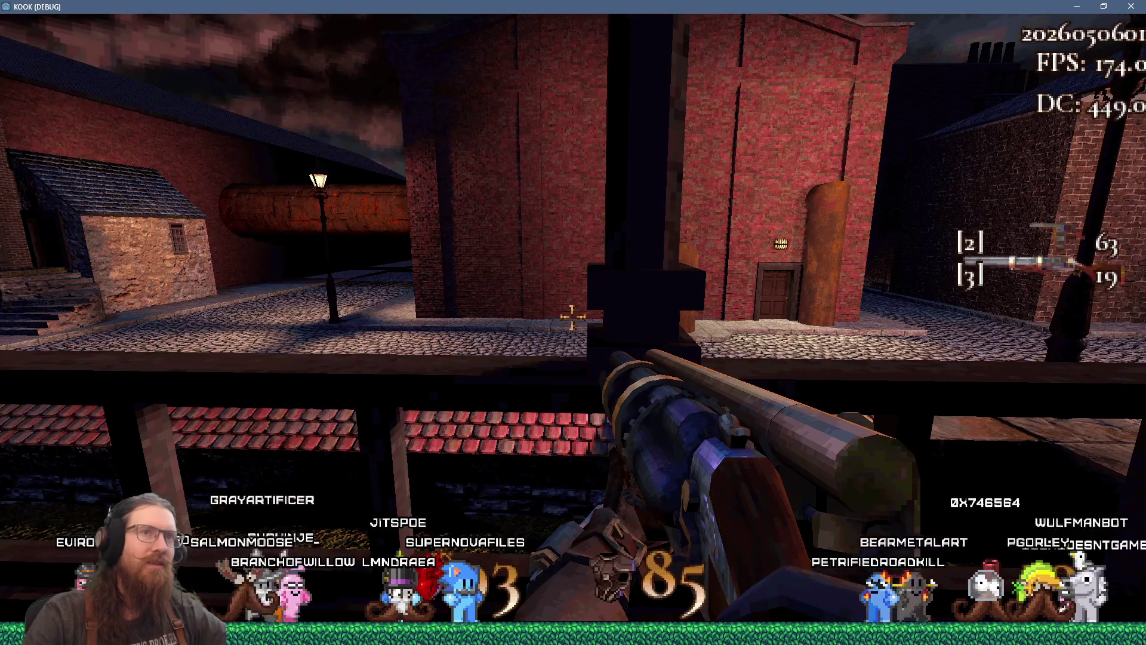
key("alt+Tab")
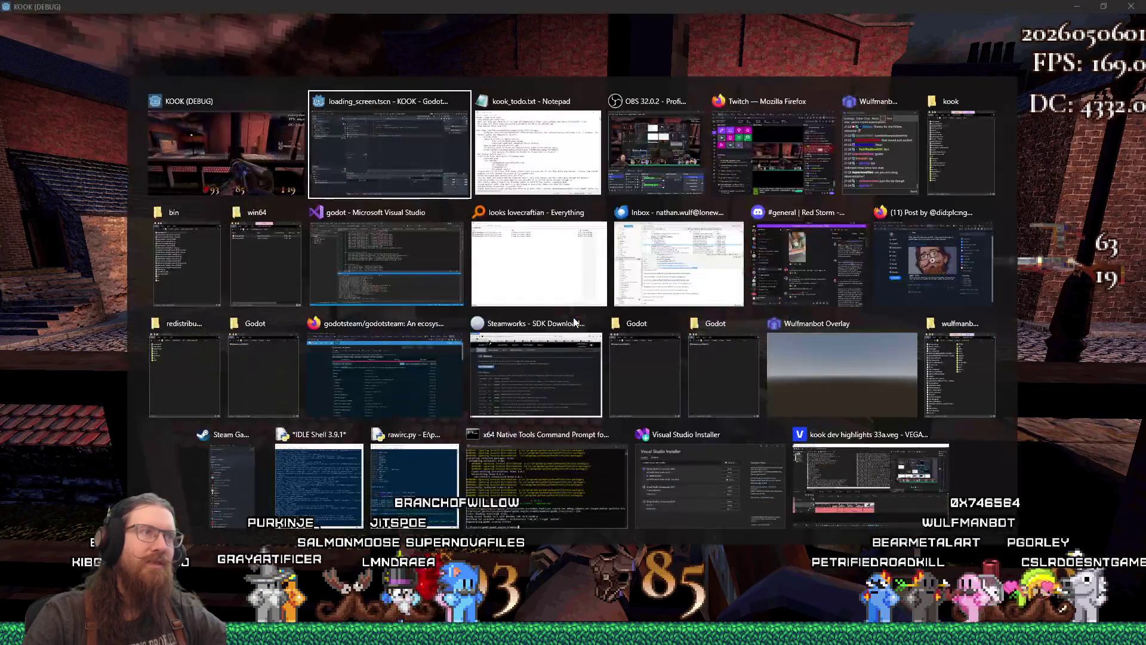
Back in KOOK, launch the Tracy Profiler executable from the Downloads folder via Win+R
key("alt+shift+Tab")
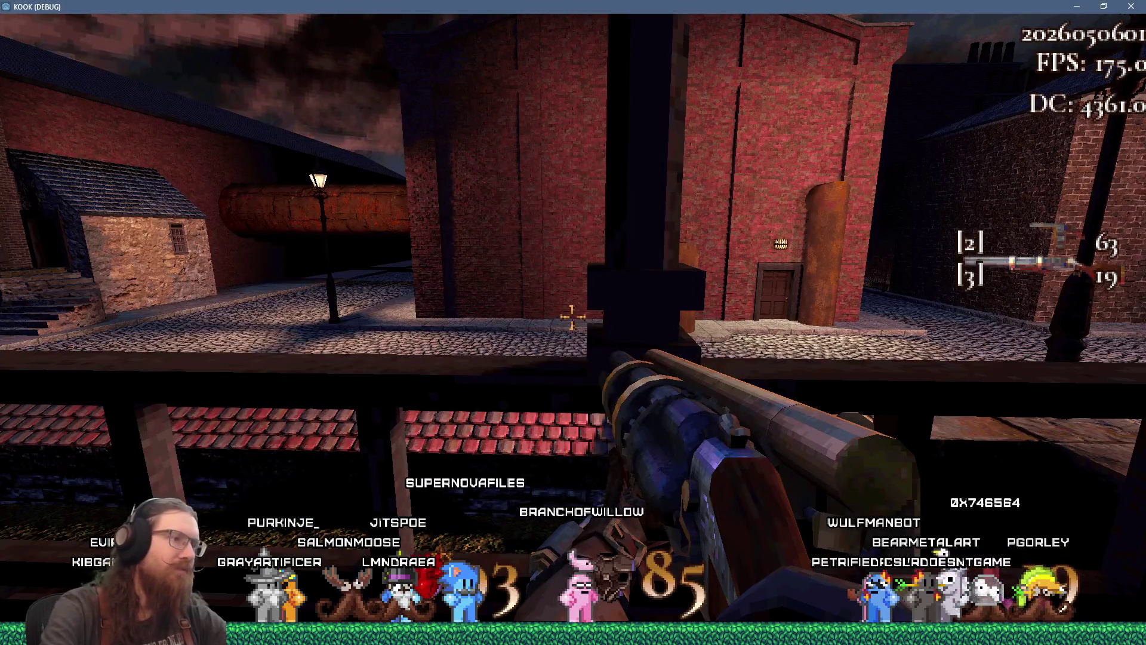
key("grave")
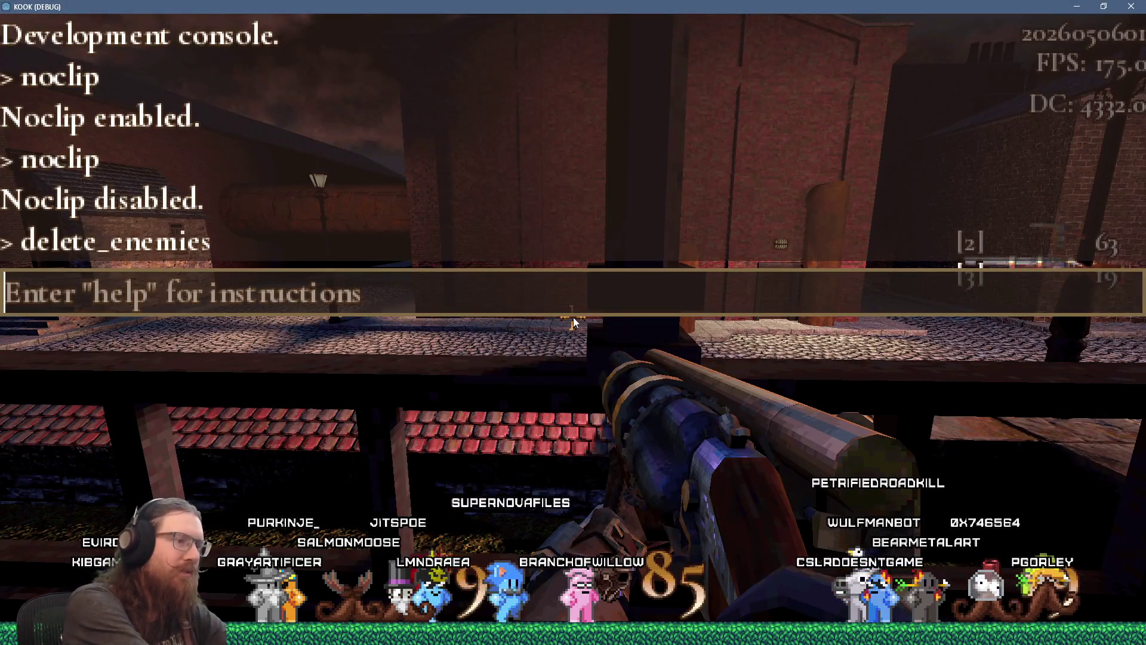
key("super+r")
type("e:\\p")
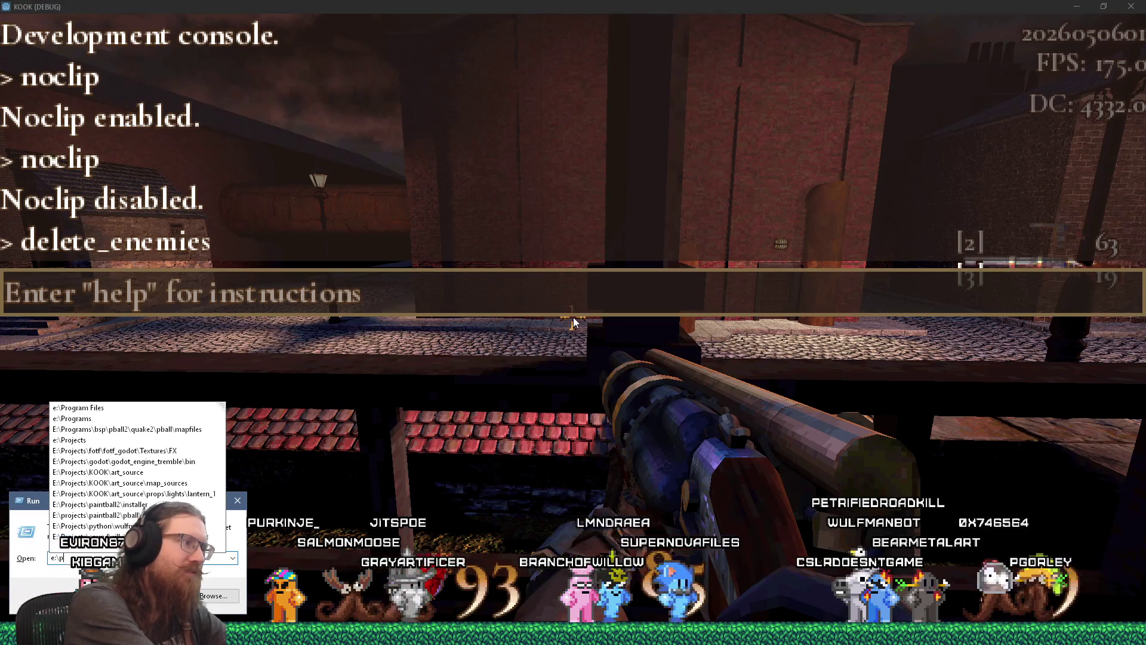
type("rojects\\")
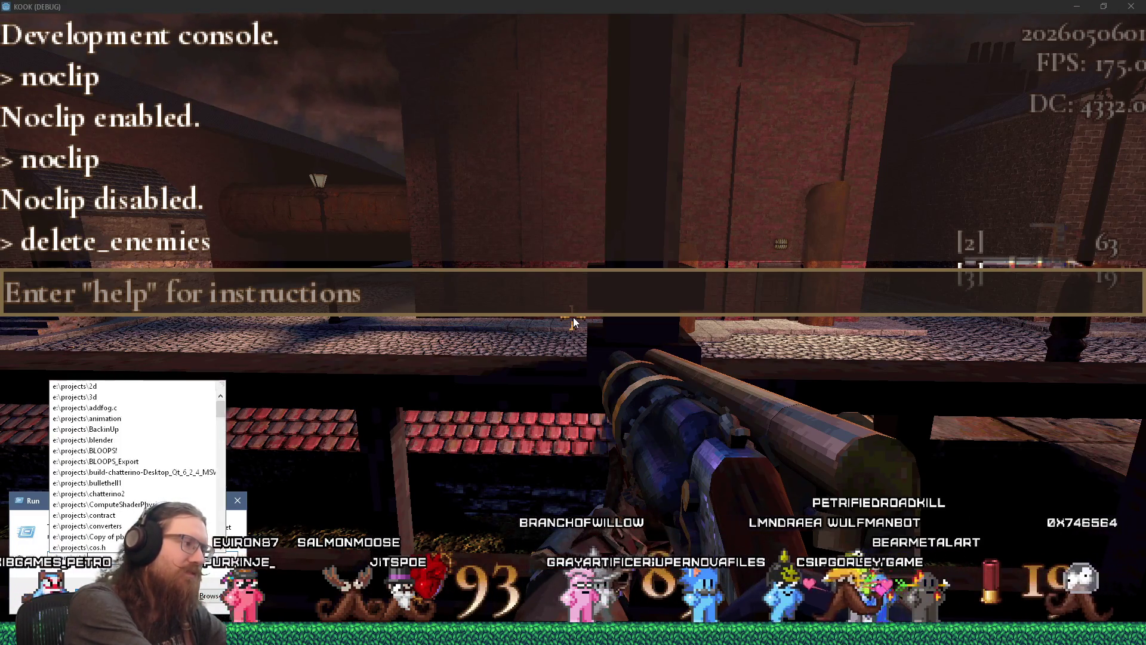
key("BackSpace")
key("BackSpace")
key("BackSpace")
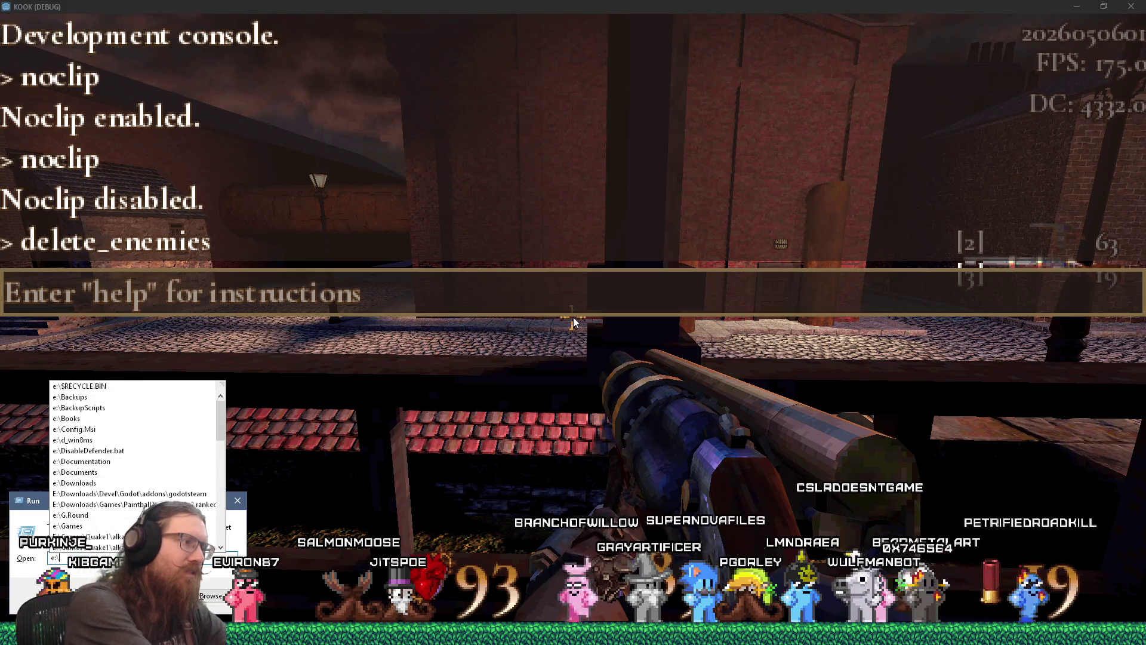
type("grams\\t")
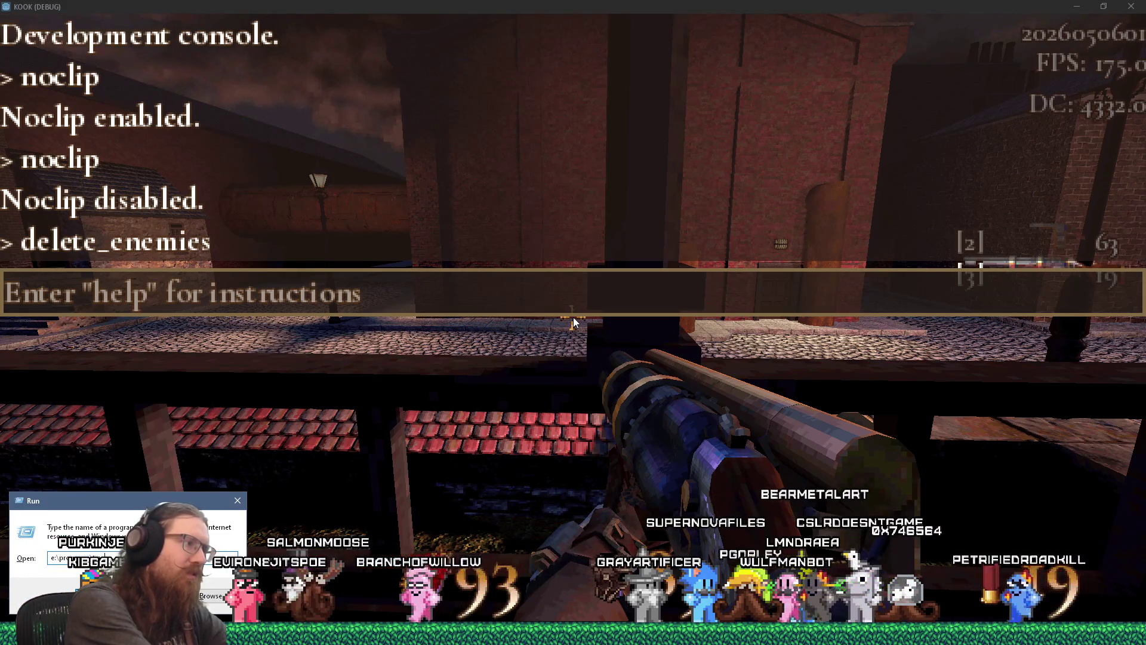
key("BackSpace")
key("BackSpace")
key("BackSpace")
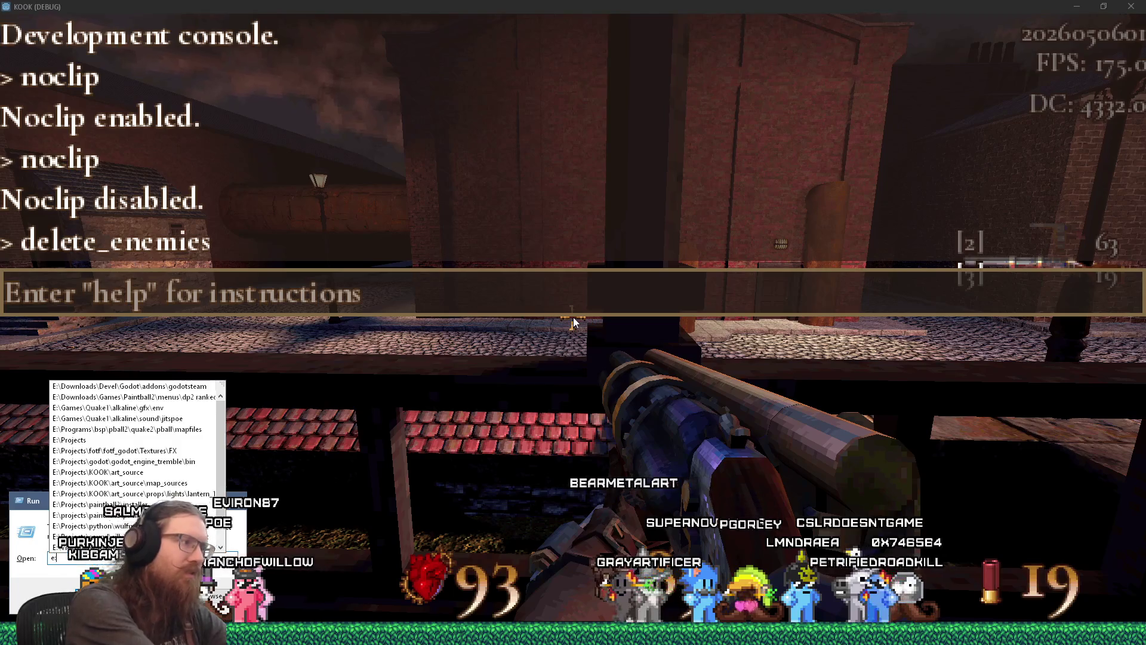
type("downloads\\")
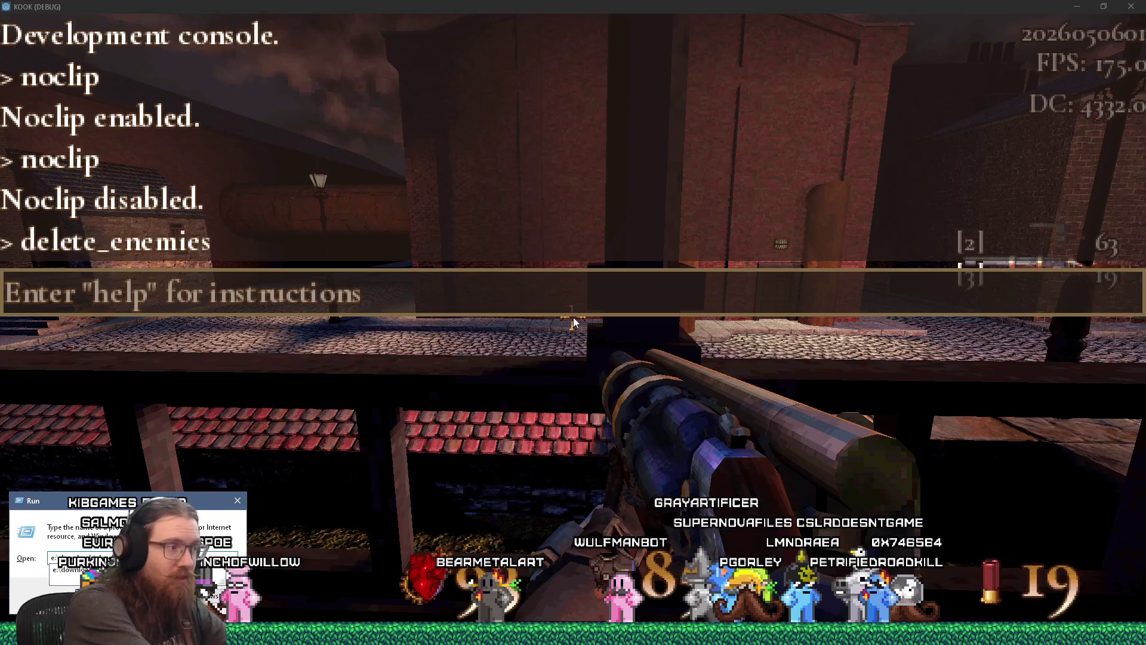
key("Return")
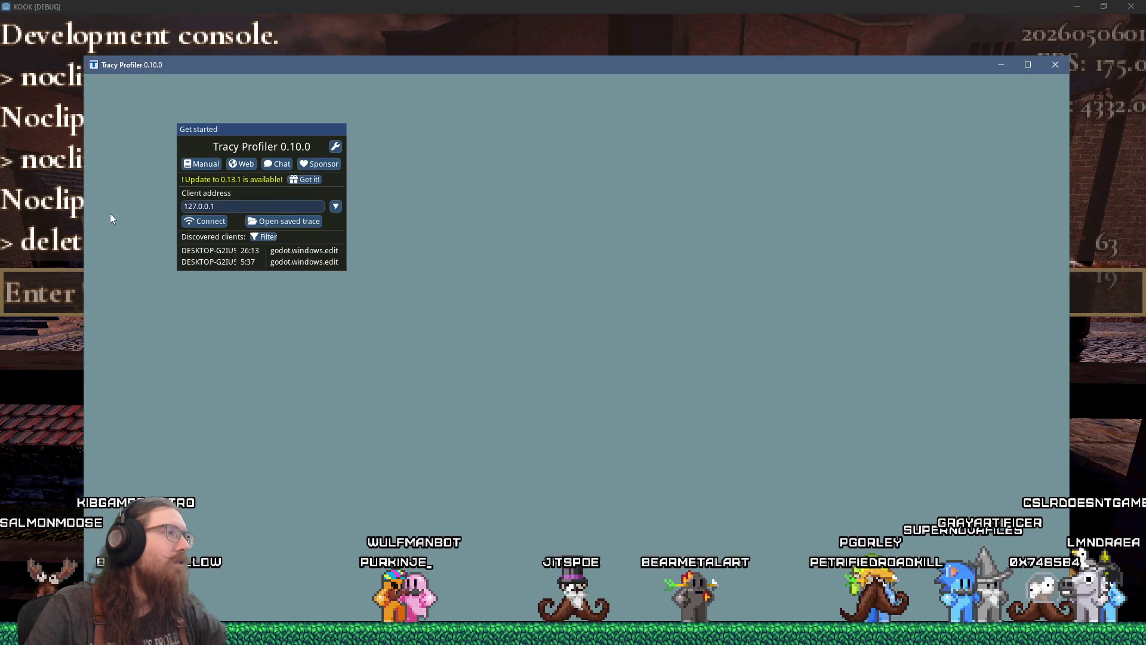
Connect Tracy to the running Godot client, record a live trace, stop it, and refocus KOOK
left_click(187, 252)
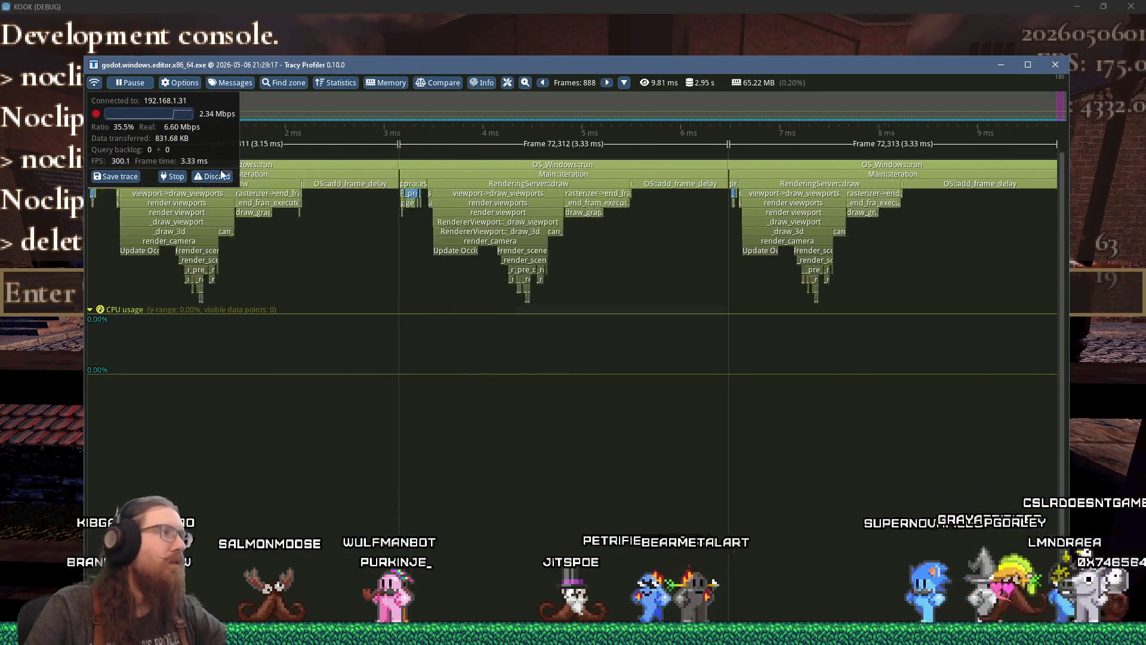
left_click(168, 178)
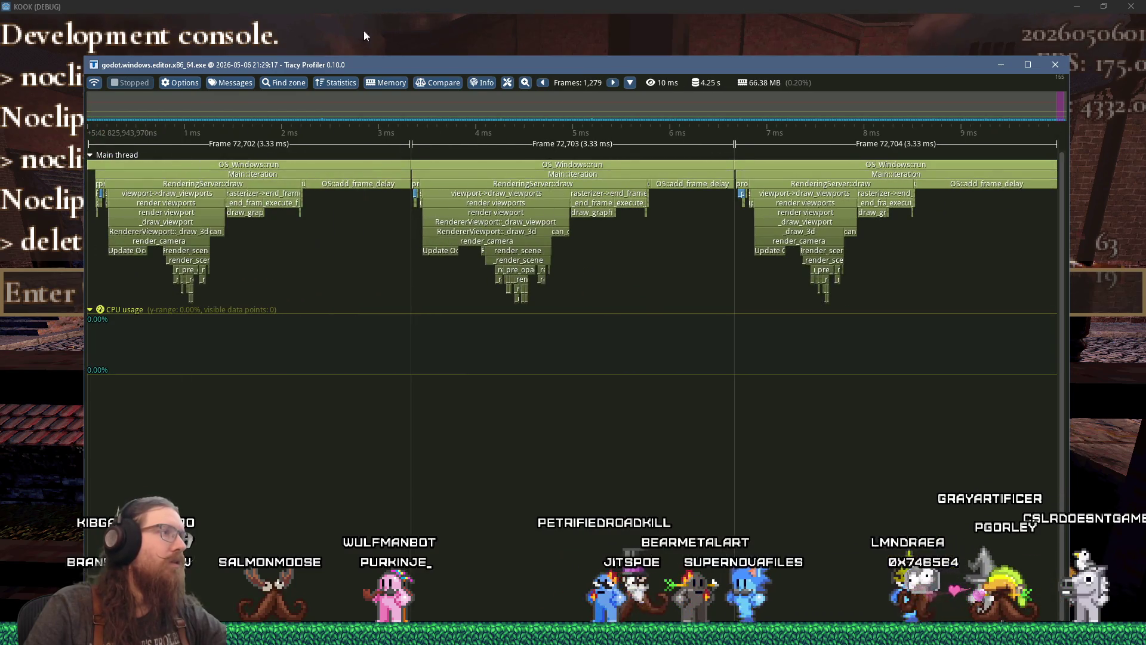
left_click(438, 2)
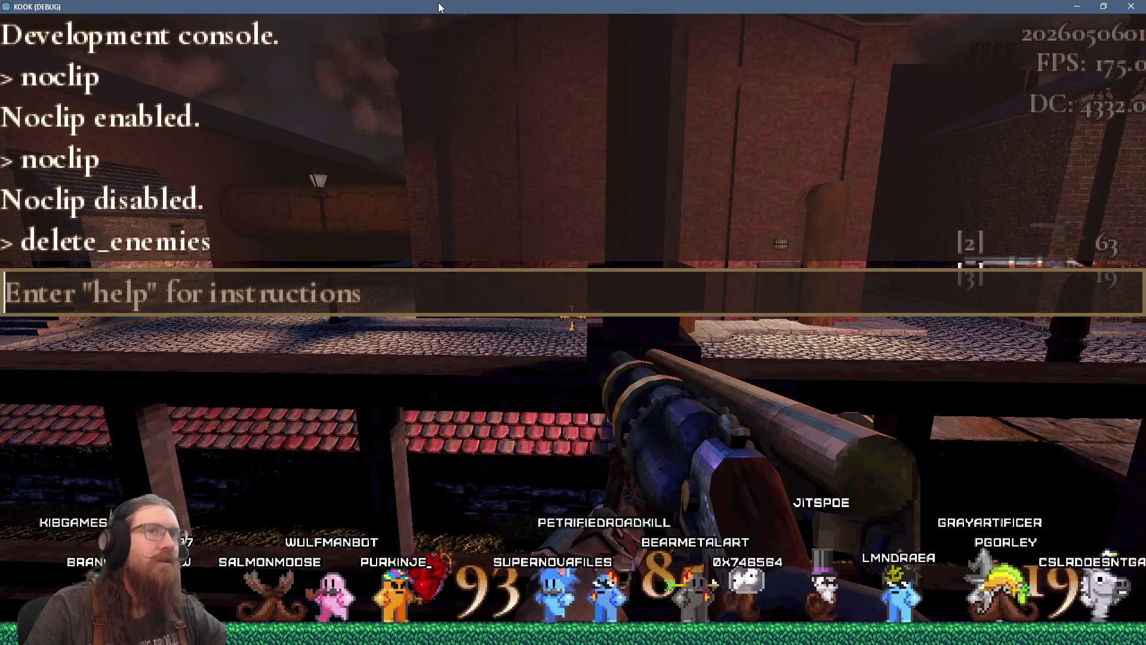
Close KOOK's development console, check Tracy's stopped capture, then return to the game
key("grave")
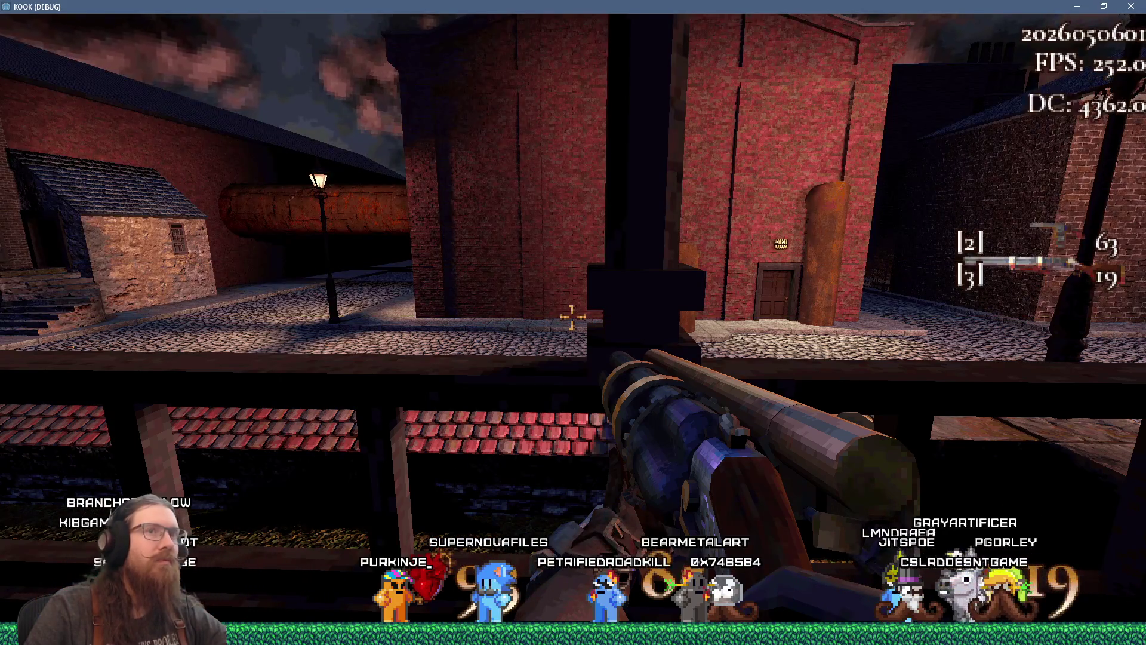
key("grave")
key("grave")
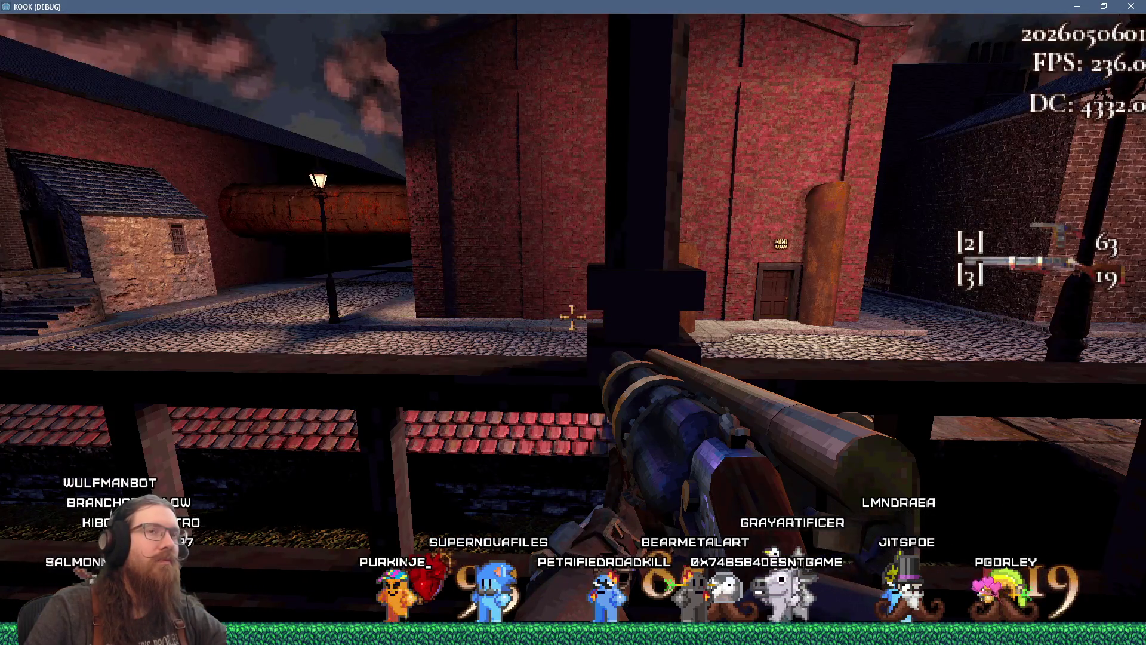
key("alt+Tab")
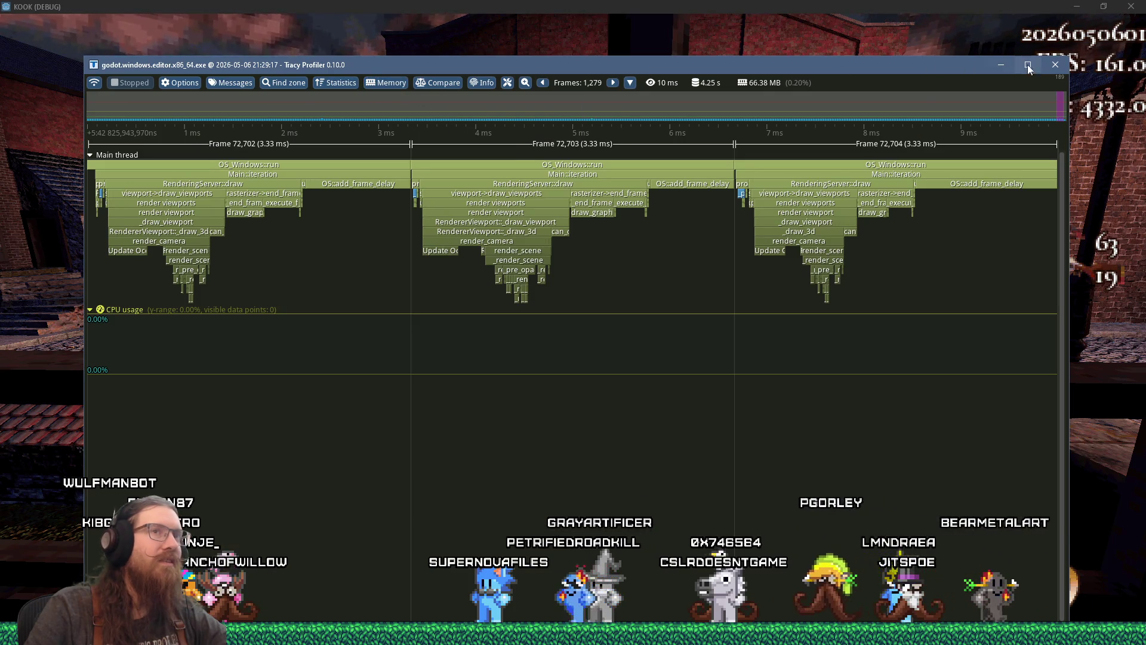
key("alt+Tab")
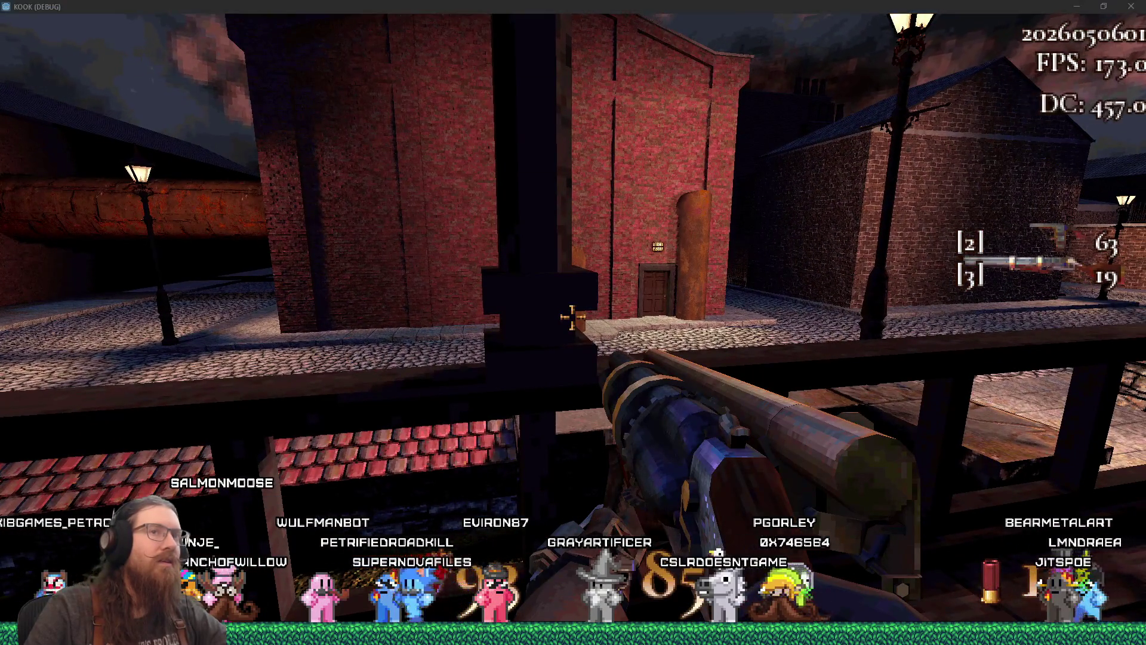
Find RenderDoc through Windows search and launch it
key("super+r")
type("e")
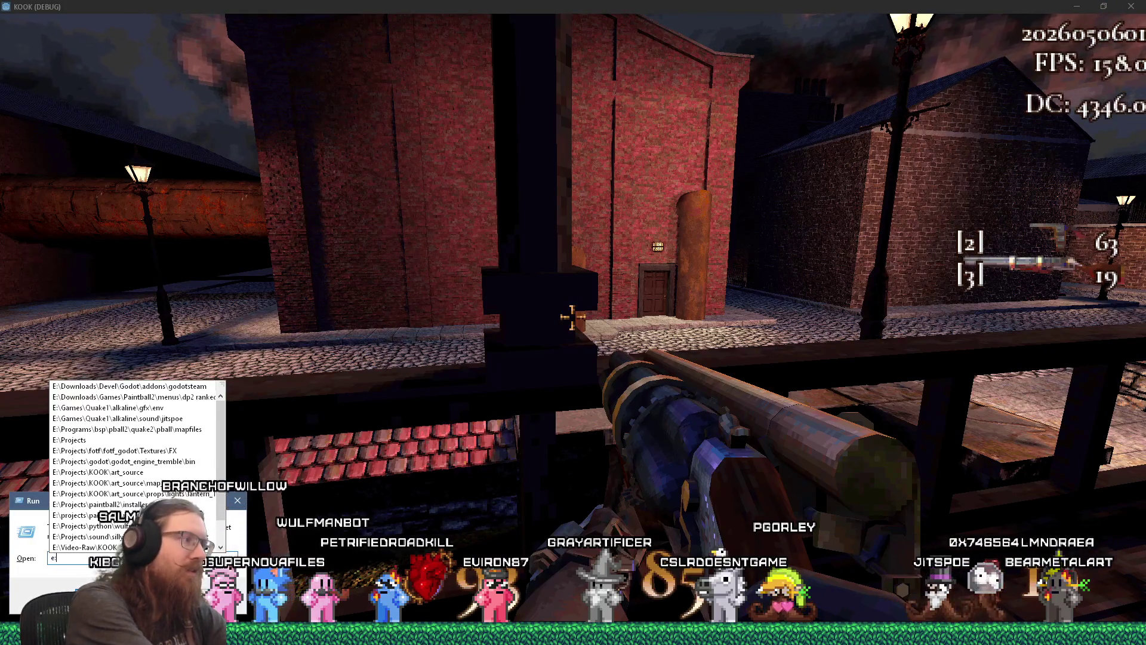
type(":\\programs\\re")
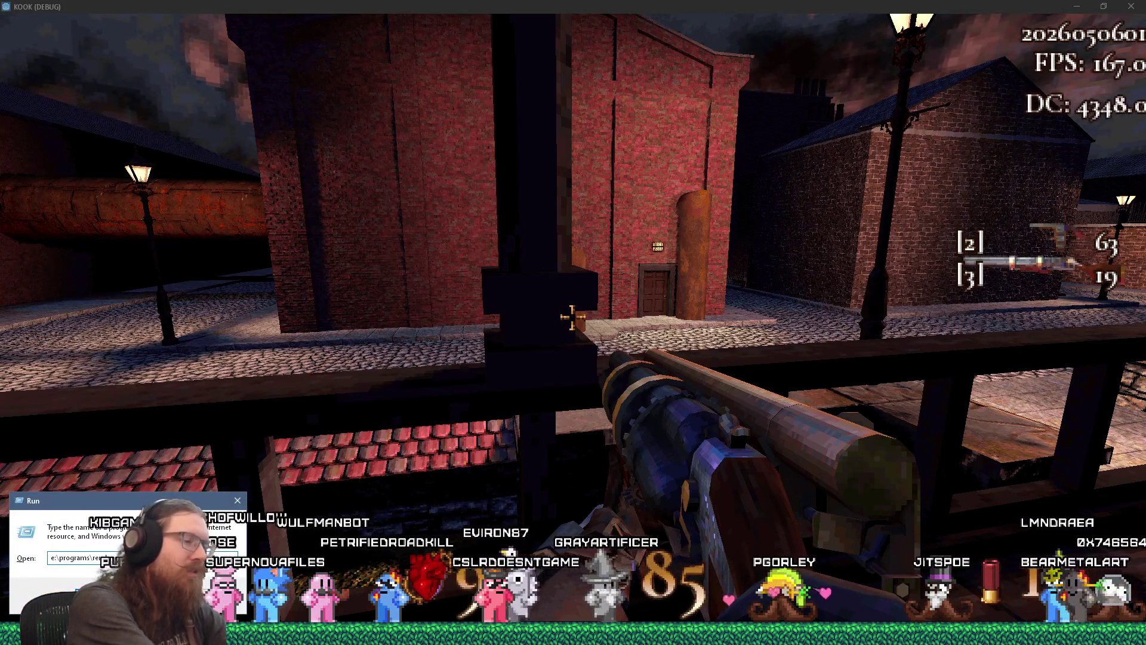
key("super")
type("renderdoc")
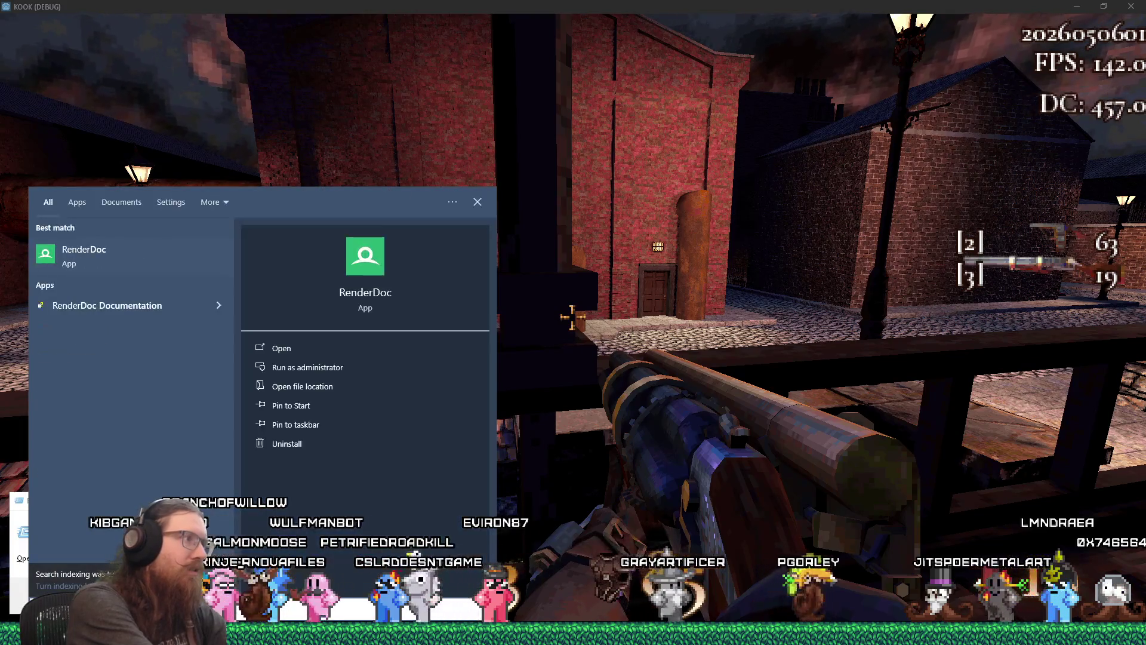
left_click(120, 257)
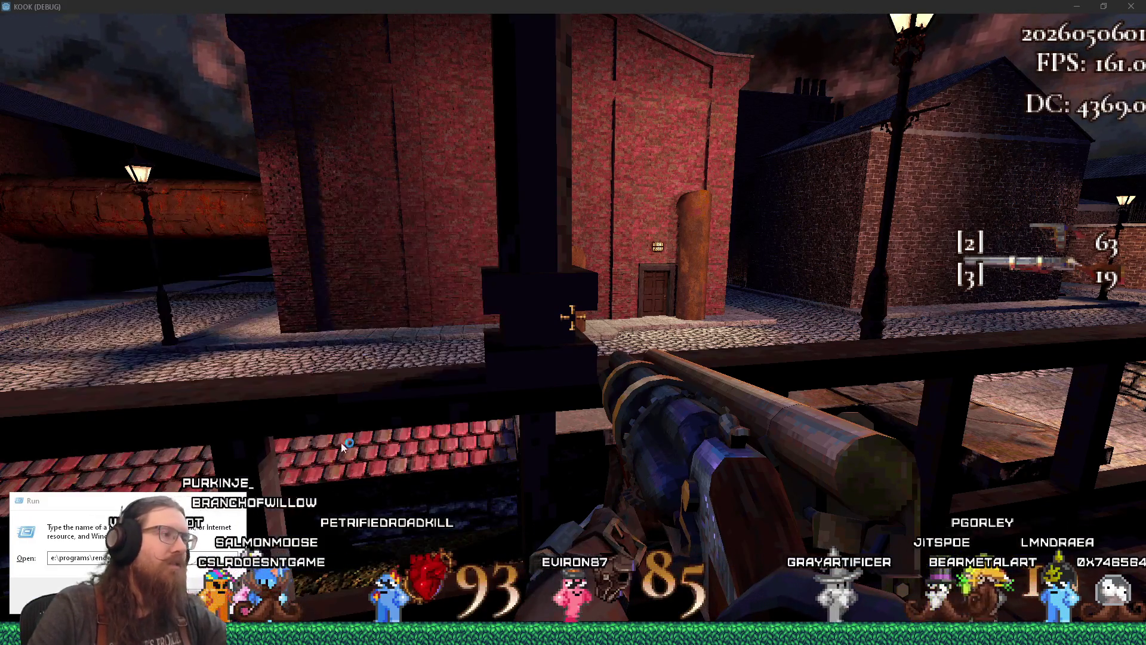
Refocus KOOK, open its development console, and close the debug game window
left_click(552, 396)
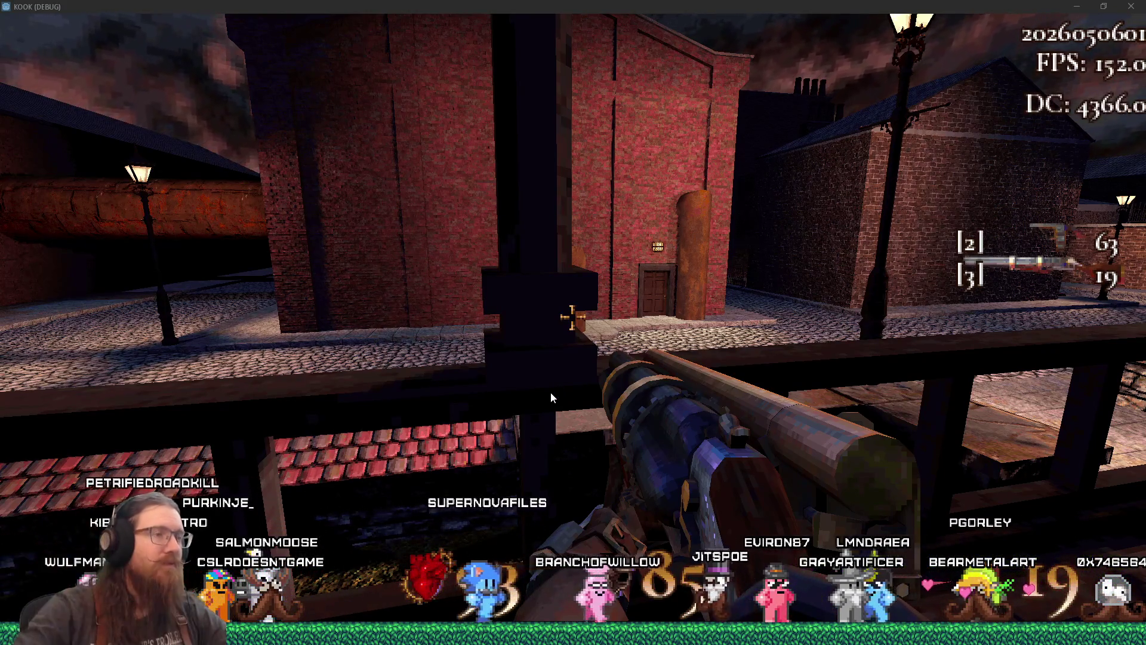
left_click(550, 392)
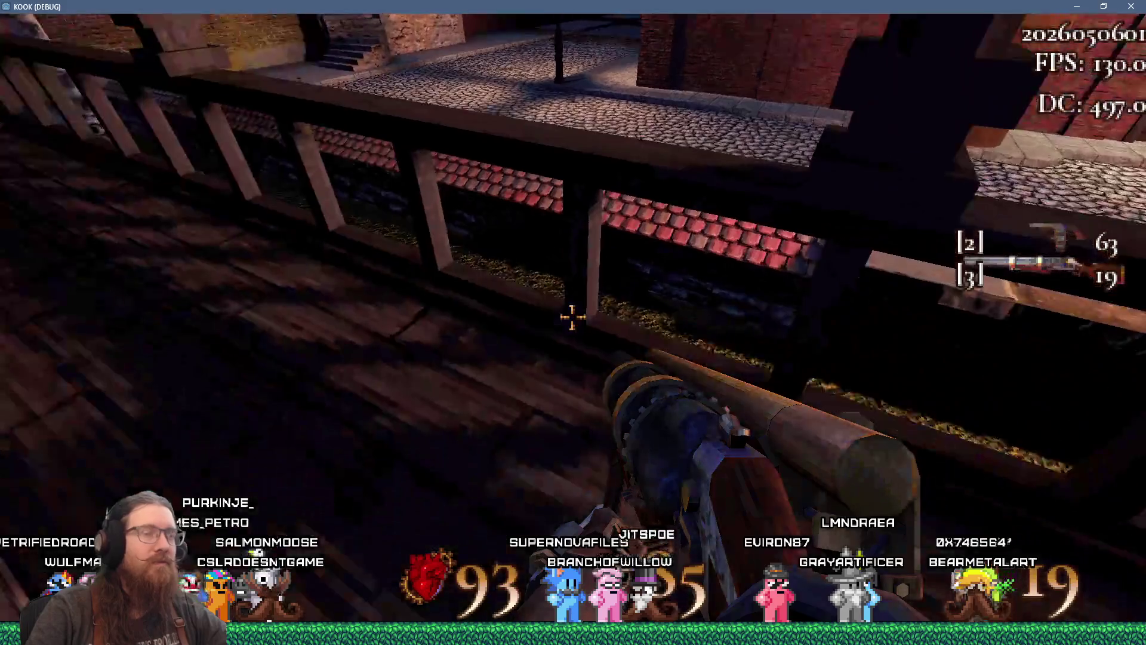
key("grave")
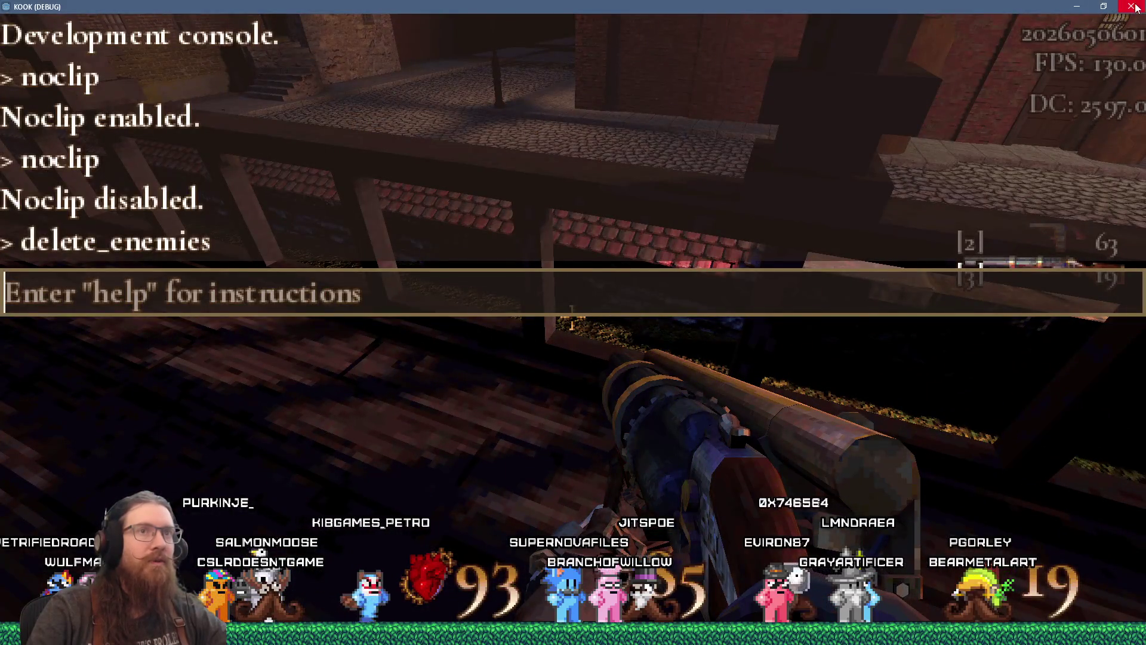
left_click(1140, 5)
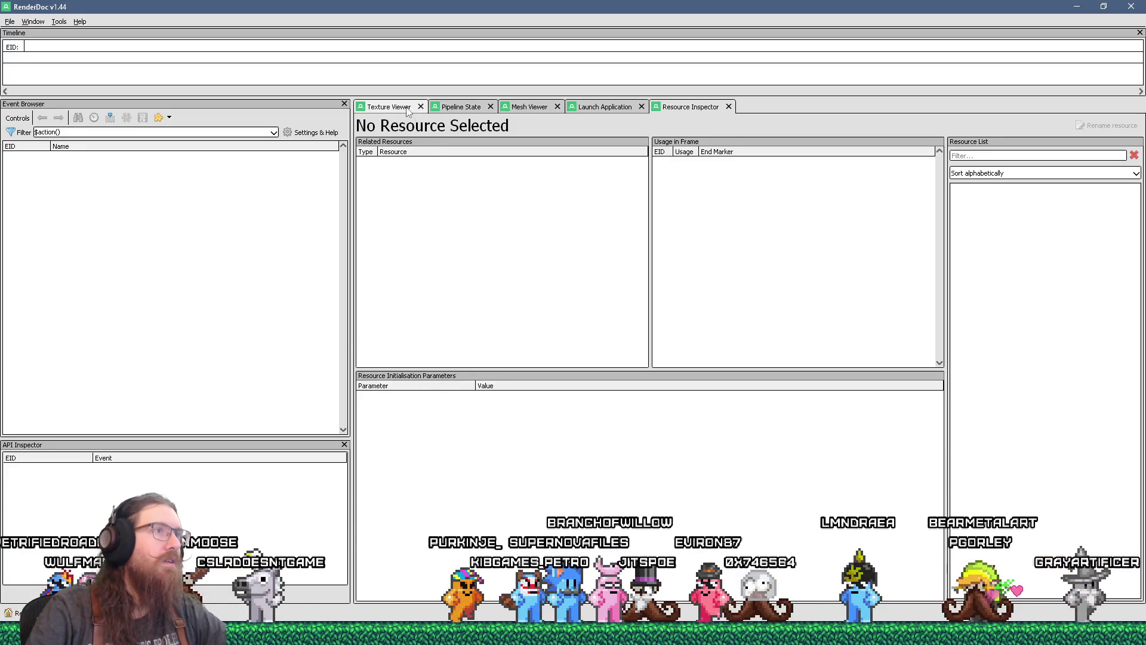
Load the last launch settings for godot.windows.editor.x86_64.exe and launch it under RenderDoc
left_click(605, 106)
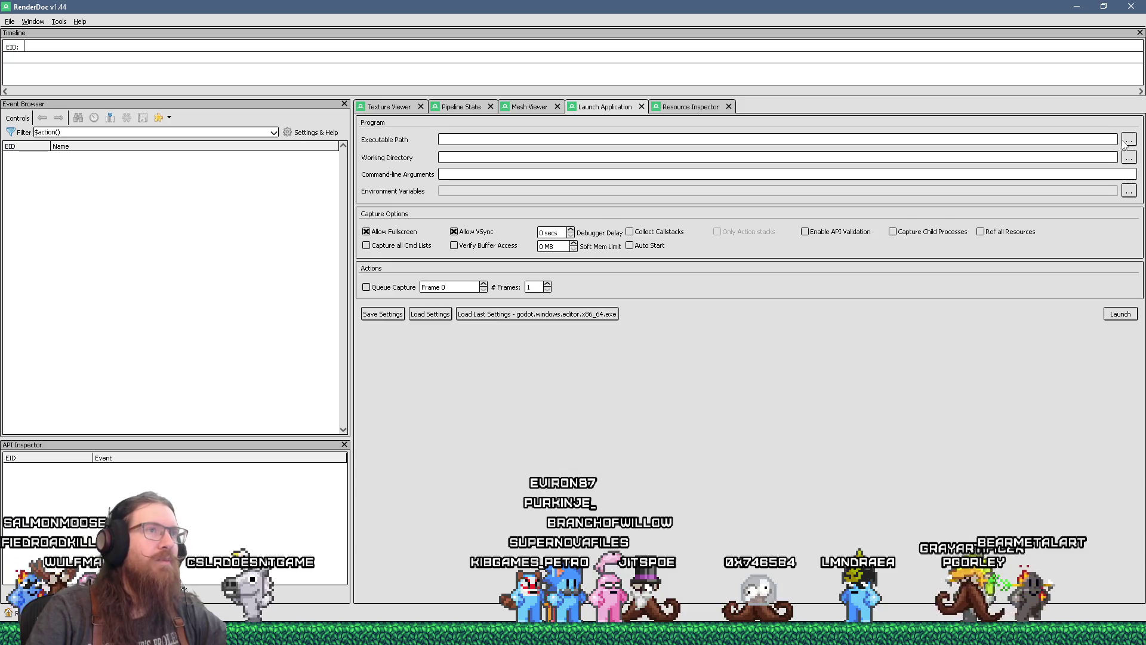
left_click(1129, 139)
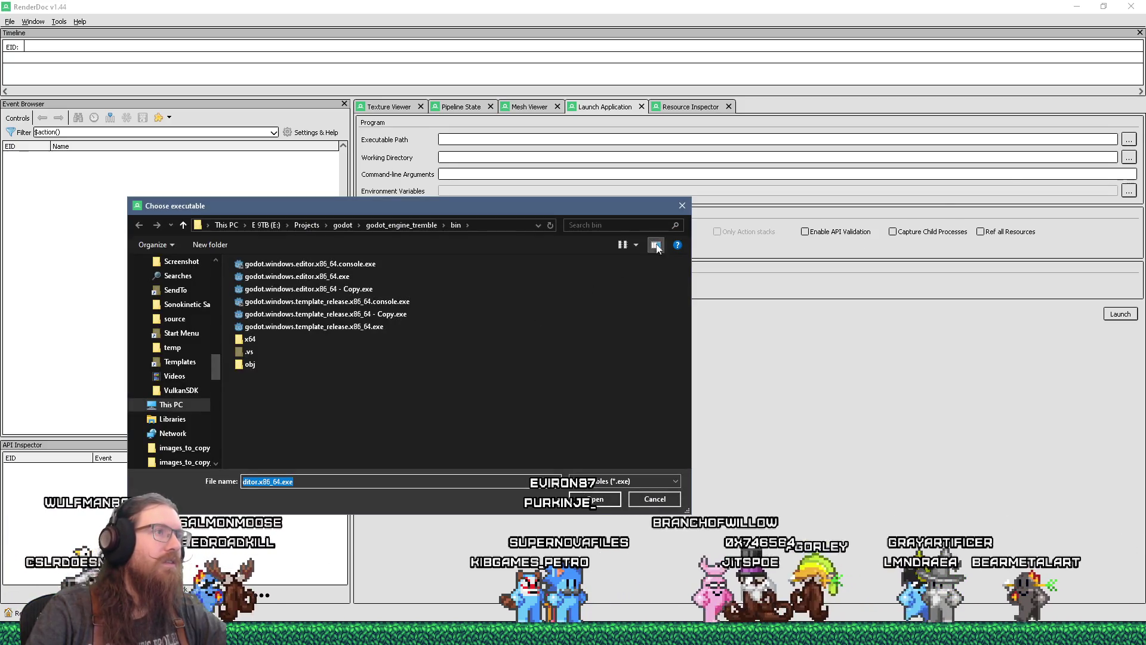
left_click(682, 205)
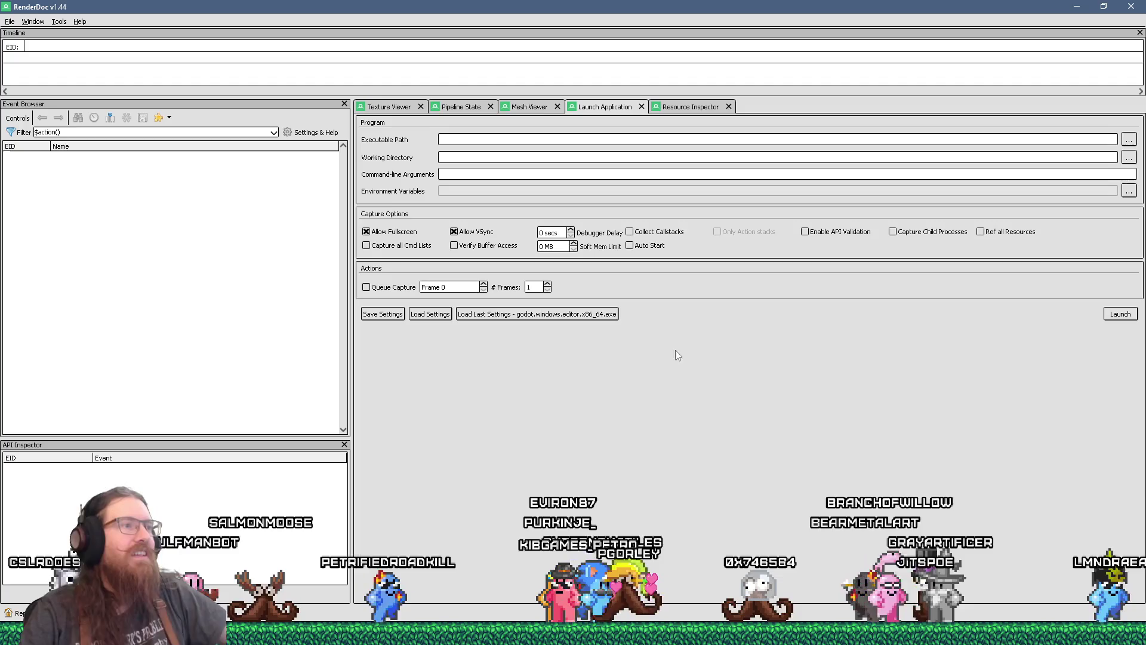
left_click(583, 314)
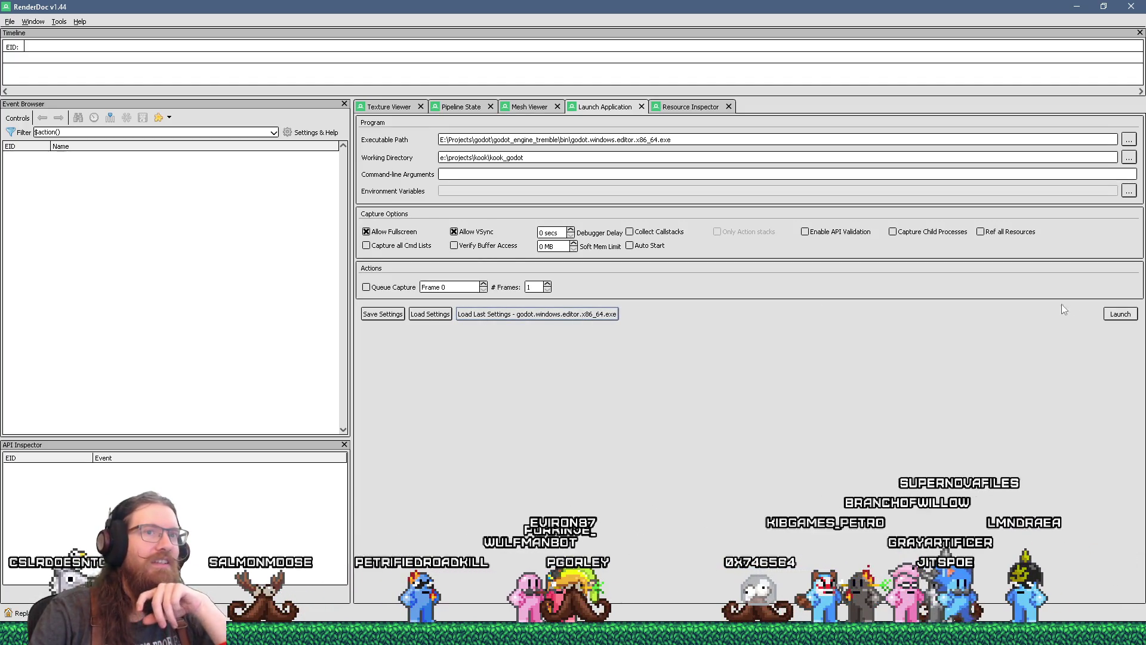
left_click(1114, 315)
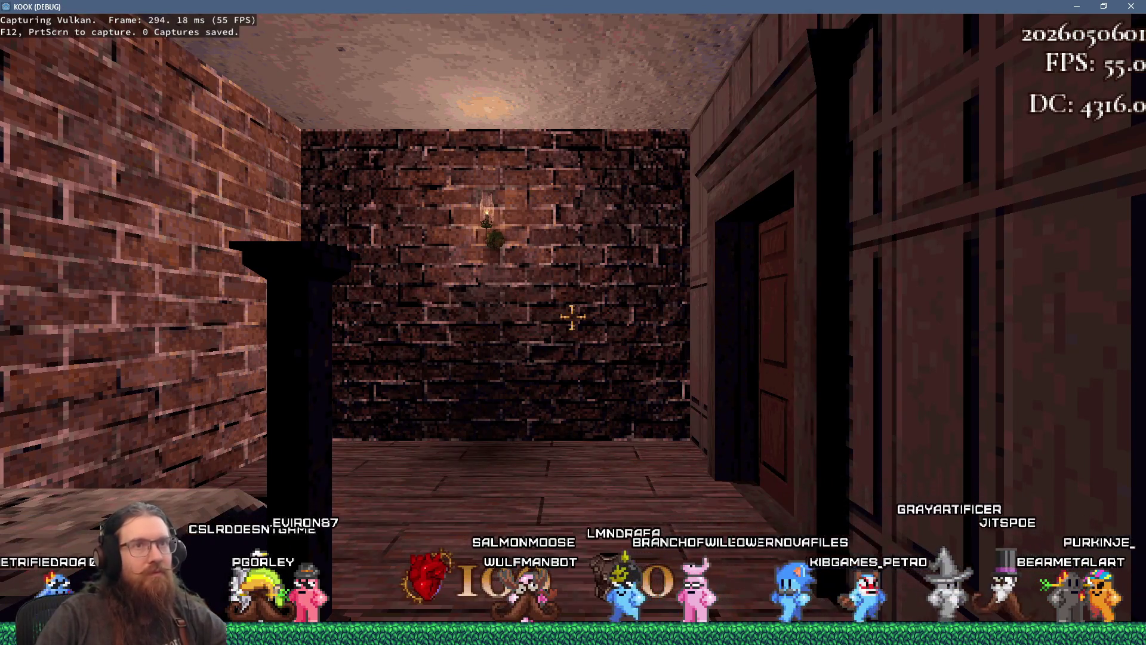
Run delete_enemies in the console, then check RenderDoc's connection and return to the game
key("grave")
type("delete_enemies")
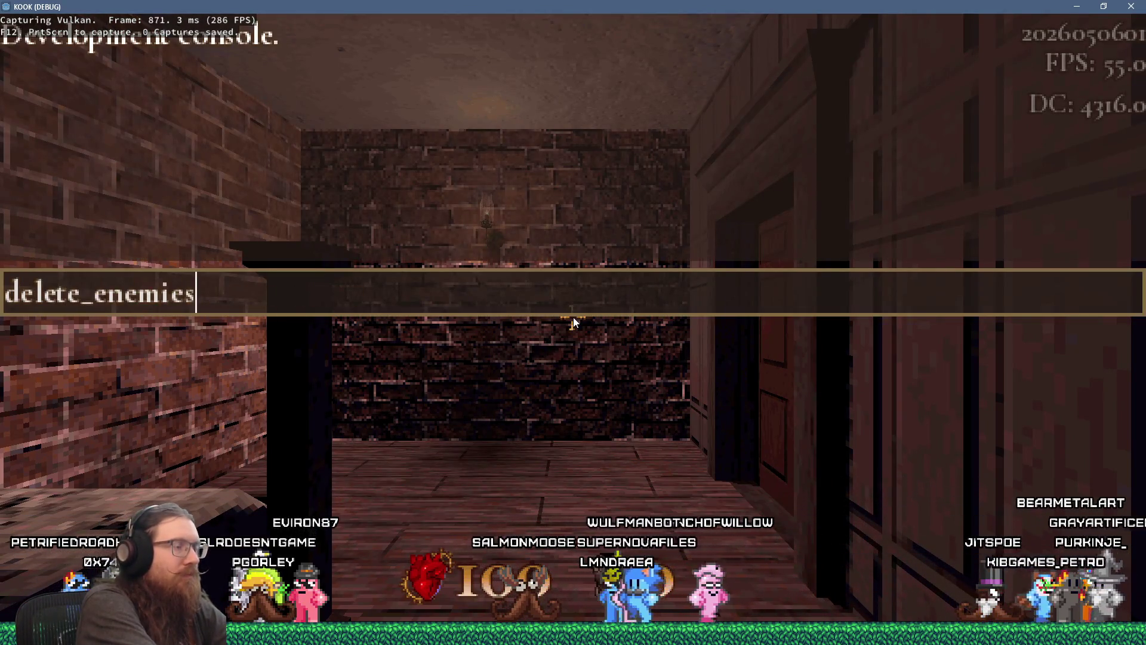
key("Return")
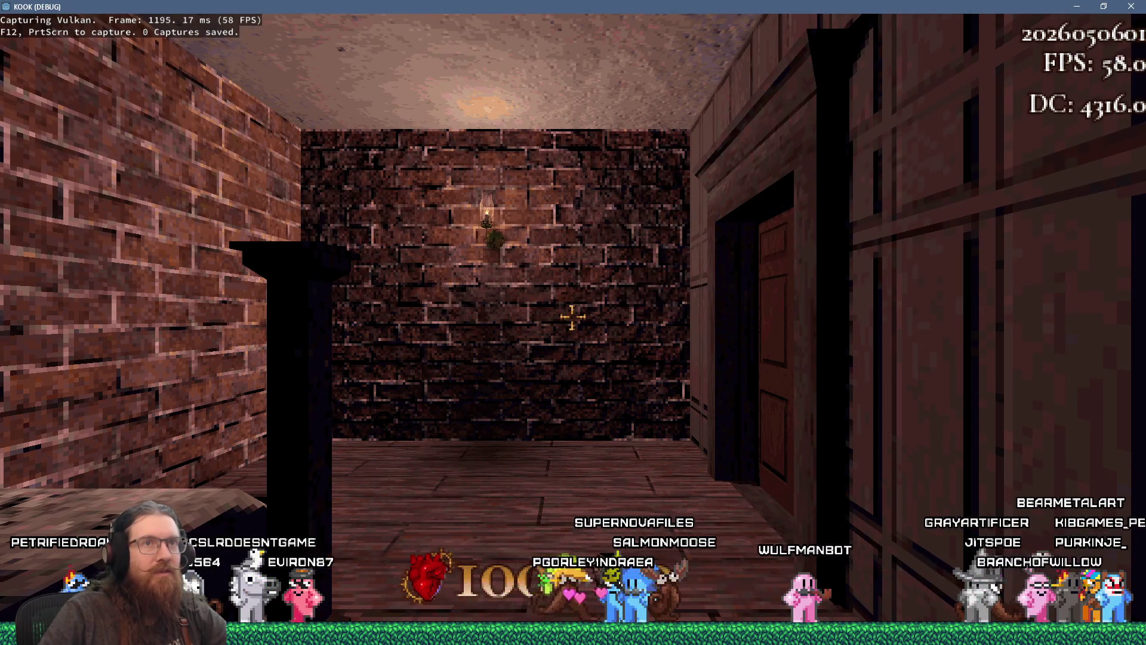
key("alt+Tab")
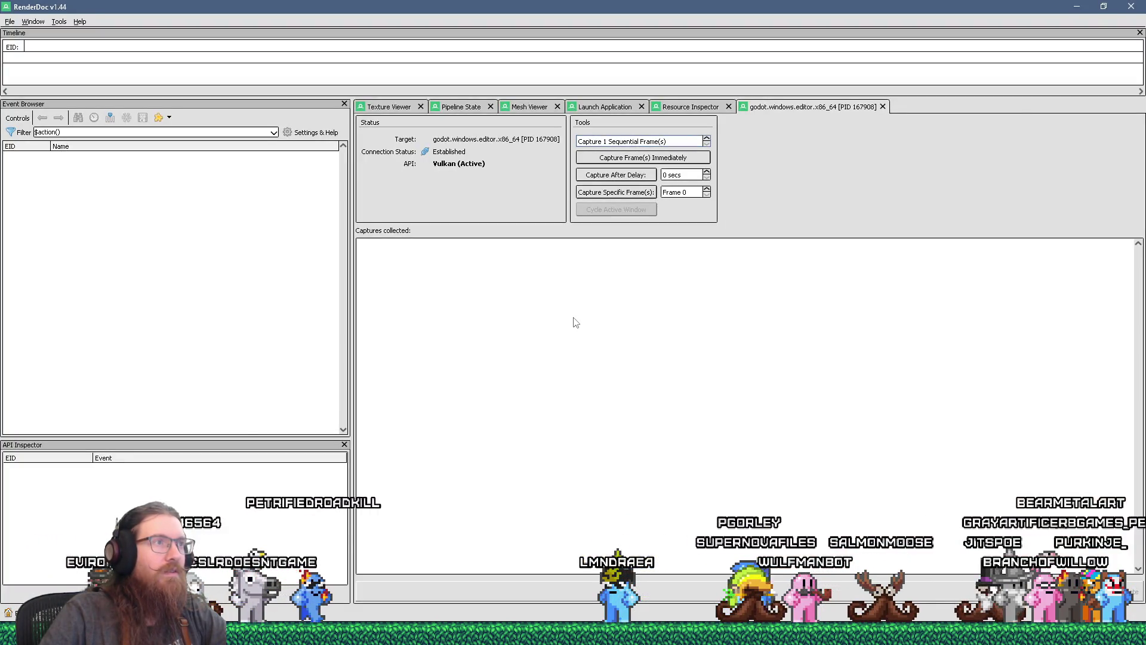
key("alt+Tab")
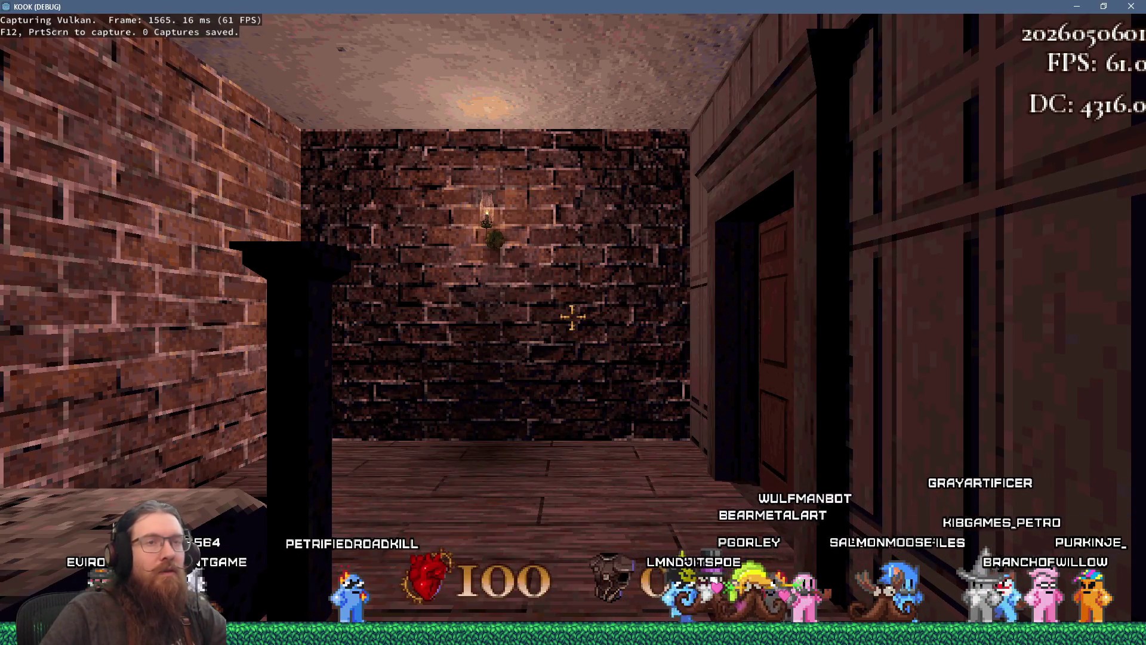
Capture frame with F12 and open the new capture in RenderDoc for replay
key("F12")
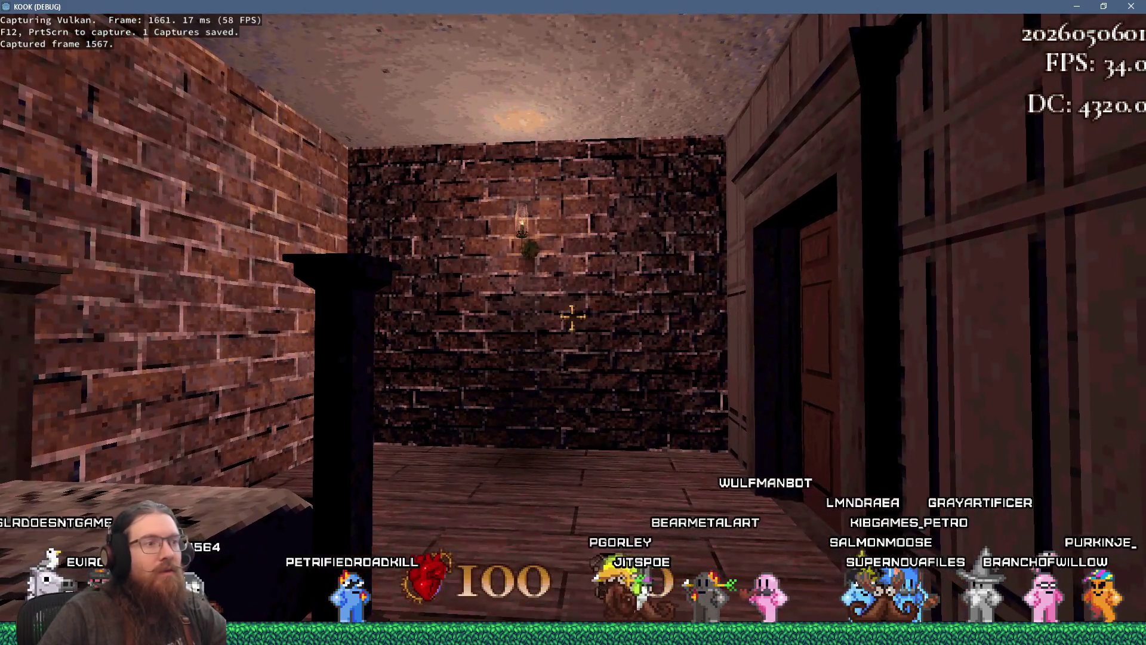
key("alt+Tab")
double_click(481, 312)
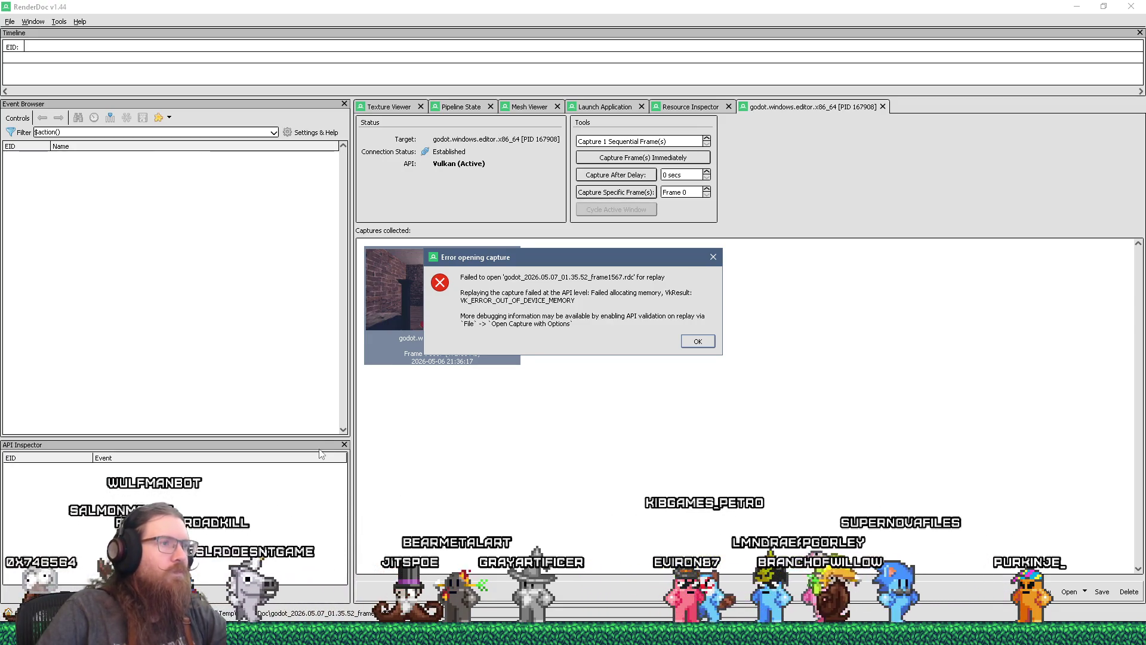
Preview the open Firefox windows from the taskbar
left_click(931, 634)
Browse the race-fix pull request and crash issue #111202 tabs, closing the Codeberg godotsteam page
left_click(1087, 577)
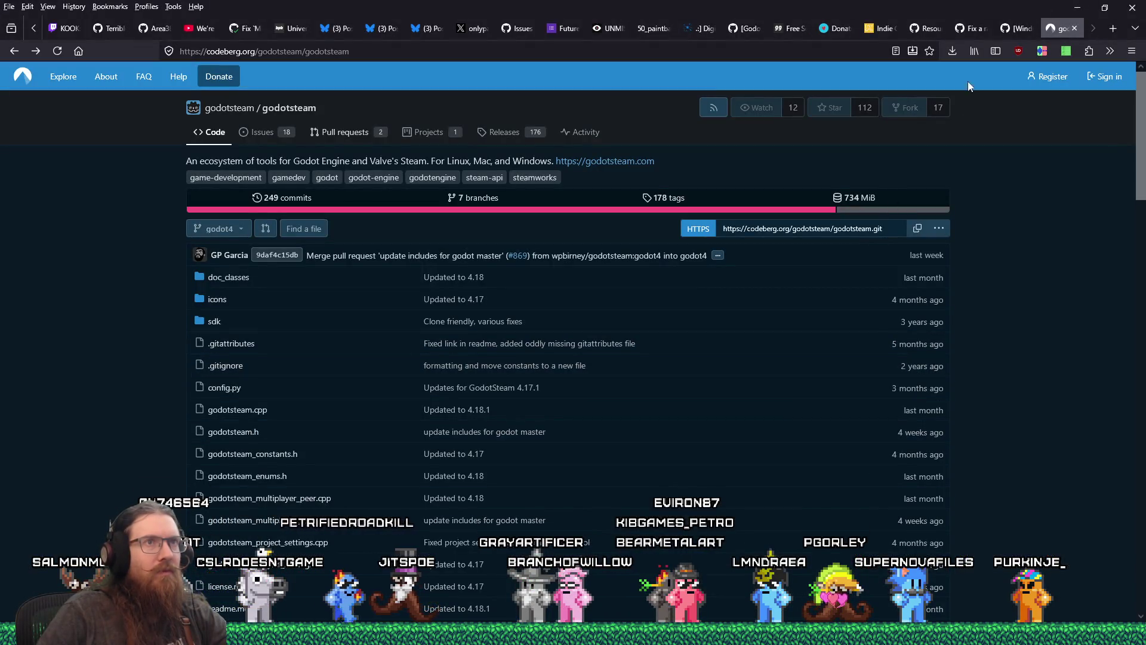
left_click(959, 28)
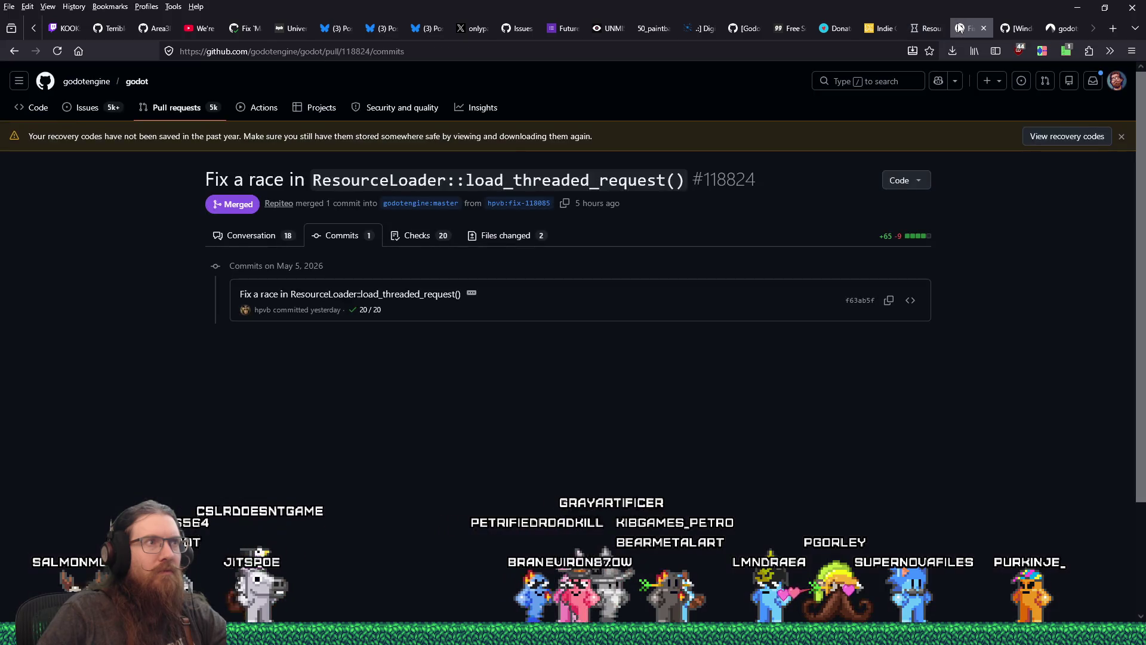
left_click(929, 28)
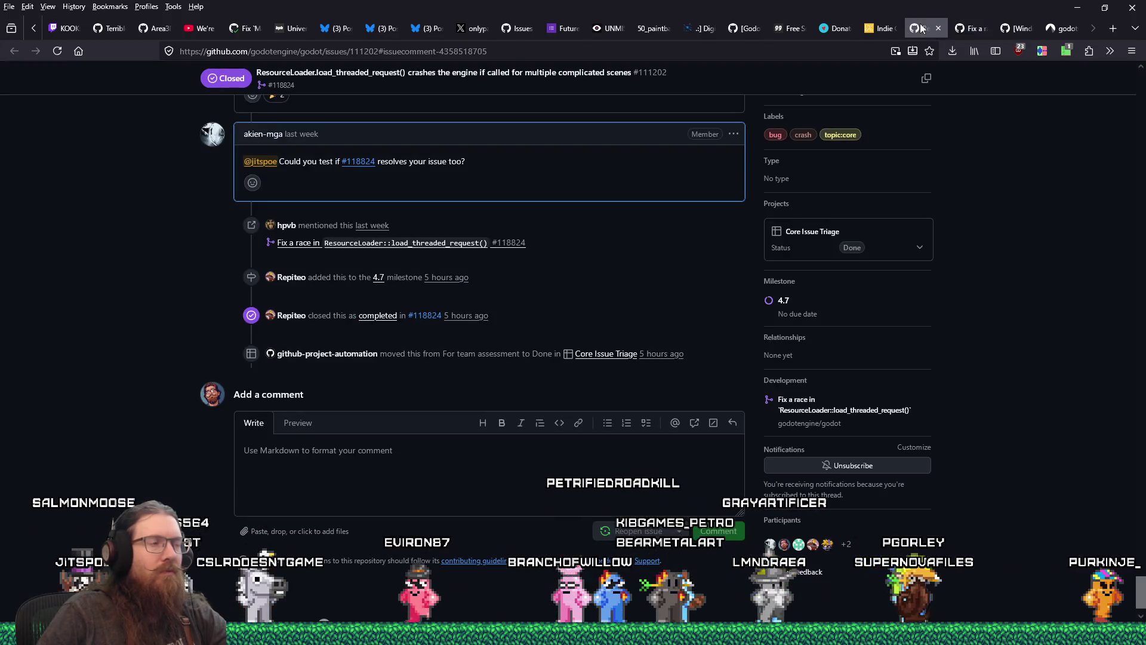
scroll(621, 325, "up", 2)
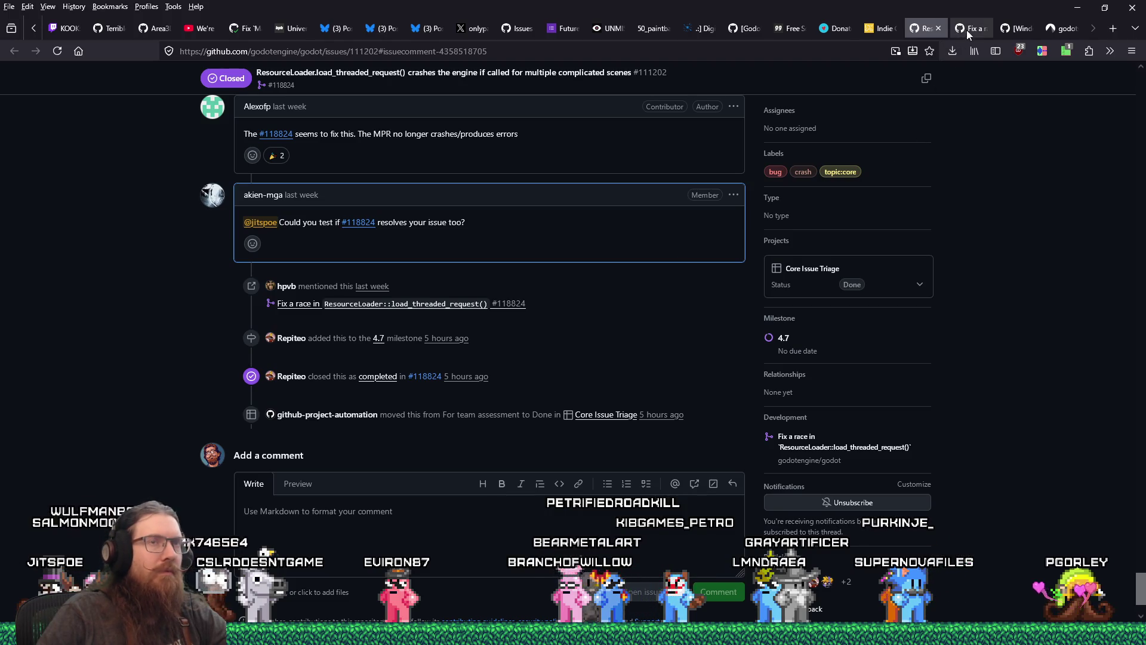
left_click(1058, 25)
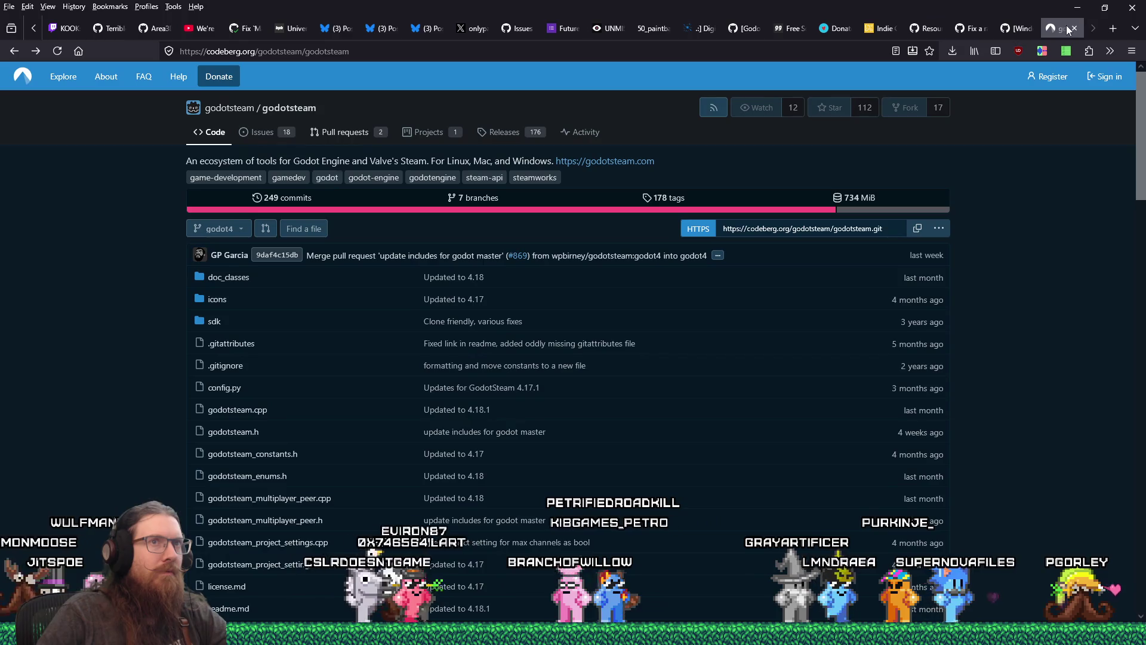
left_click(1075, 27)
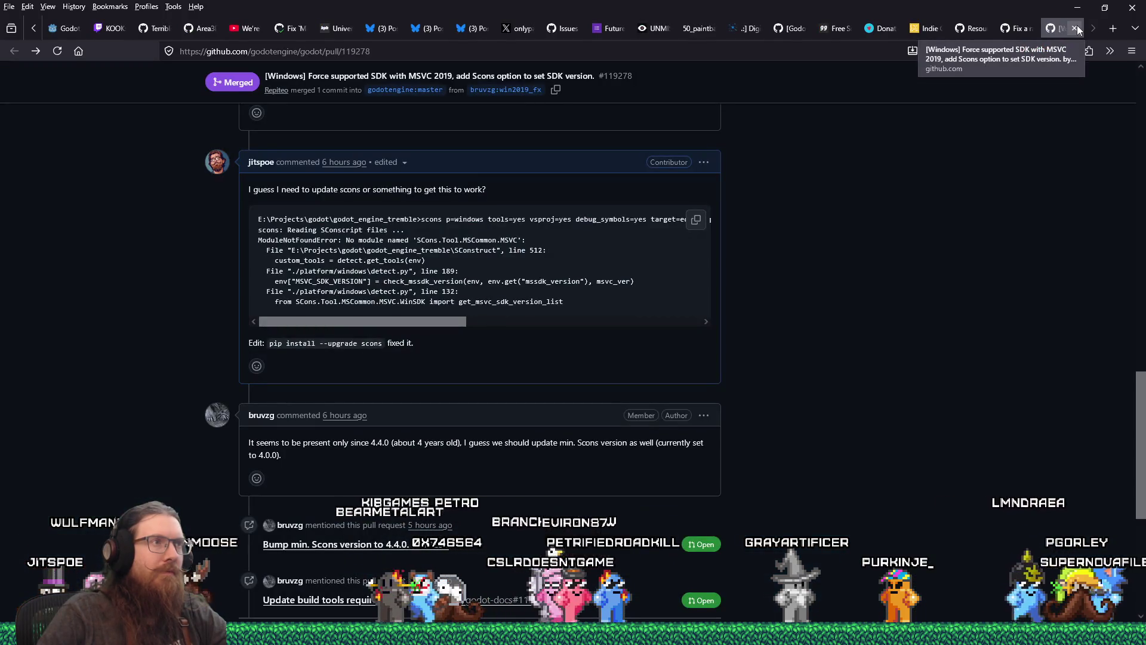
Close the #119278 tab and select diff line 348 'int thread_index' in resource_loader.cpp
mouse_move(1140, 432)
left_mouse_down()
mouse_move(1141, 524)
mouse_move(1135, 120)
mouse_move(1120, 50)
left_mouse_up()
middle_click(1065, 28)
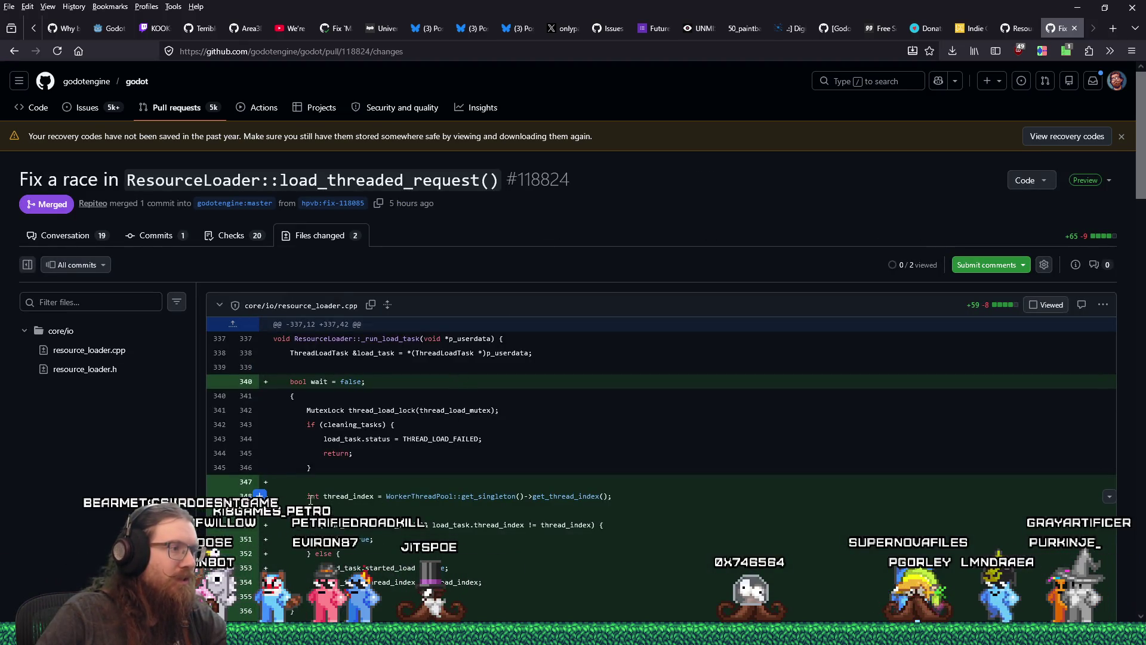
left_click_drag(307, 496, 615, 497)
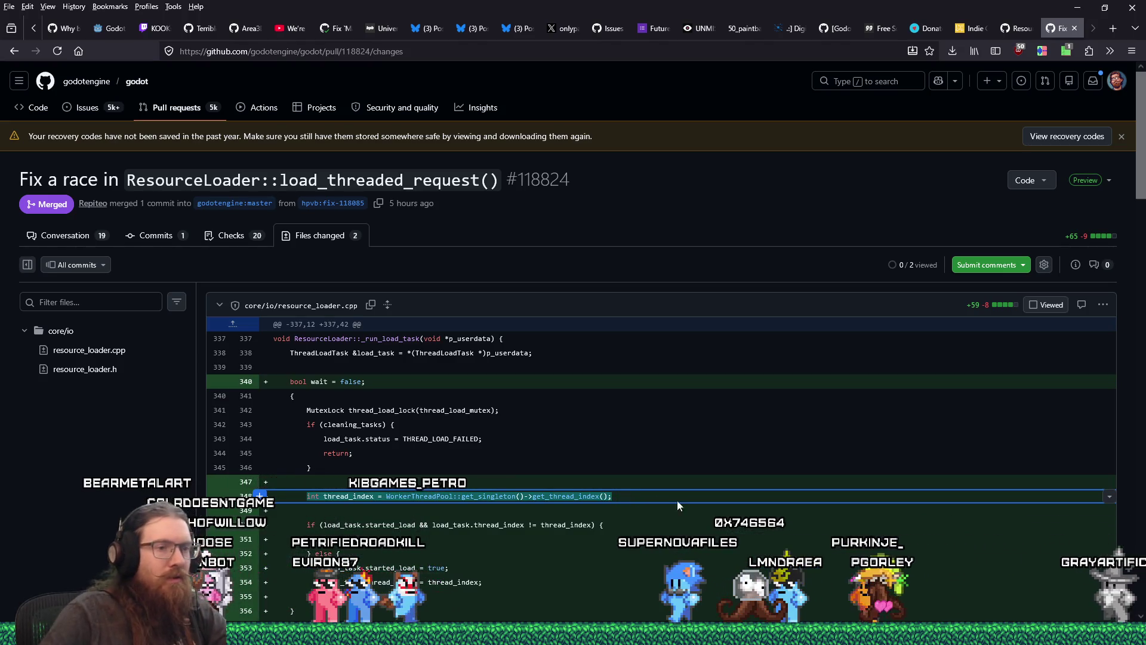
key("alt+Tab")
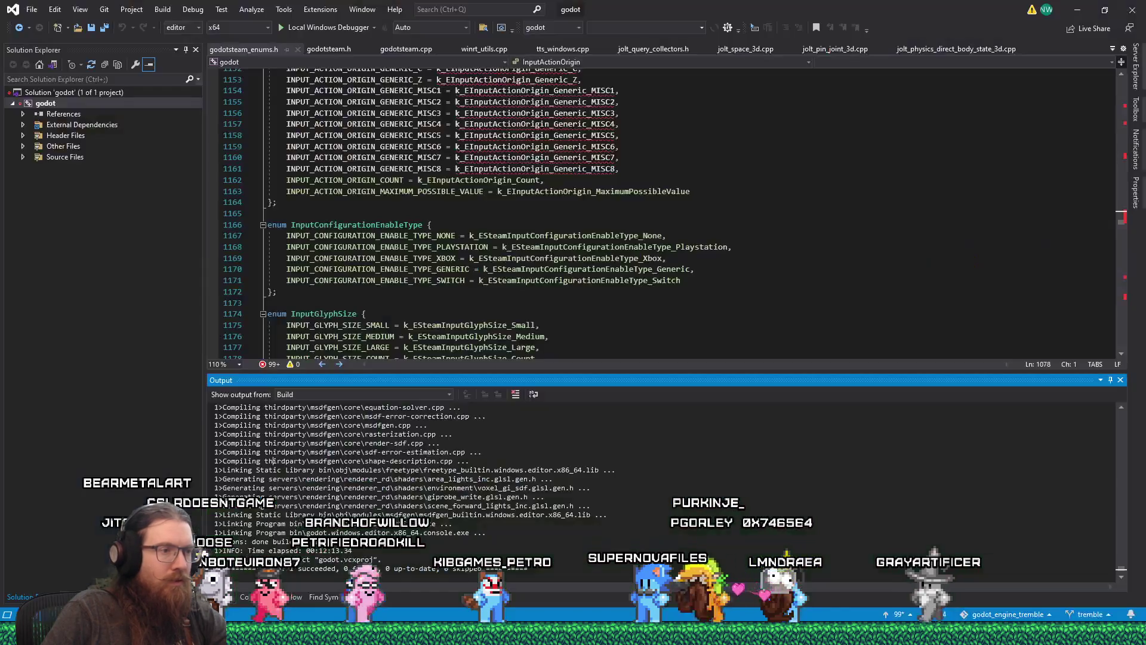
Show the Command Window in the bottom panel and close all the open source-file tabs
left_click(276, 598)
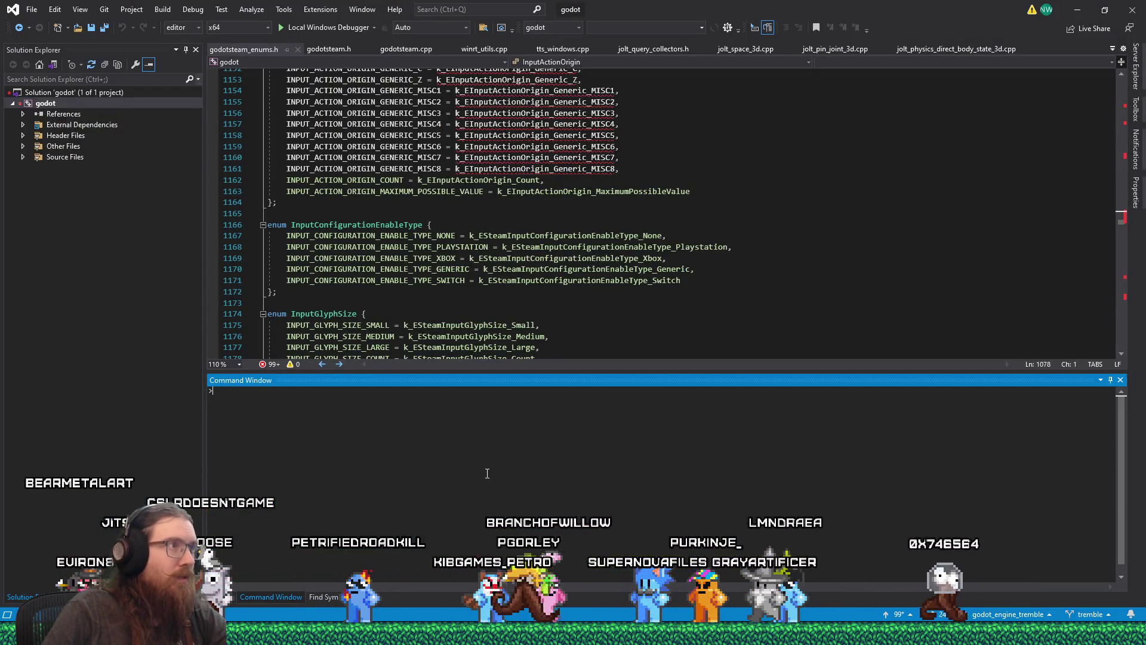
middle_click(268, 50)
middle_click(268, 50)
middle_click(267, 50)
middle_click(268, 50)
middle_click(268, 51)
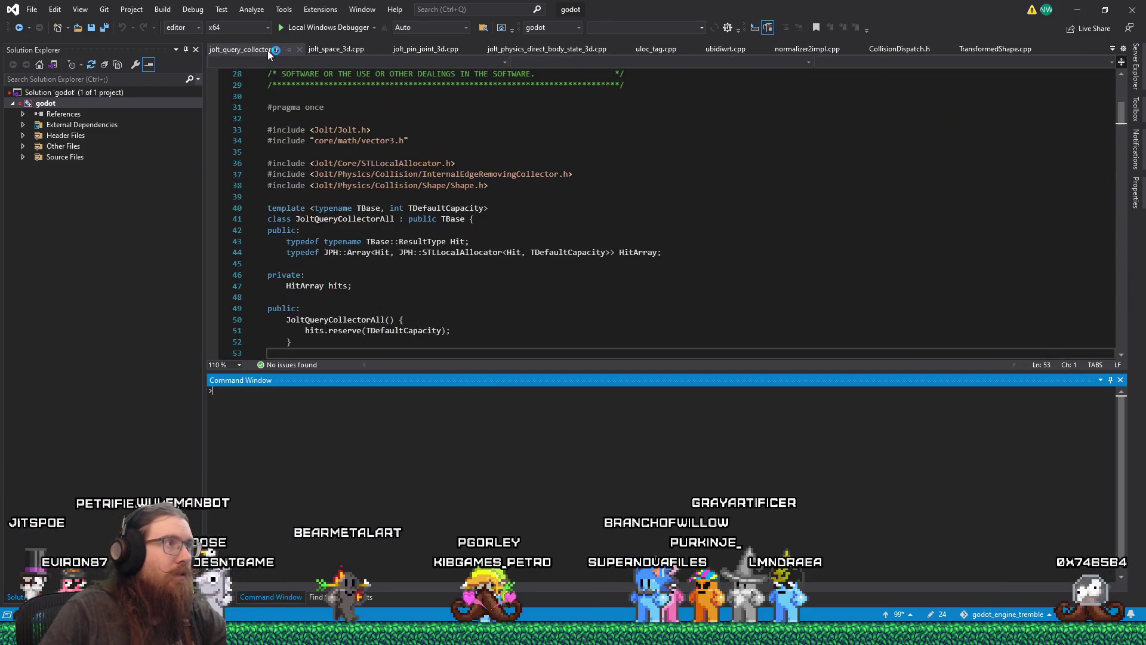
middle_click(267, 50)
middle_click(268, 50)
middle_click(267, 51)
middle_click(267, 50)
middle_click(267, 50)
middle_click(267, 50)
middle_click(268, 50)
middle_click(267, 50)
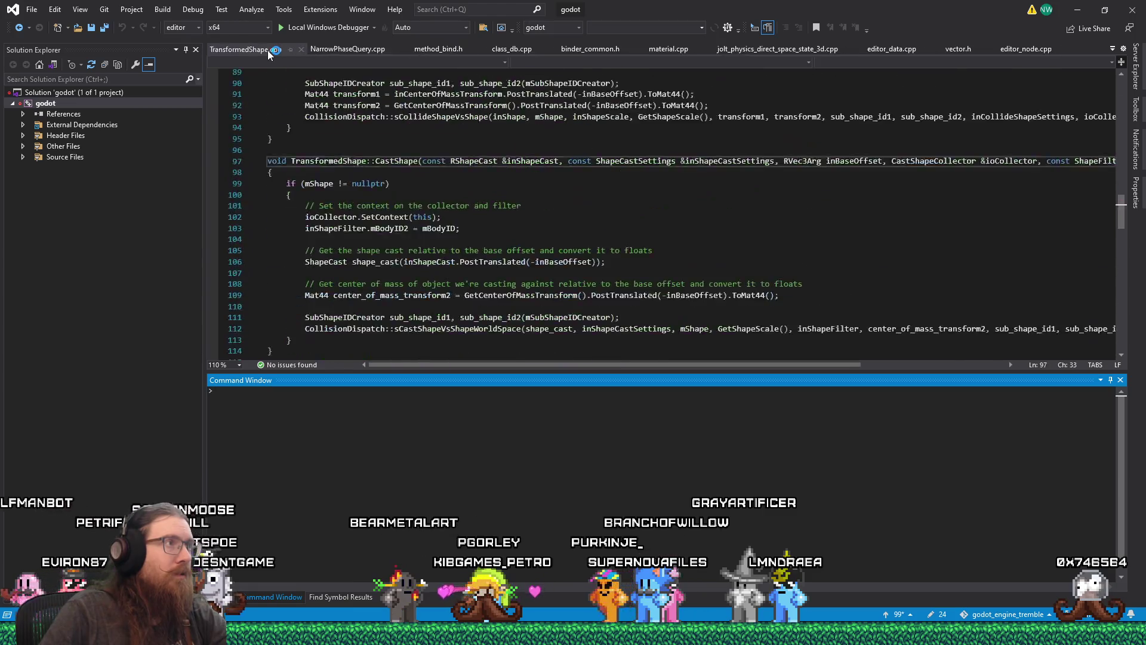
middle_click(267, 50)
middle_click(267, 50)
middle_click(267, 50)
middle_click(268, 51)
middle_click(267, 51)
middle_click(267, 50)
middle_click(268, 50)
middle_click(268, 50)
middle_click(268, 50)
middle_click(268, 50)
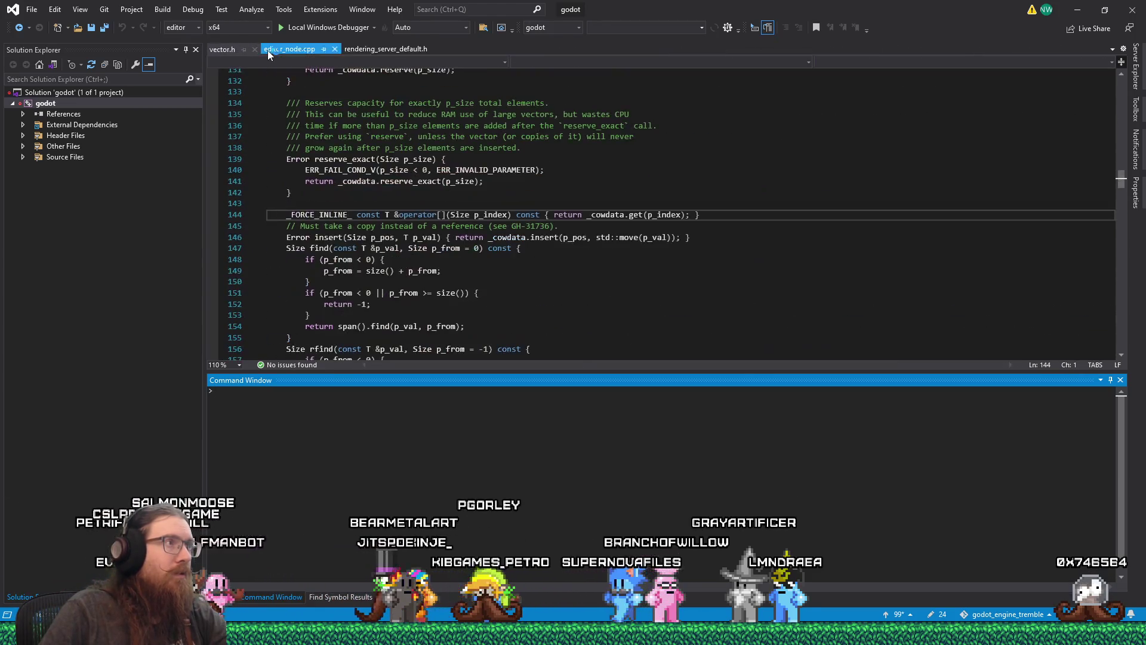
middle_click(267, 50)
Open resource_loader.cpp with the 'open resource_loader.cpp' command
type("o")
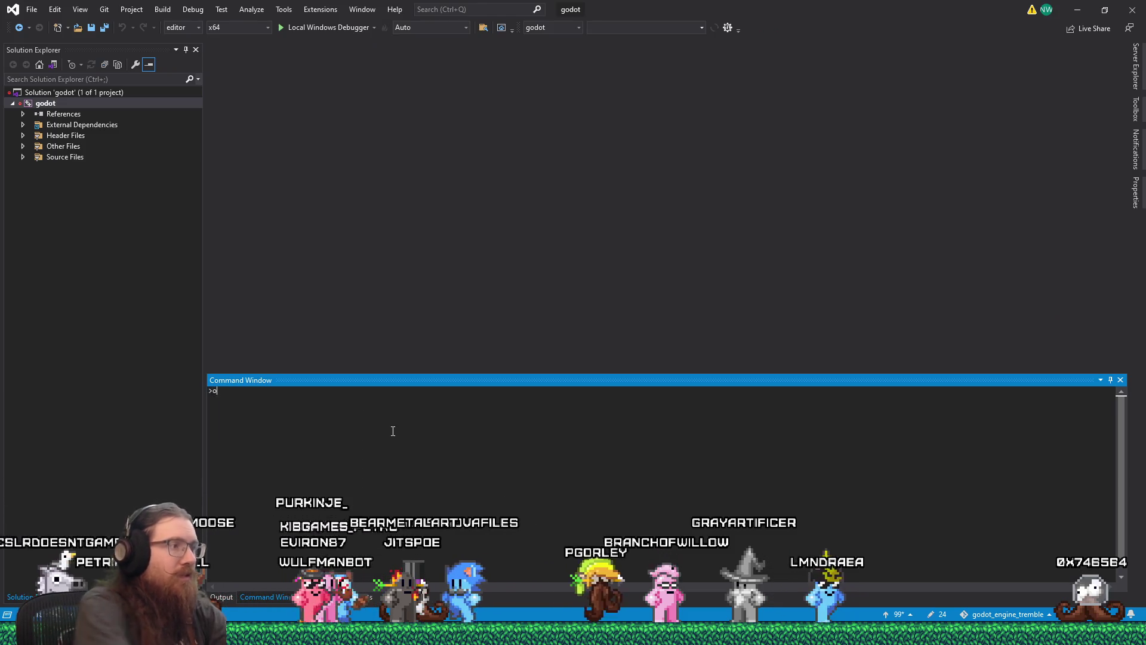
type("pen resource_loader.cpp")
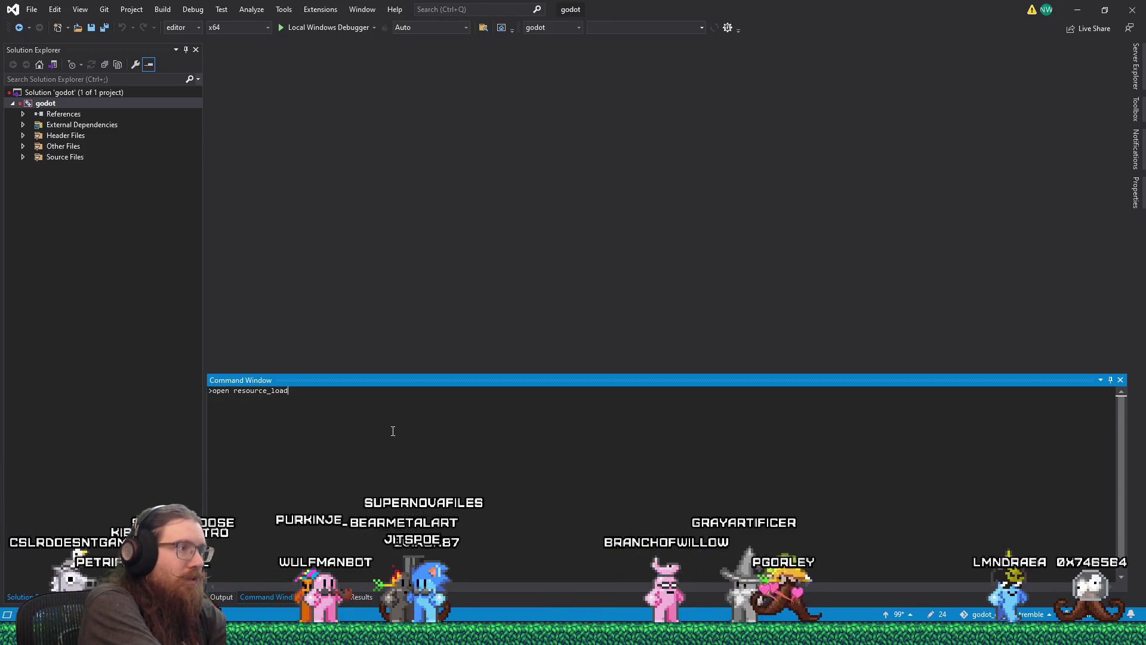
key("Return")
left_click(476, 208)
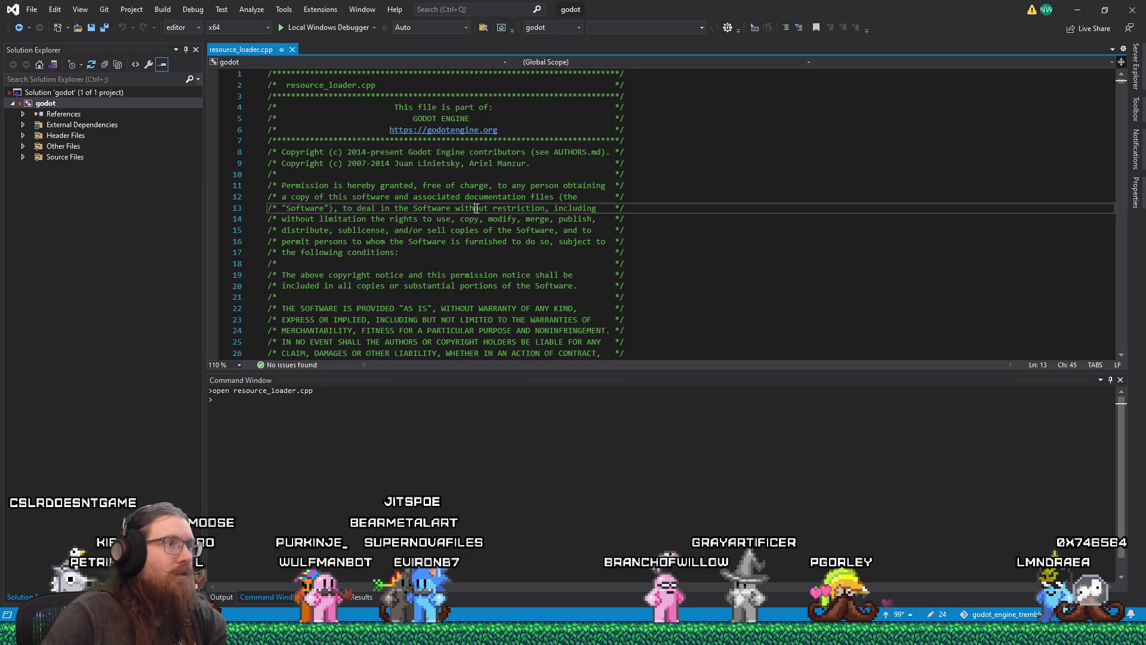
Search resource_loader.cpp for the pasted thread_index line and scroll the file, finding no match
key("ctrl+f")
key("ctrl+v")
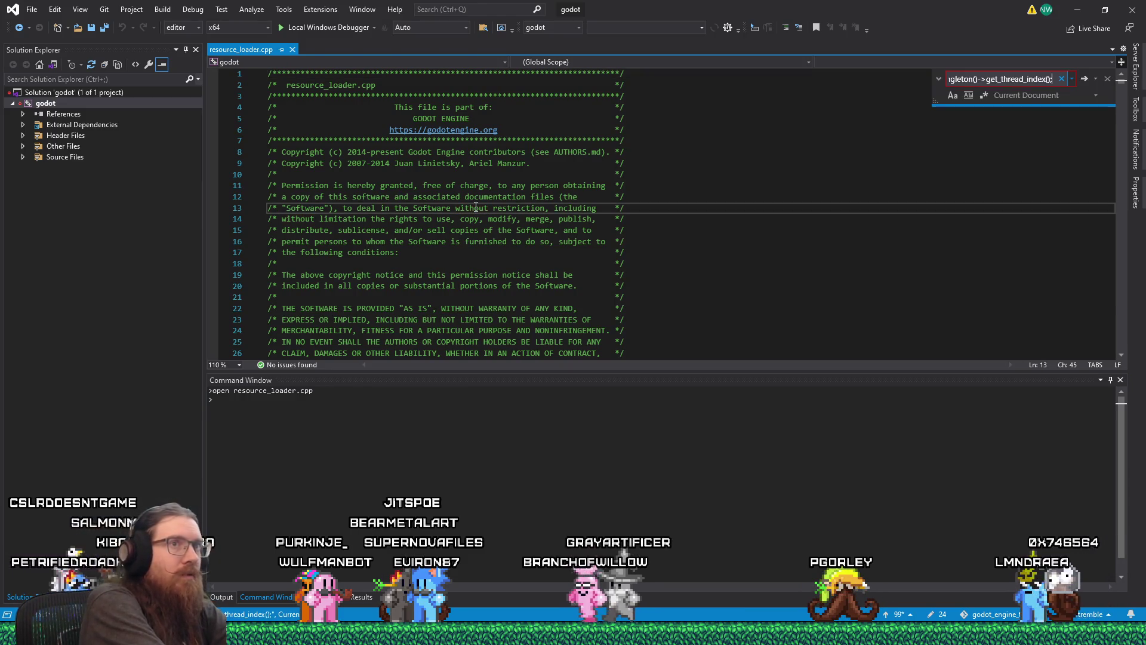
key("Return")
key("Return")
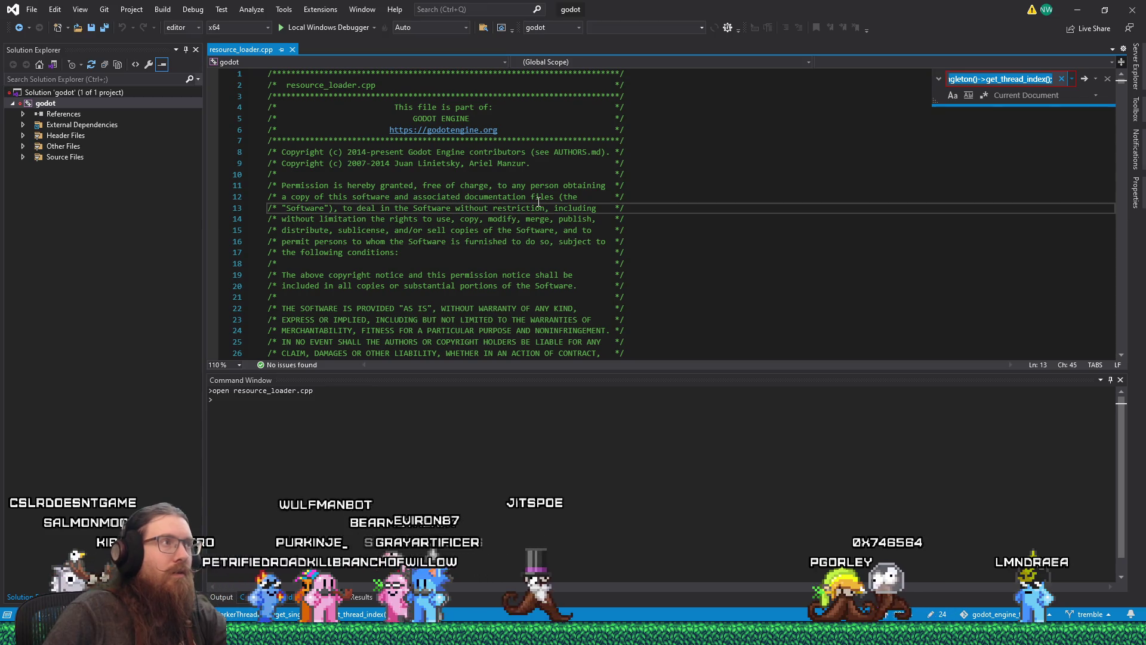
left_click(539, 201)
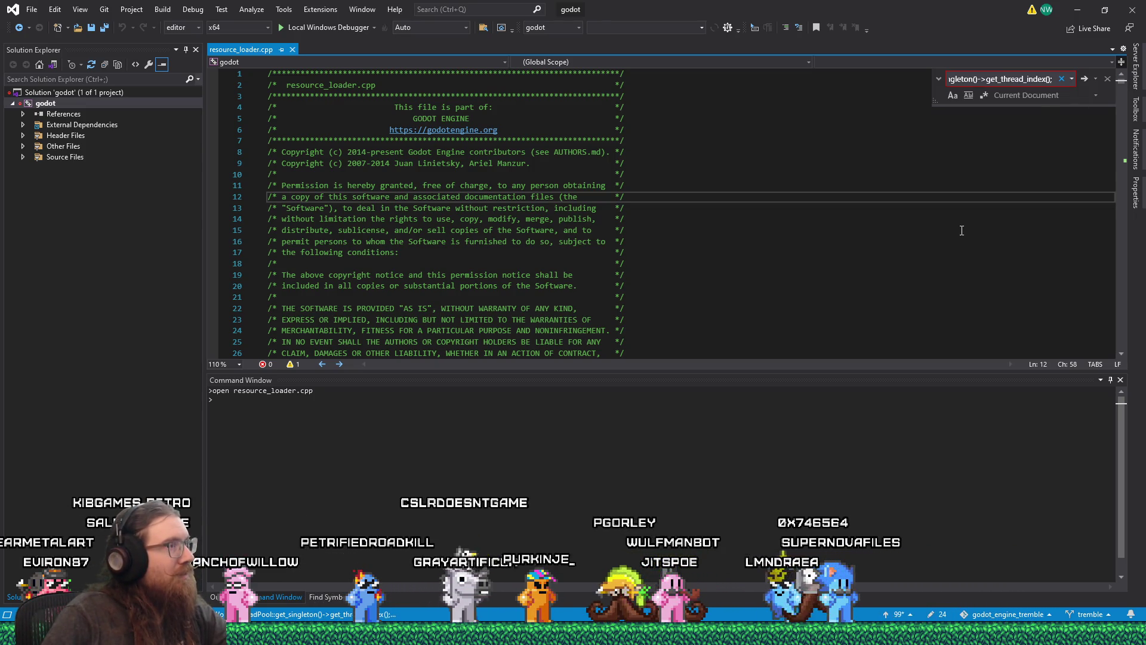
scroll(961, 230, "down", 9)
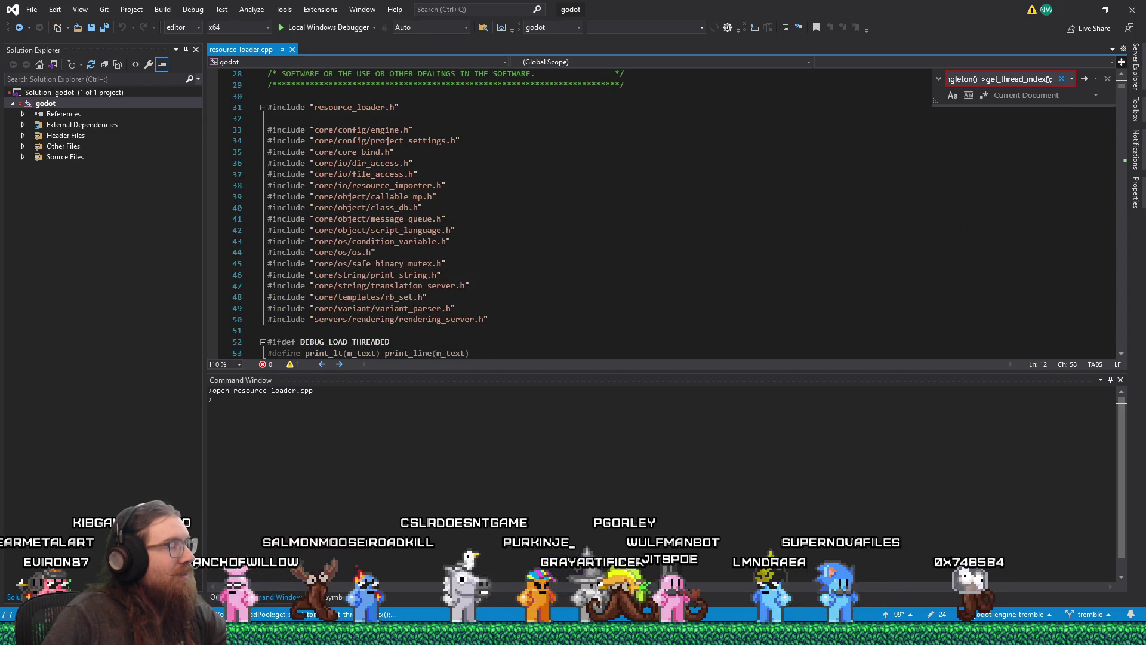
scroll(962, 231, "down", 6)
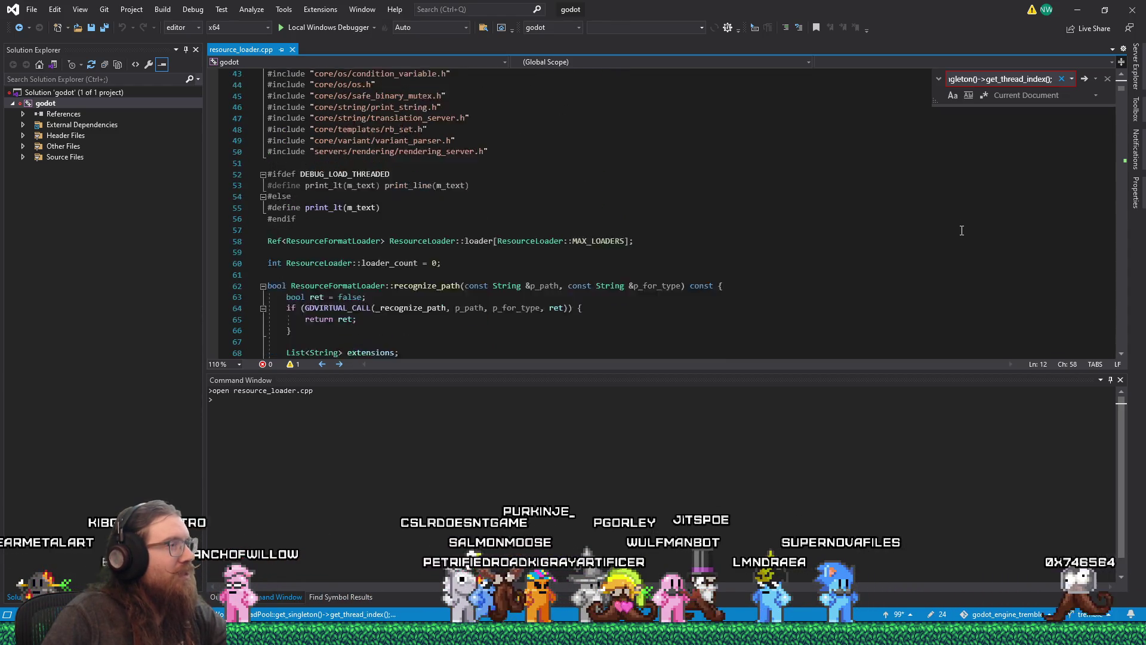
key("alt+Tab")
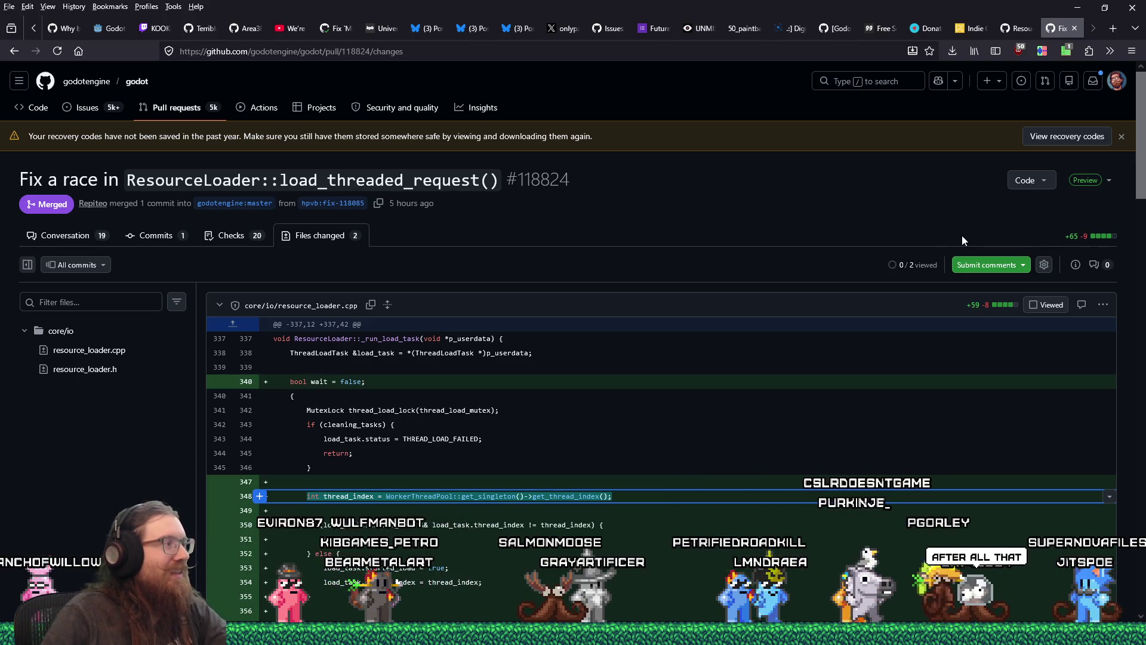
Scroll the GitHub diff down to the new if (wait) block at lines 347–368
scroll(780, 363, "down", 2)
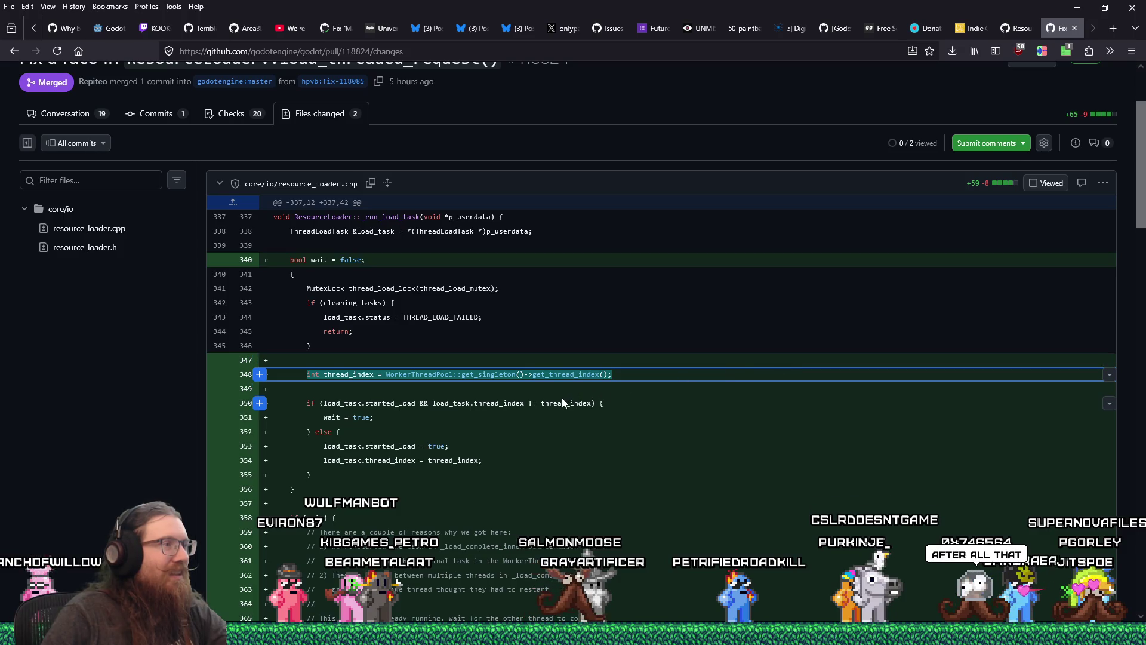
scroll(573, 407, "down", 3)
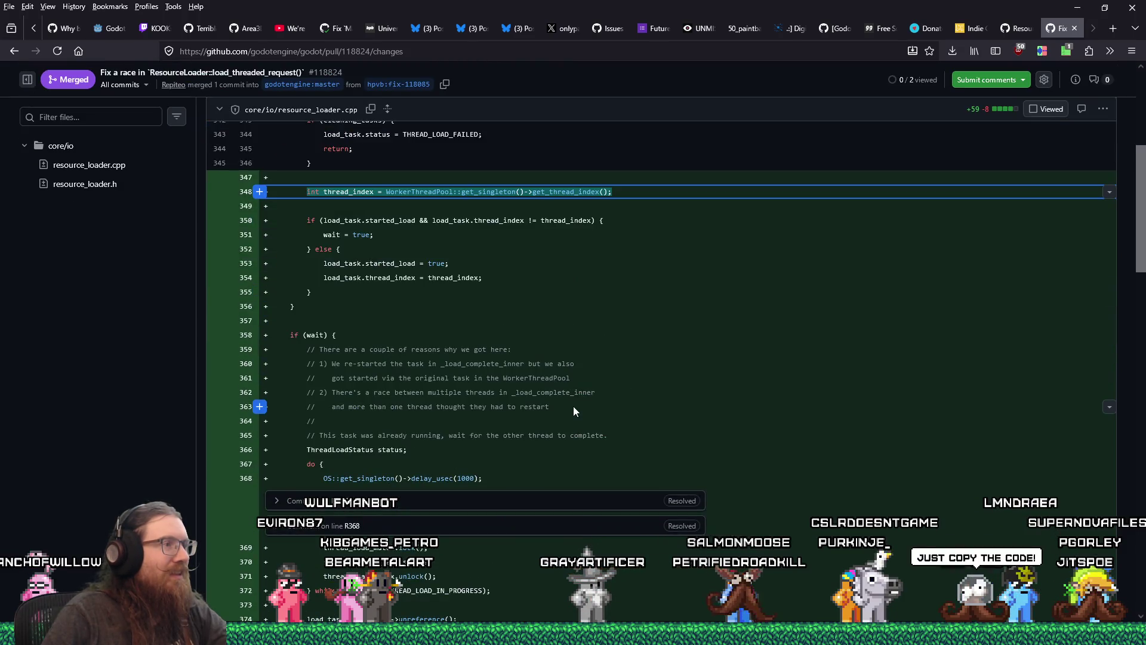
key("alt+Tab")
left_click(712, 254)
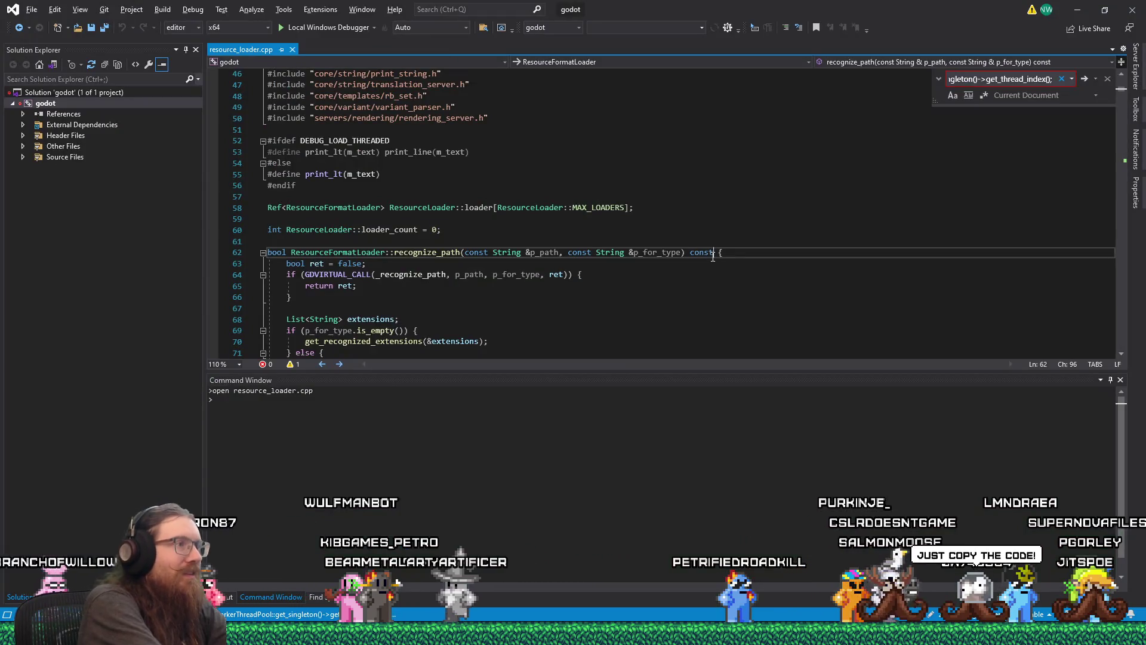
Search resource_loader.cpp for 'if (wait)' and dismiss the not-found message
key("ctrl+f")
type("if (wait)")
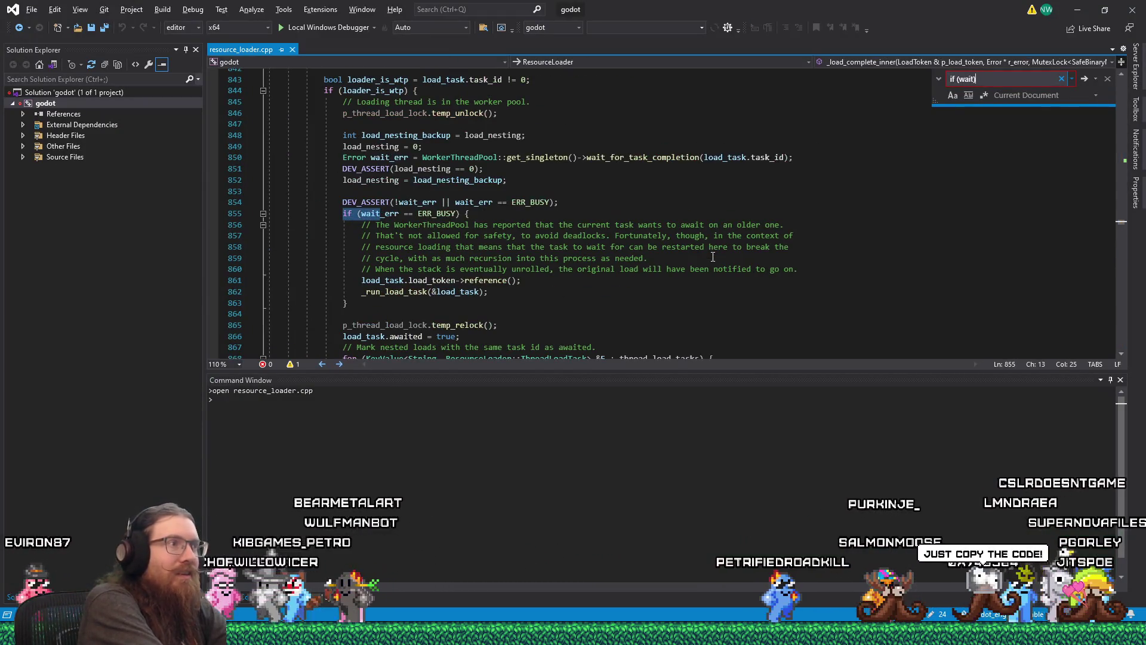
key("Return")
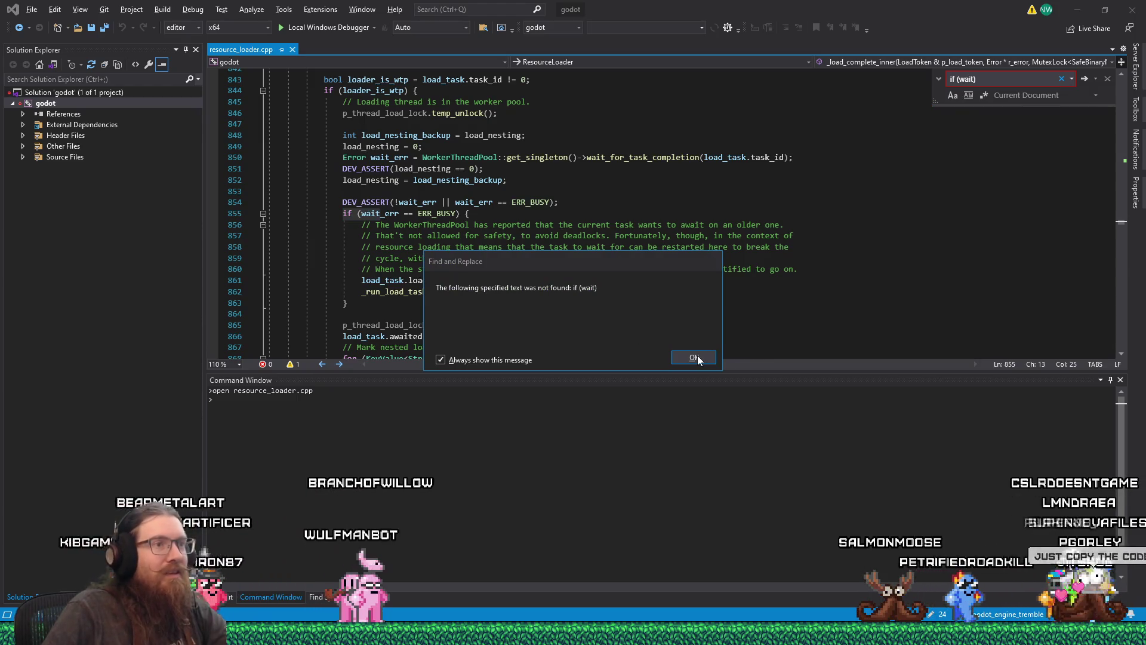
left_click(693, 358)
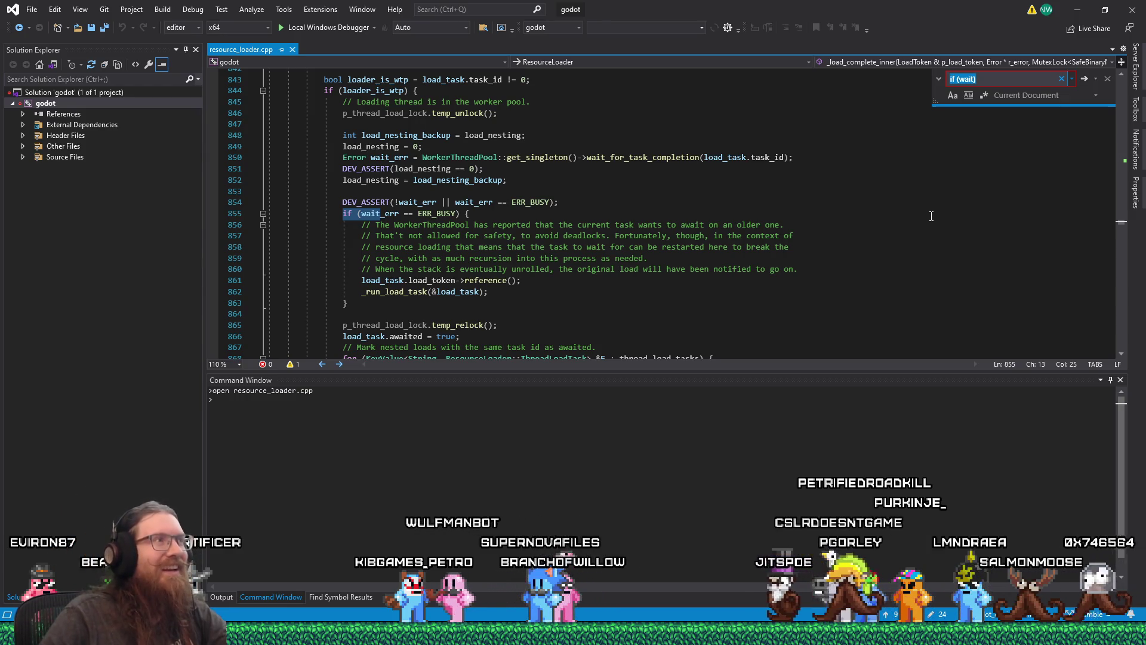
left_click(932, 216)
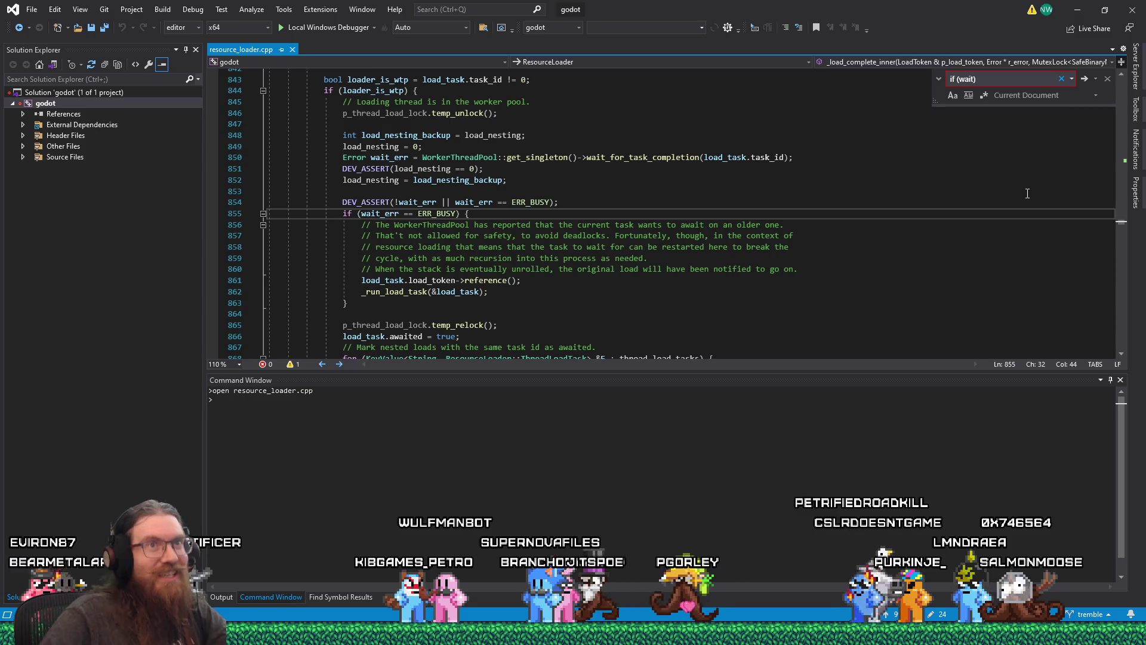
Close Visual Studio and bring up the RenderDoc capture error
left_click(1131, 12)
key("alt+Tab")
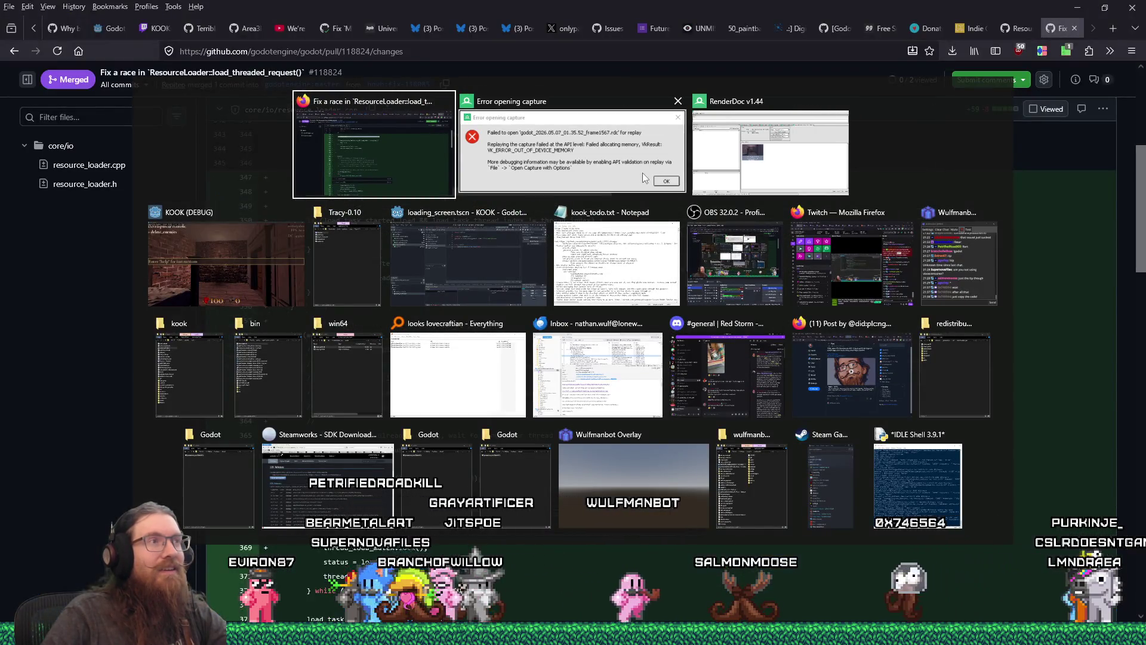
left_click(624, 160)
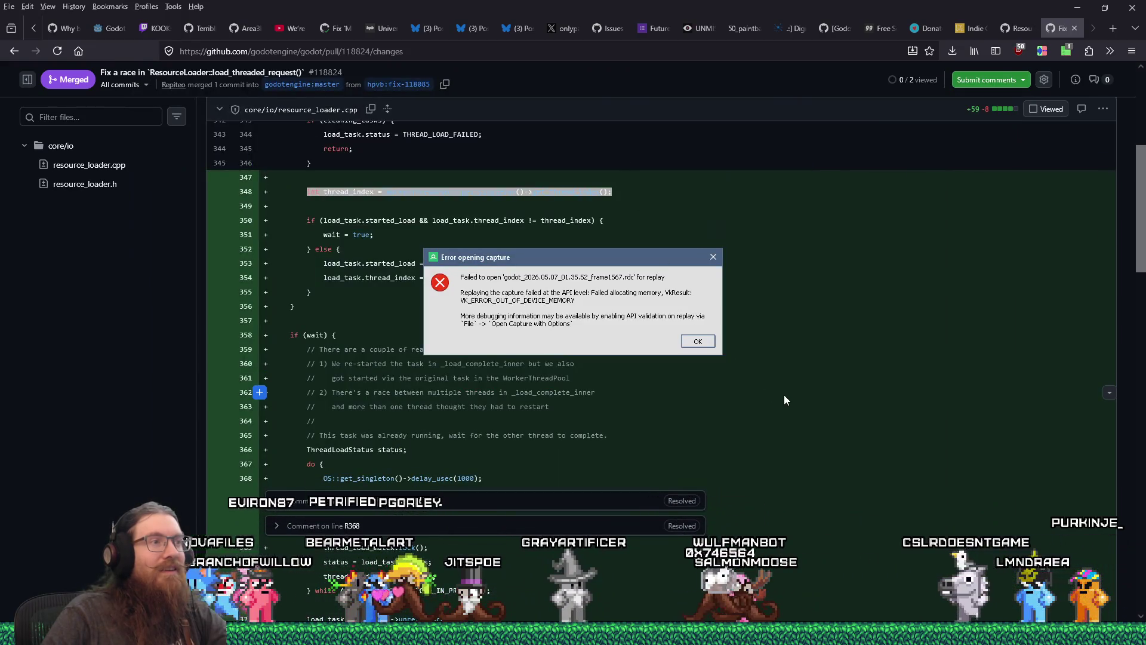
Search Google in a new tab for 'vk_err_out_of_memory renderdoc'
left_click(1114, 28)
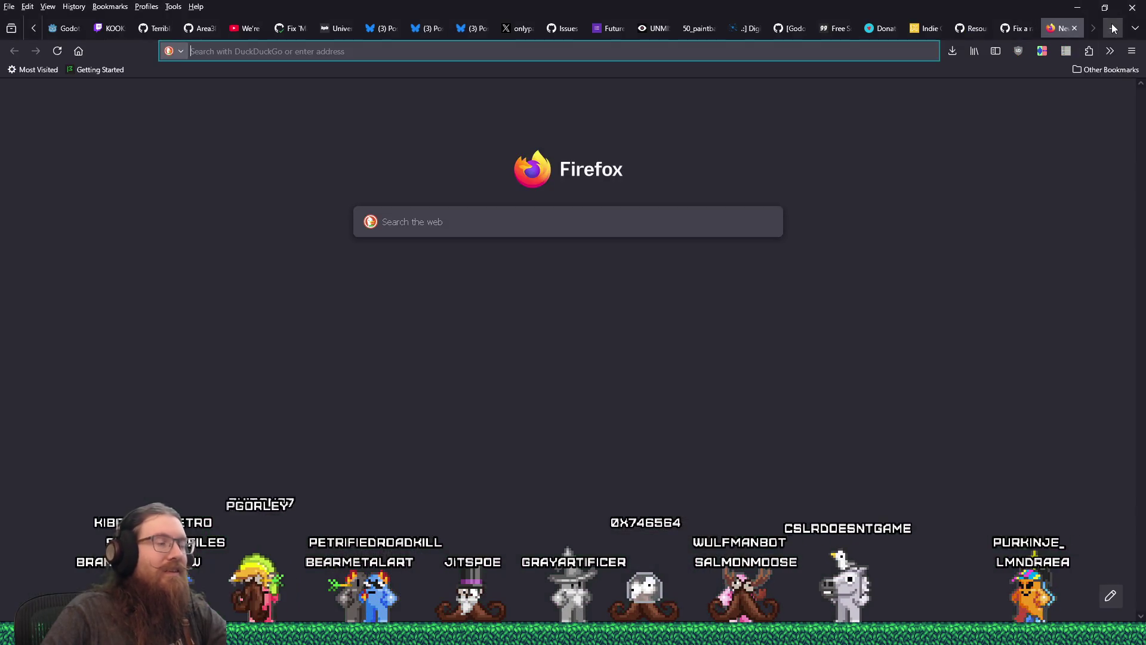
type("vk_err_out_of_memor")
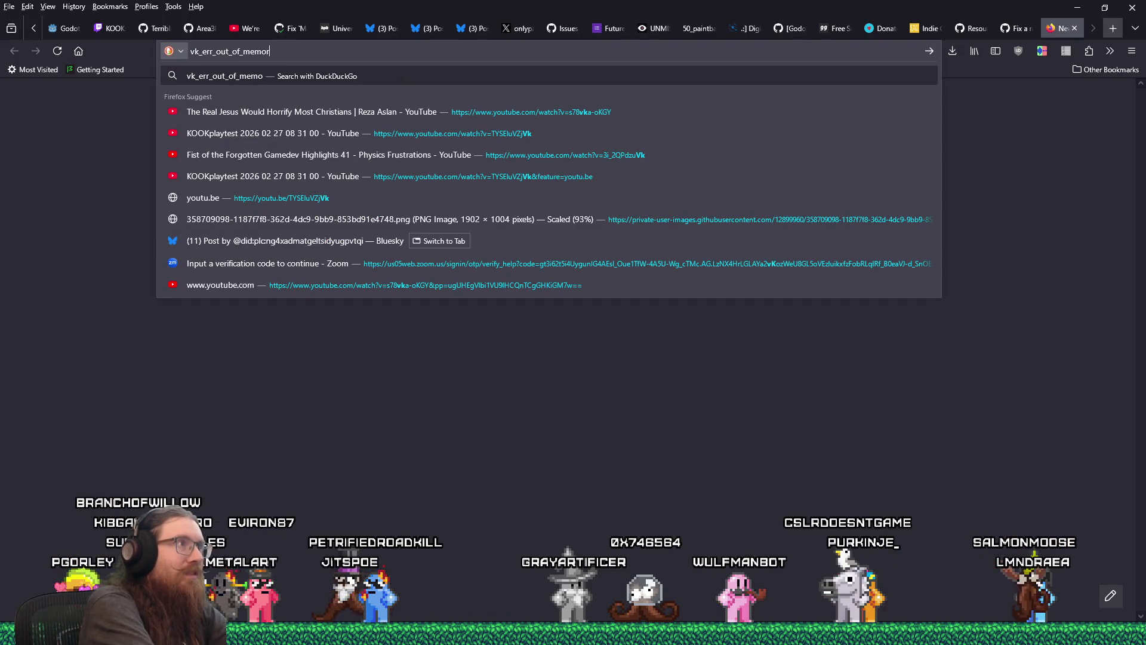
type("y renderdoc")
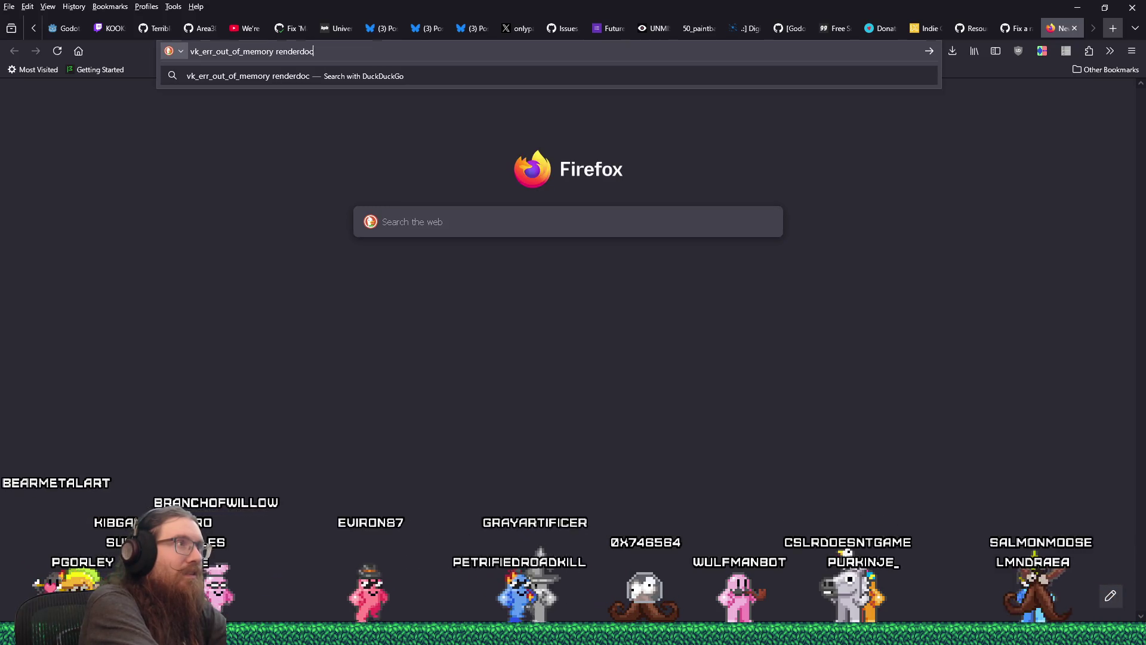
key("Return")
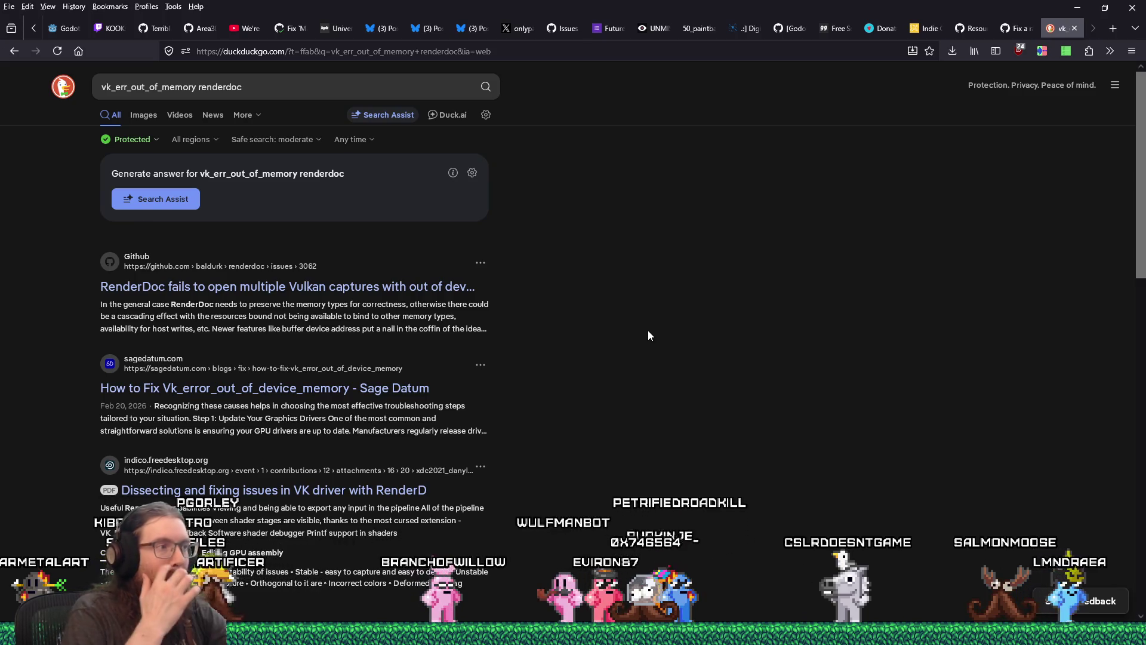
left_click(314, 97)
type("!g")
key("Return")
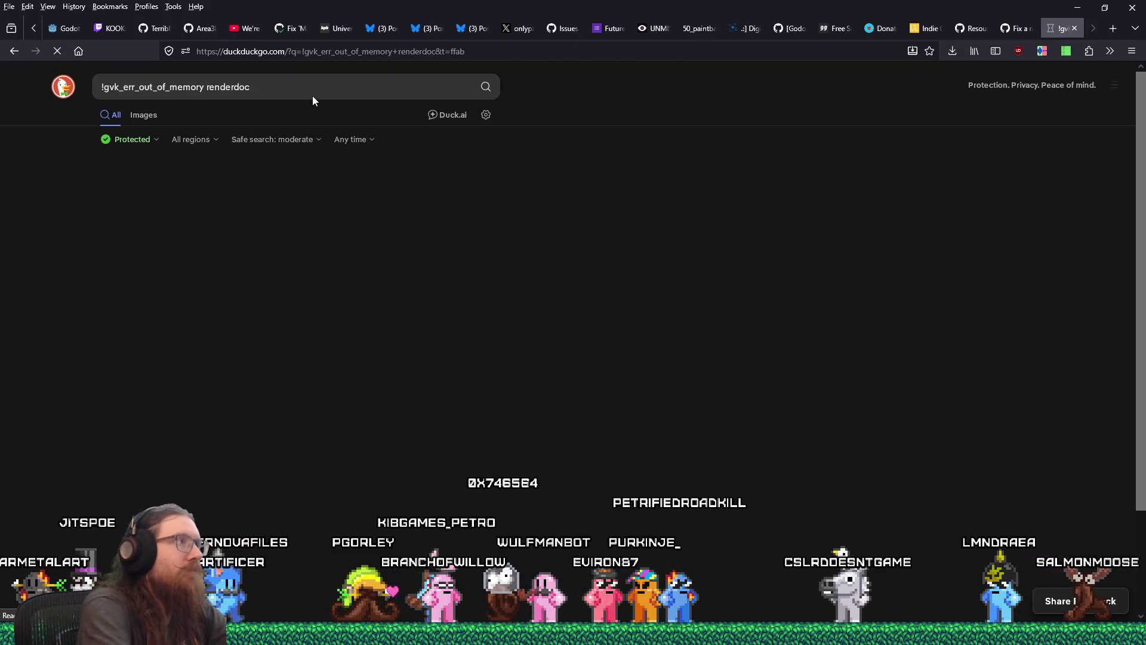
left_click(128, 79)
key("Home")
key("Right")
key("Right")
key("Return")
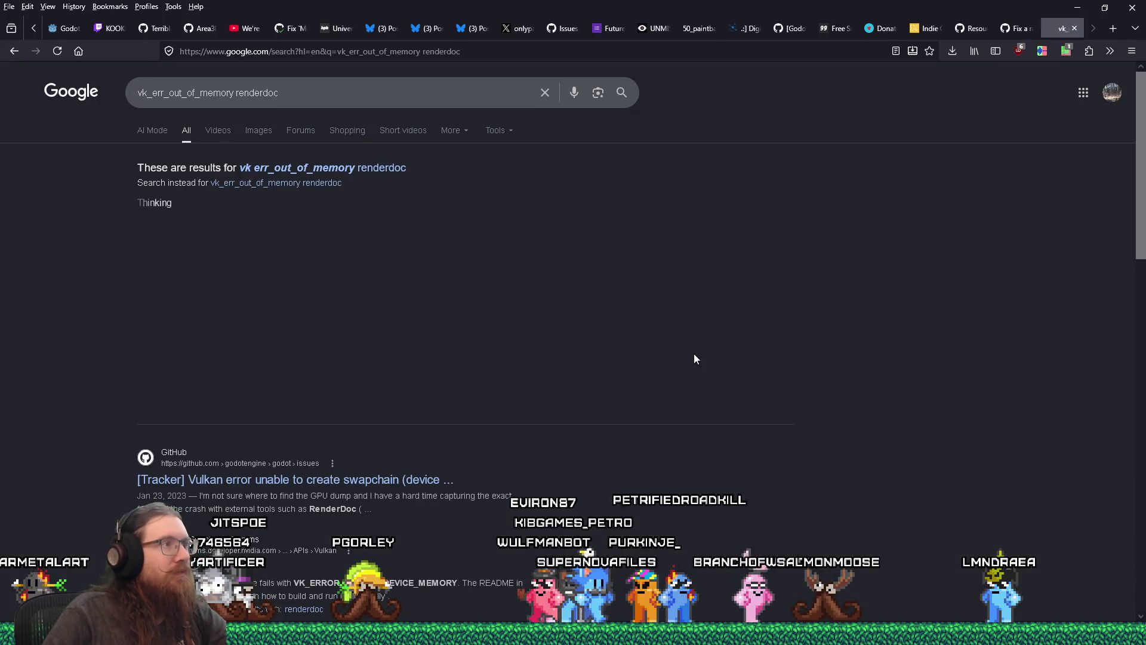
Refine the query to 'vk_err_out_of_device_memory renderdoc' and rerun it
scroll(787, 446, "down", 5)
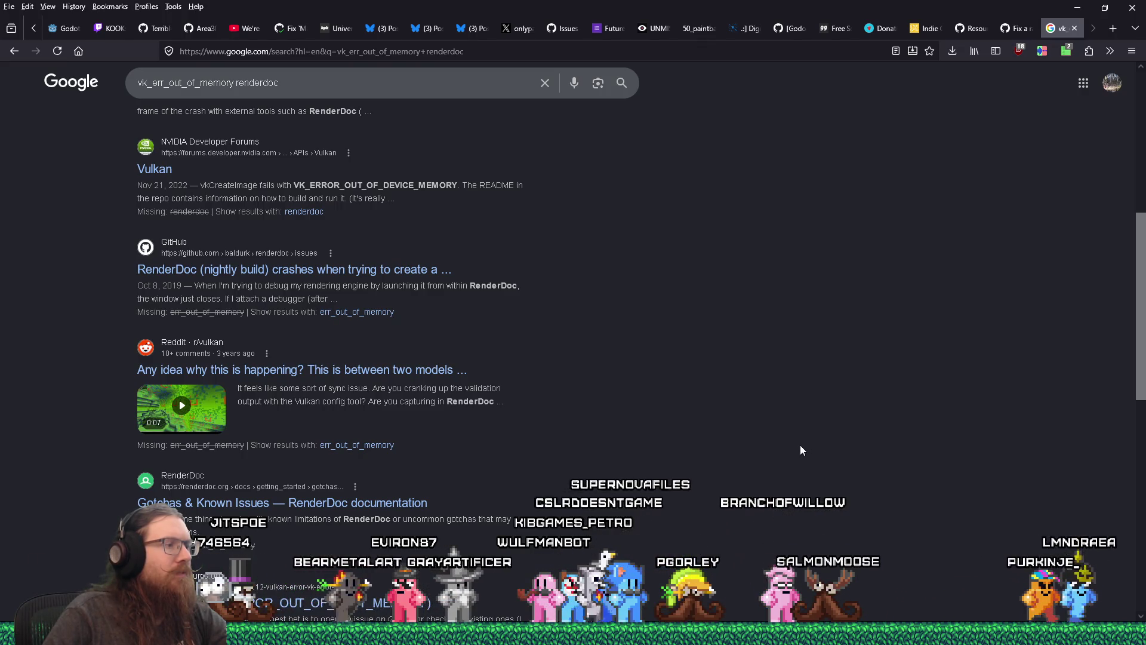
scroll(801, 449, "down", 2)
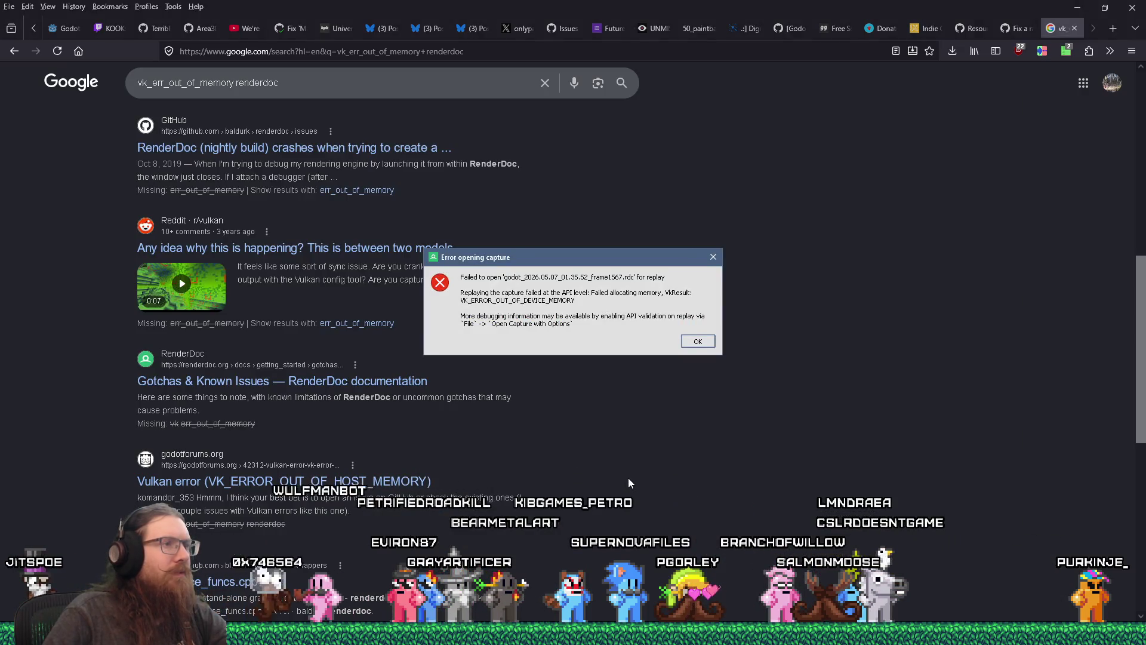
left_click(221, 83)
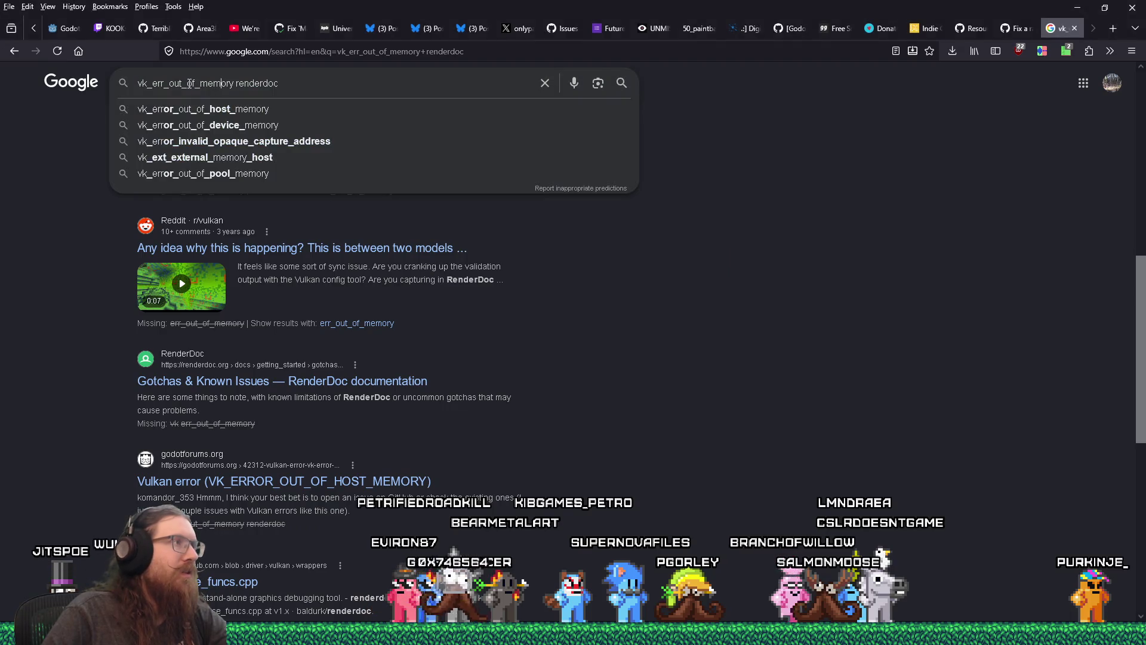
type("_device_")
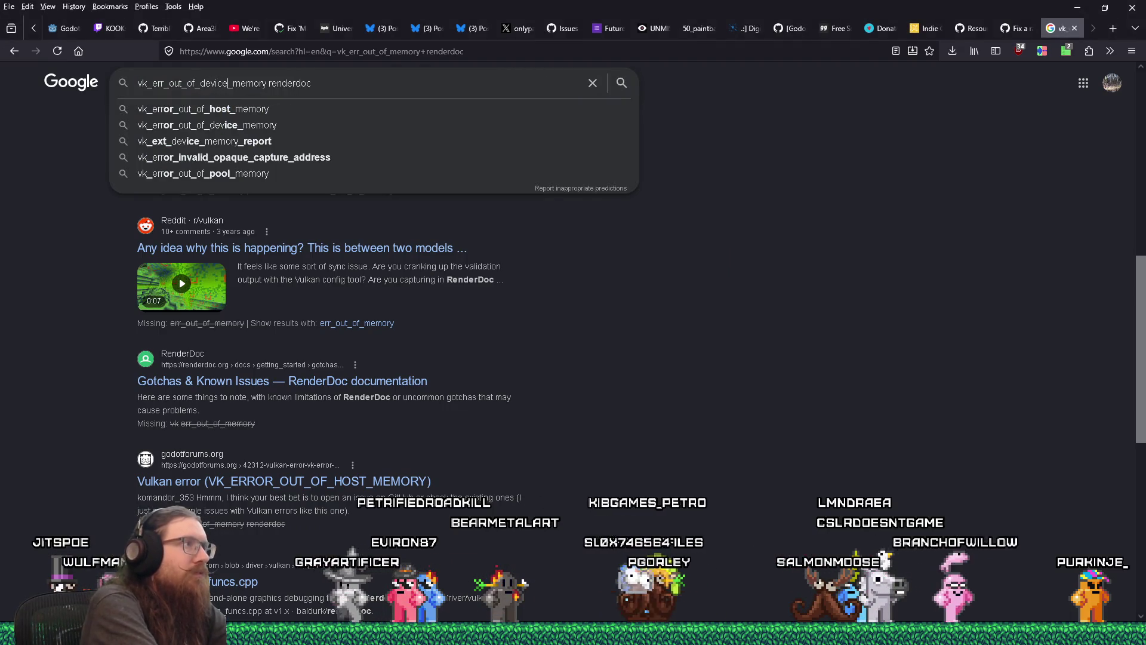
key("Return")
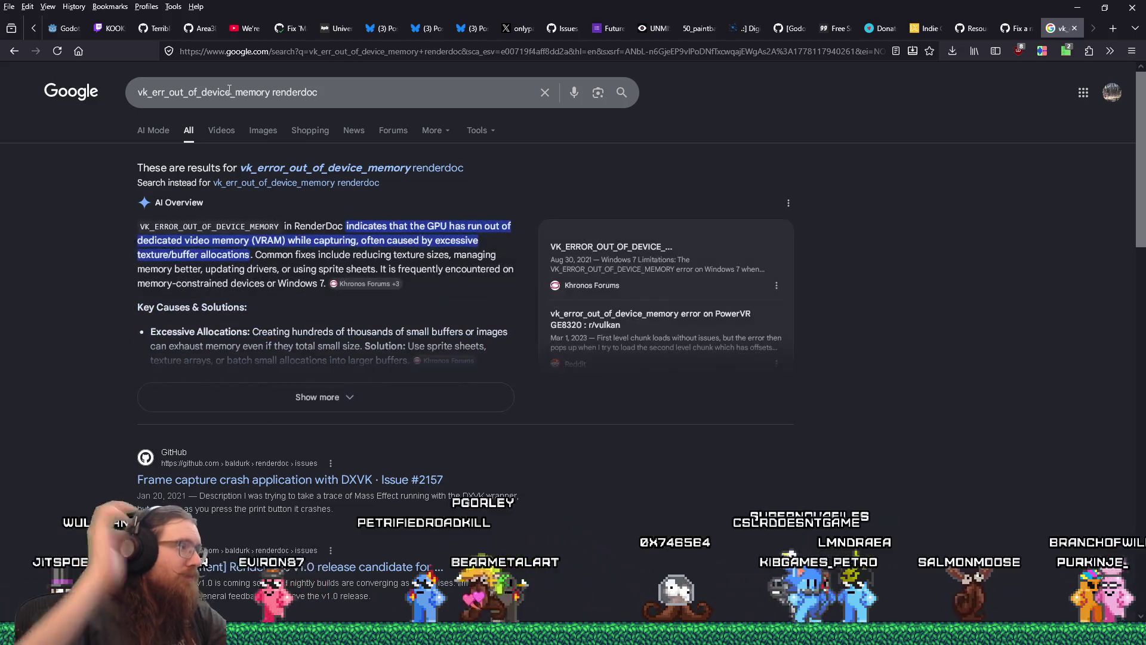
Read Scthe's Vulkan resources blog result, then return to the search results
scroll(584, 490, "down", 4)
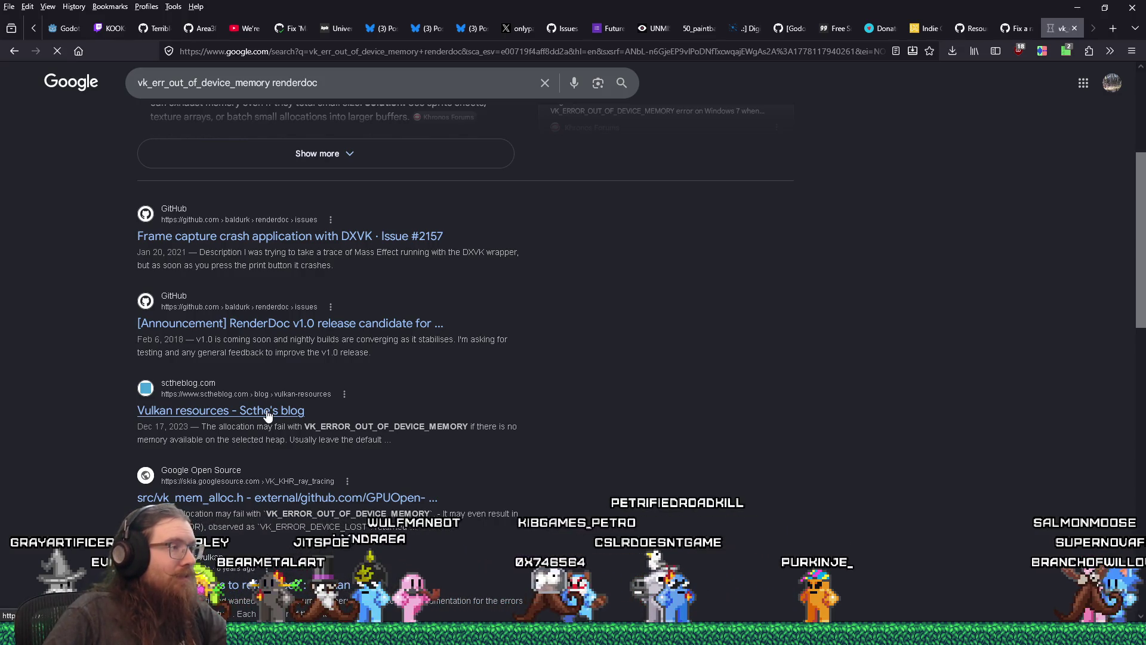
left_click(268, 410)
scroll(642, 422, "down", 2)
scroll(642, 422, "up", 1)
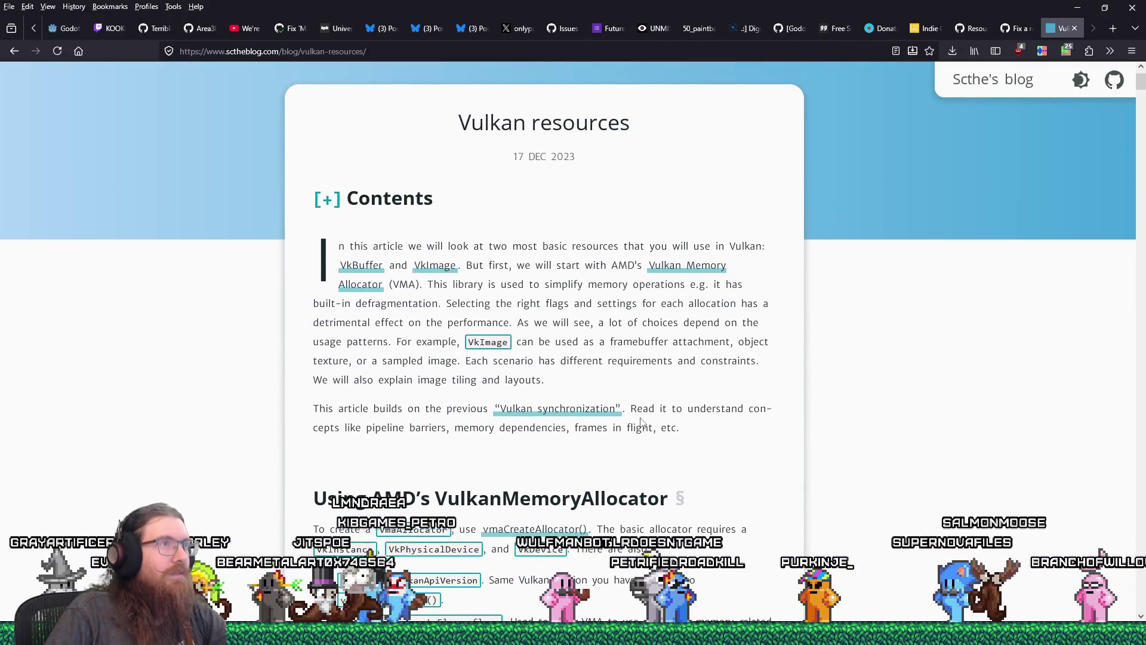
scroll(642, 421, "down", 4)
scroll(642, 420, "down", 10)
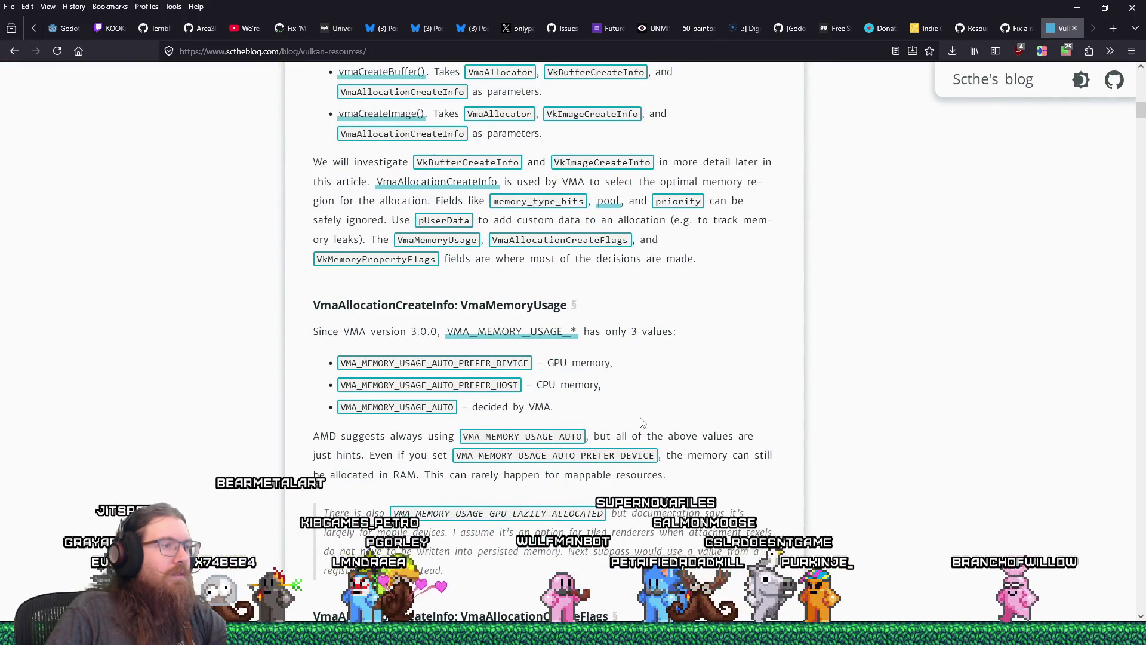
scroll(642, 422, "down", 6)
left_click(27, 56)
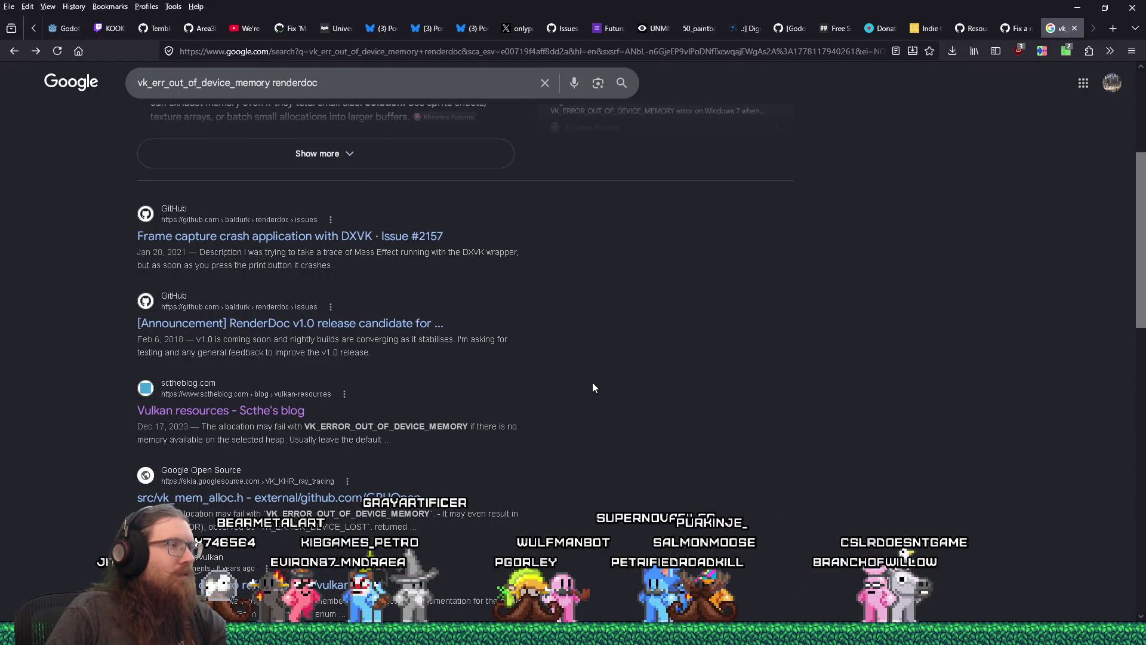
Look at the Reddit thread about the device-memory error, then return to the results
scroll(593, 387, "down", 4)
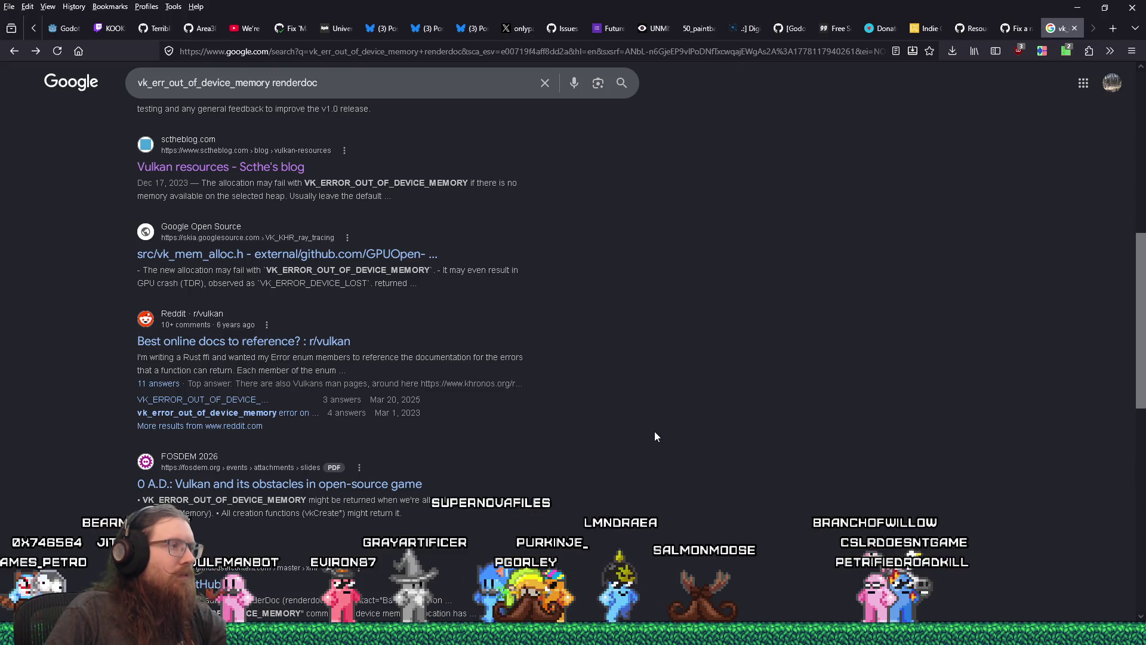
left_click(290, 416)
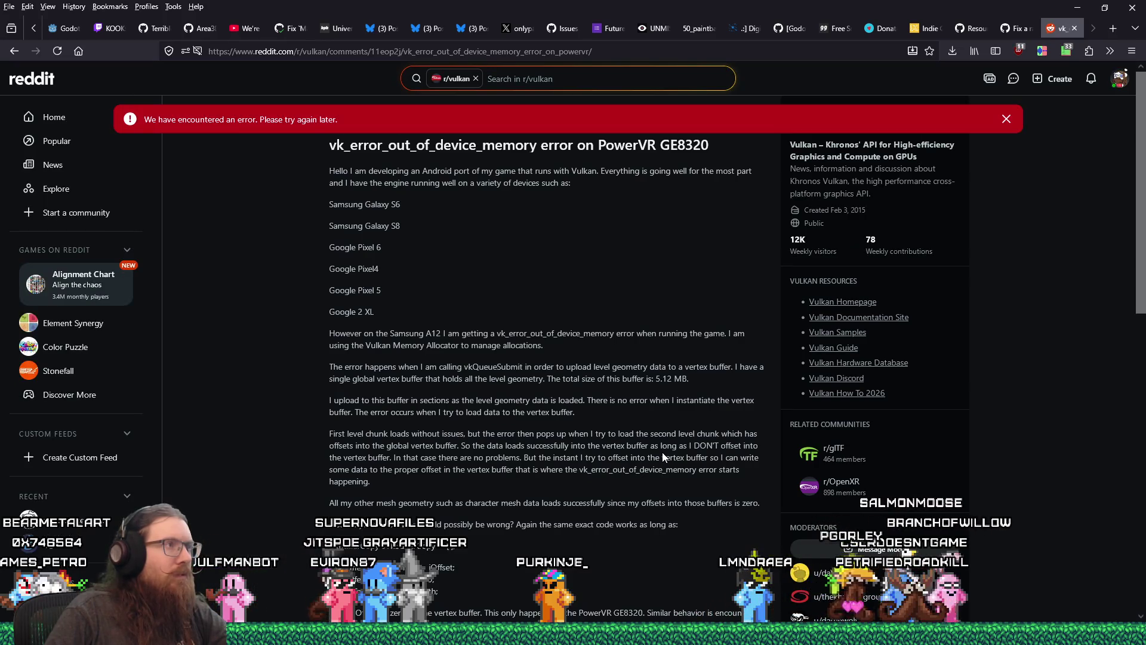
left_click(18, 56)
scroll(670, 462, "down", 5)
Switch to RenderDoc and dismiss the capture-opening error
key("alt+Tab")
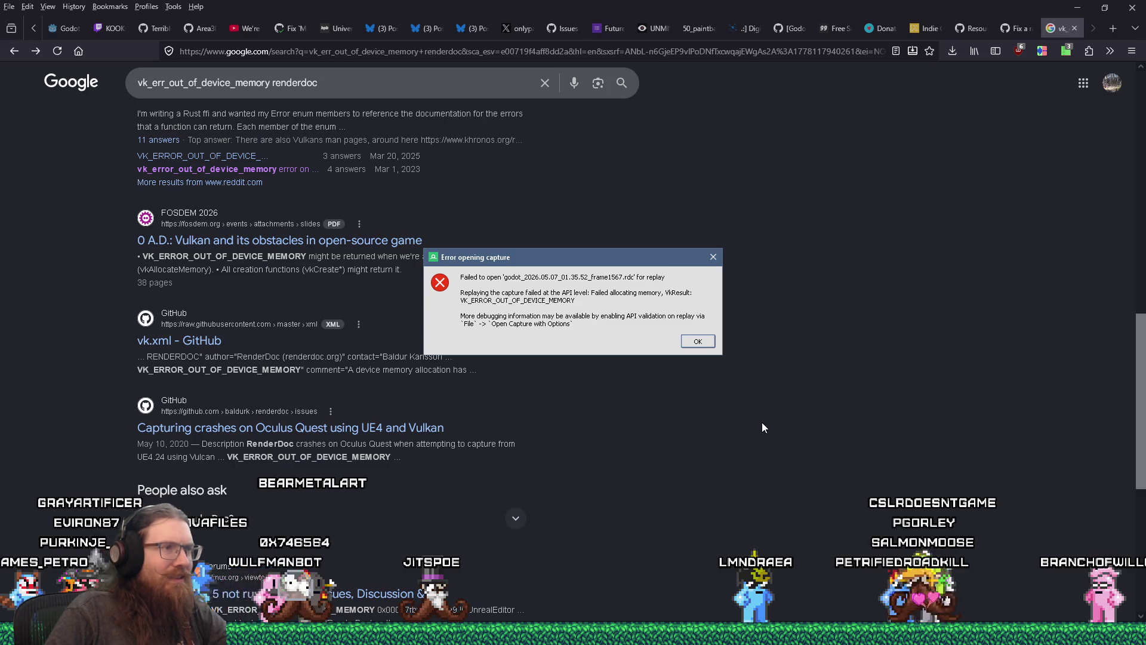
scroll(762, 422, "up", 8)
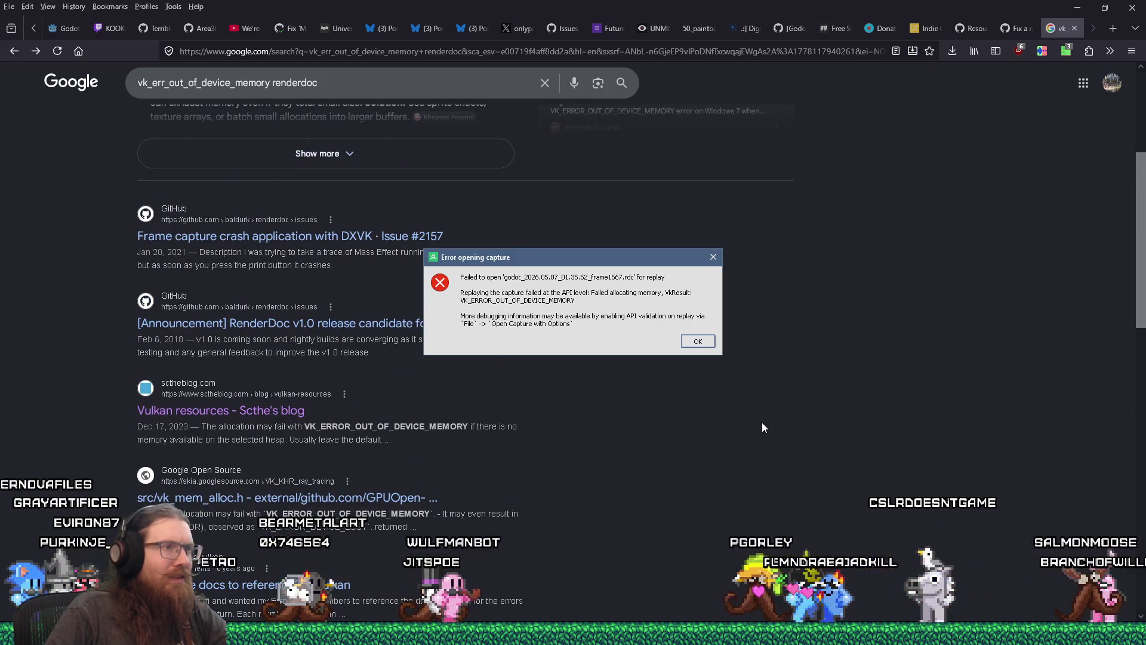
scroll(763, 422, "up", 5)
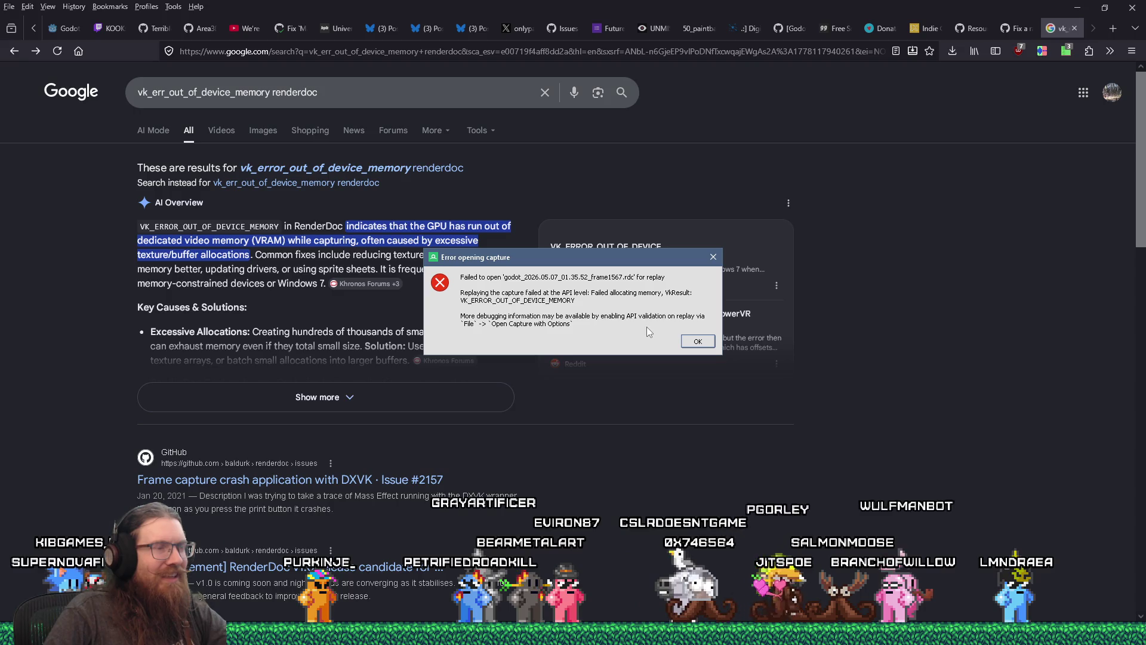
left_click(698, 341)
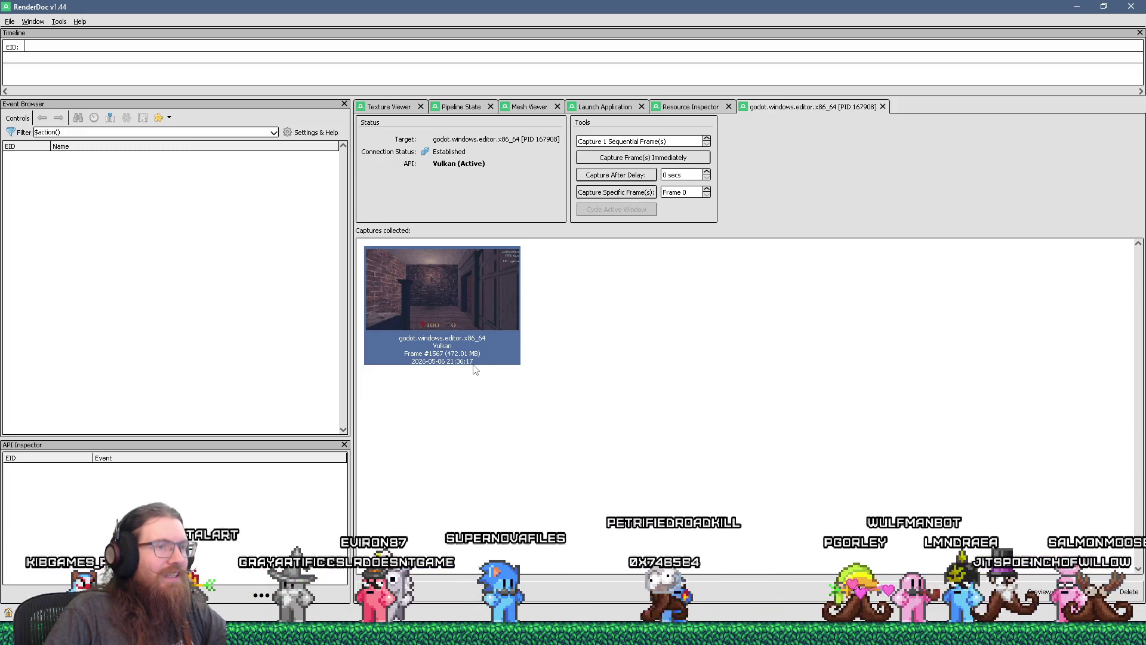
Exit RenderDoc without saving the frame 1567 capture and quit the game via its console
left_click(1131, 6)
left_click(653, 335)
key("alt+Tab")
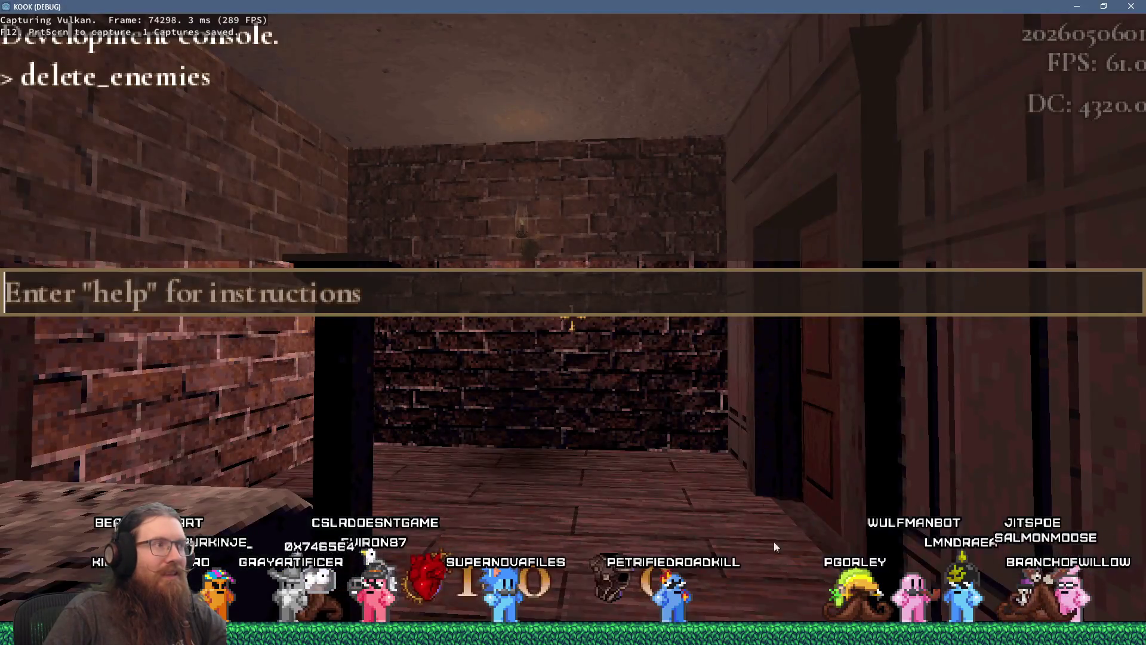
type("qui")
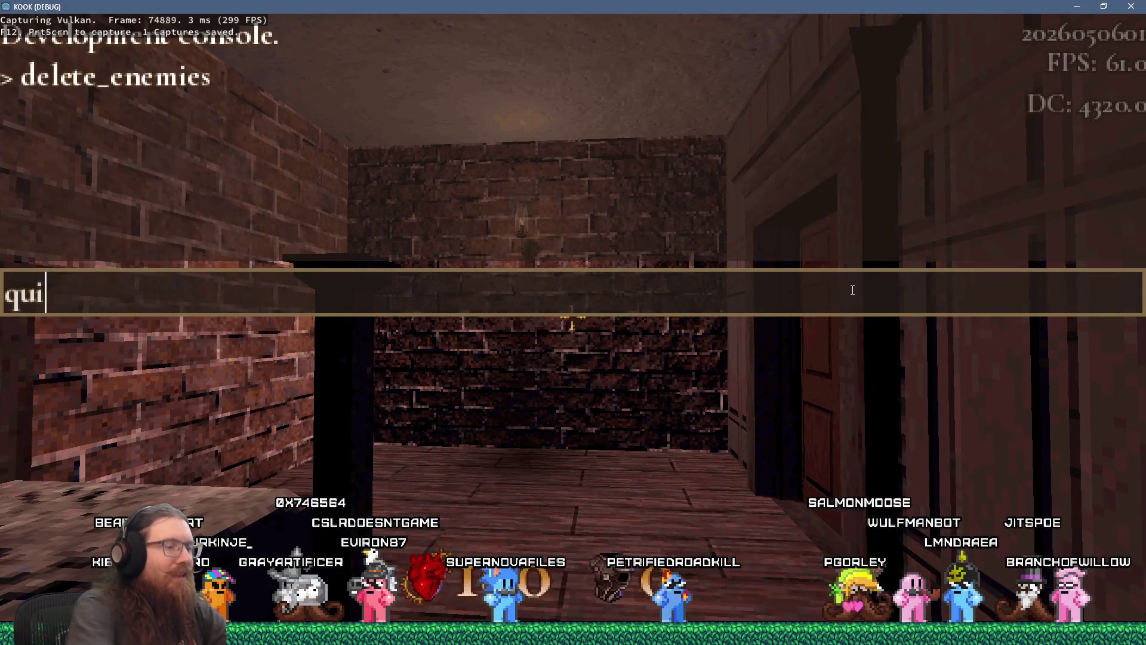
type("t")
key("Return")
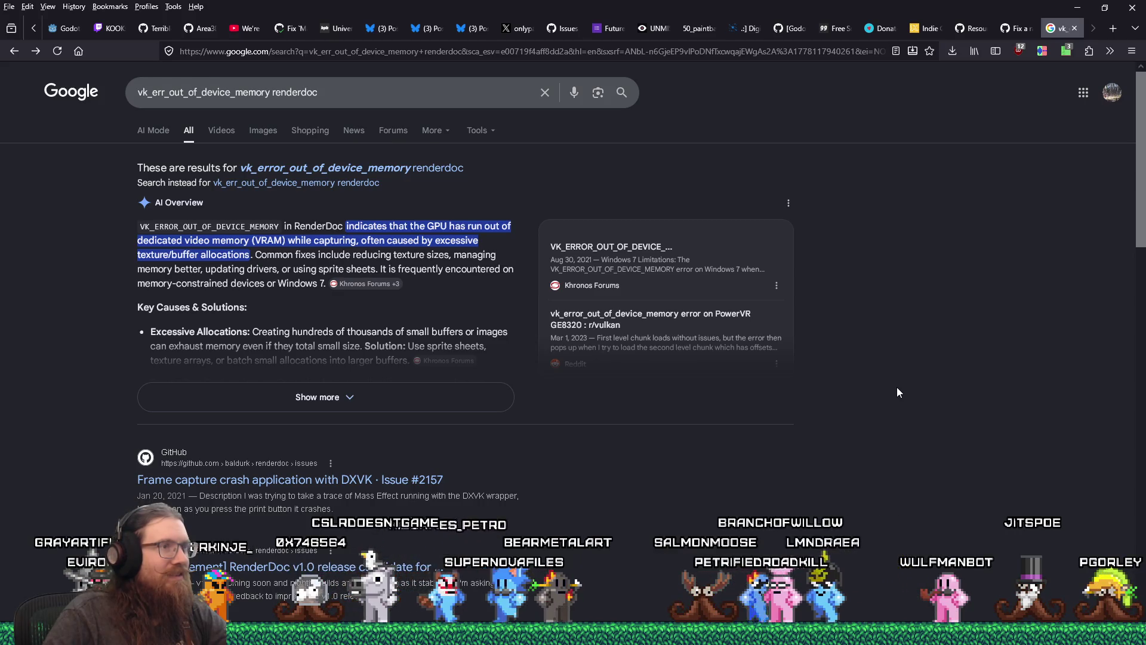
Close the Google tab, scroll the race-fix pull request to the top, and switch to Godot
scroll(898, 388, "down", 4)
scroll(897, 387, "up", 3)
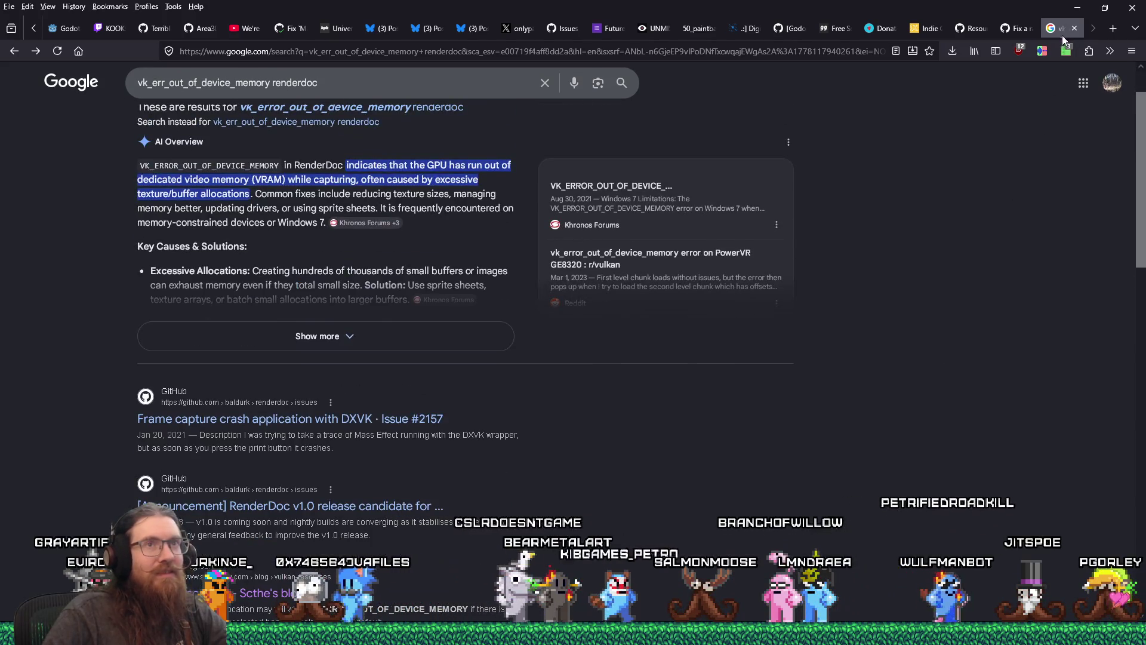
key("ctrl+w")
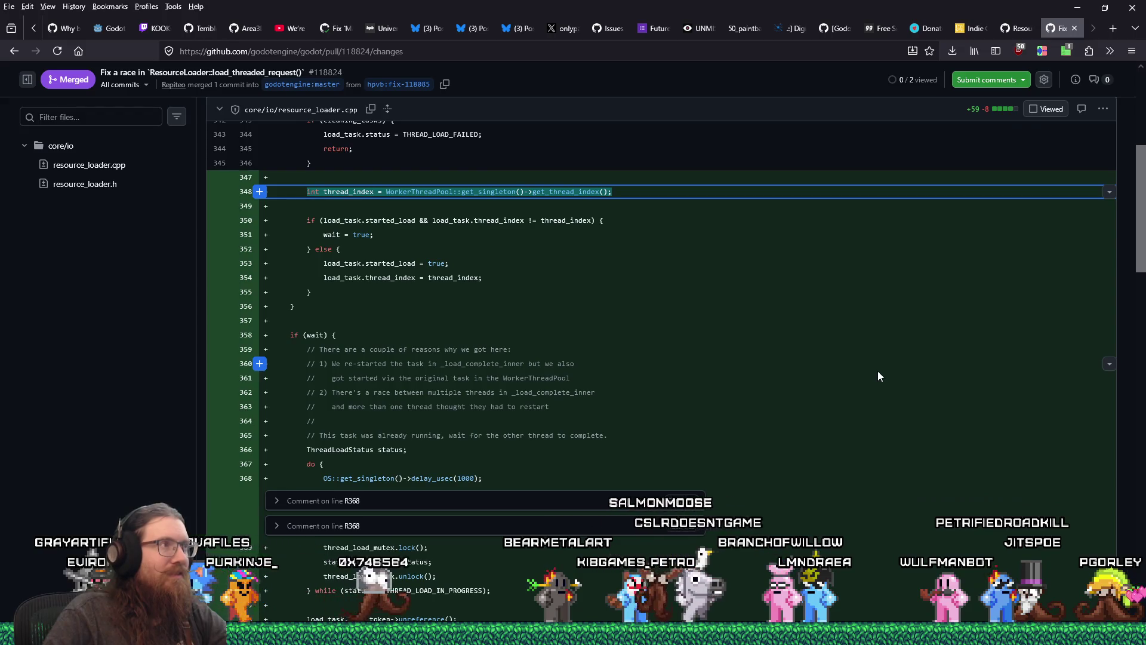
scroll(879, 373, "up", 5)
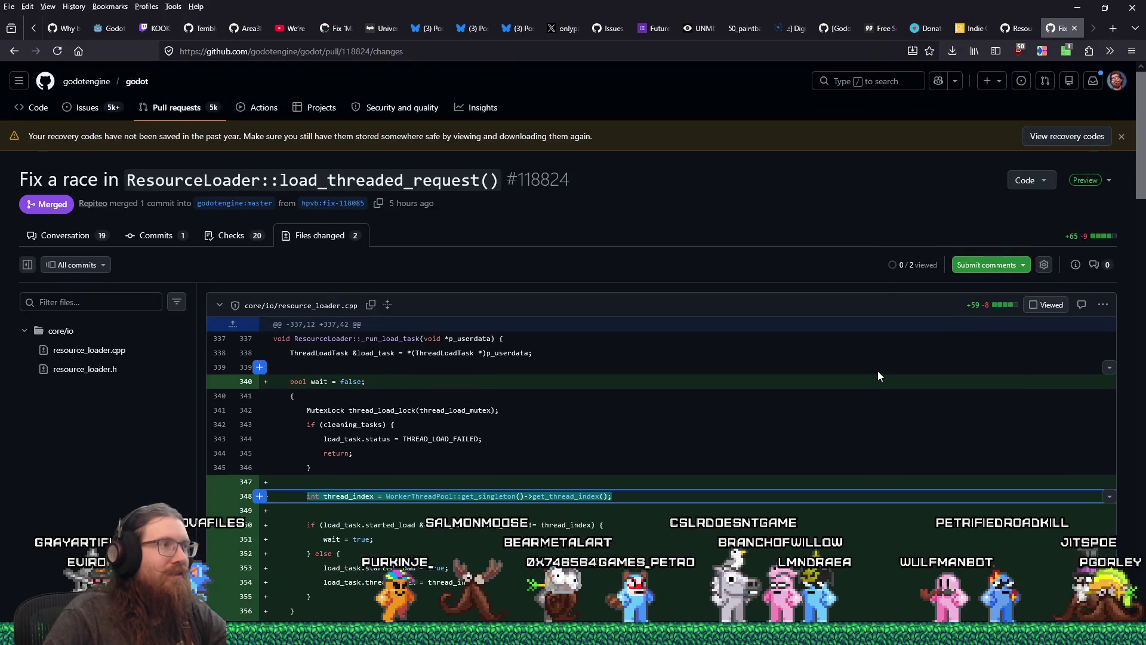
key("alt+Tab")
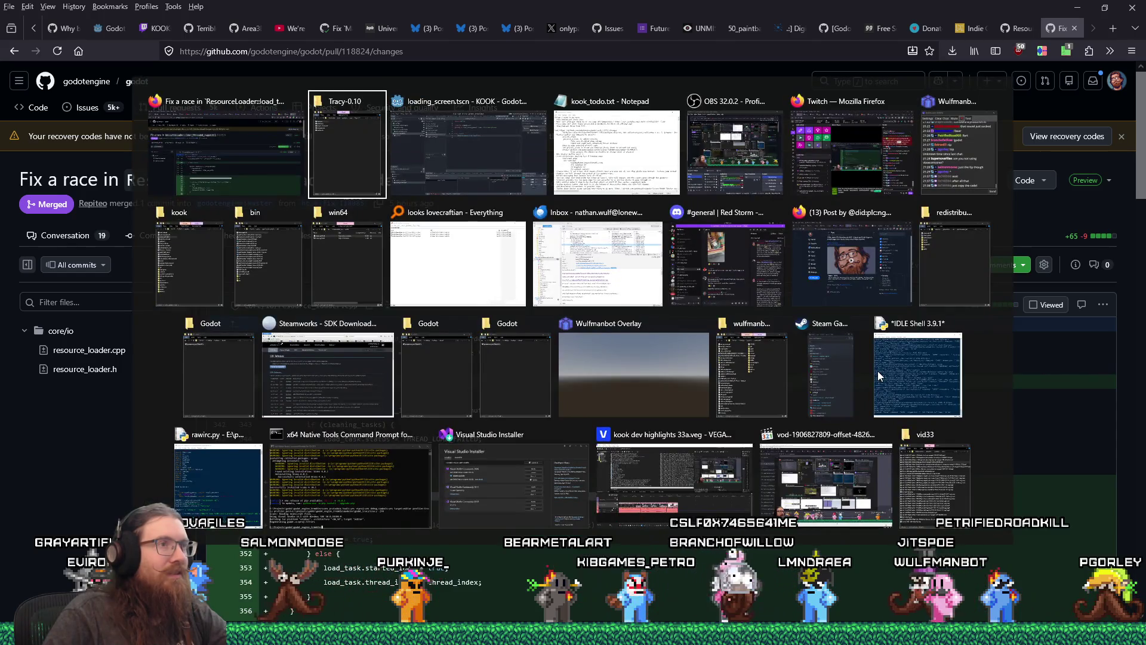
key("alt+Tab")
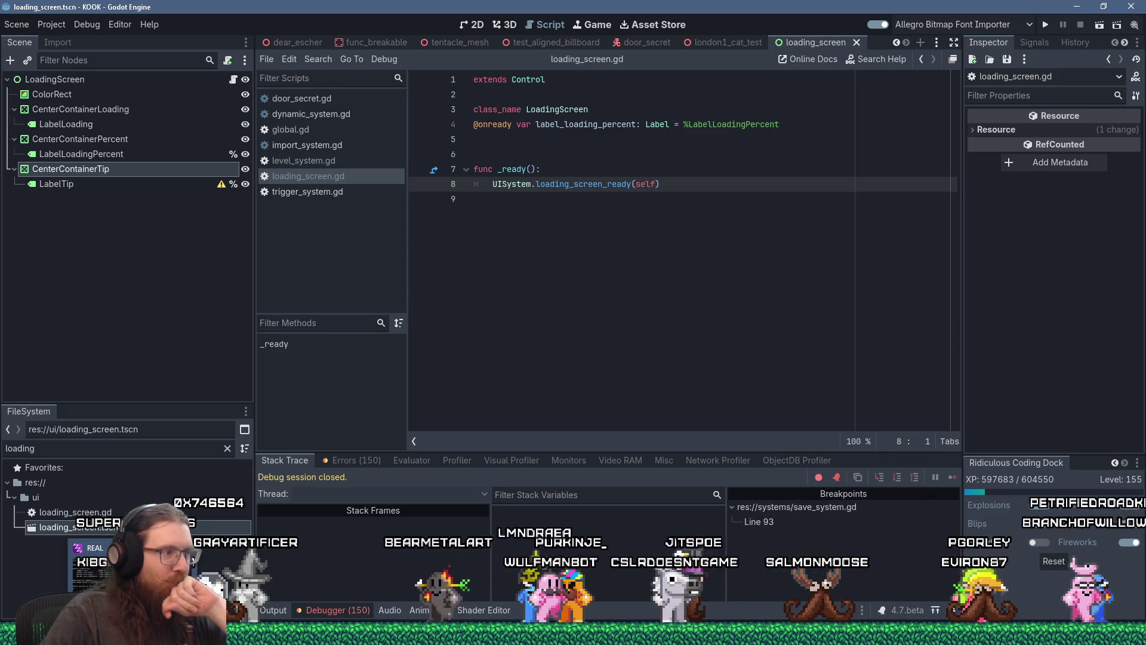
Bring Firefox forward via the taskbar preview of the 'Fix a race in ResourceLoader' tab
mouse_move(887, 594)
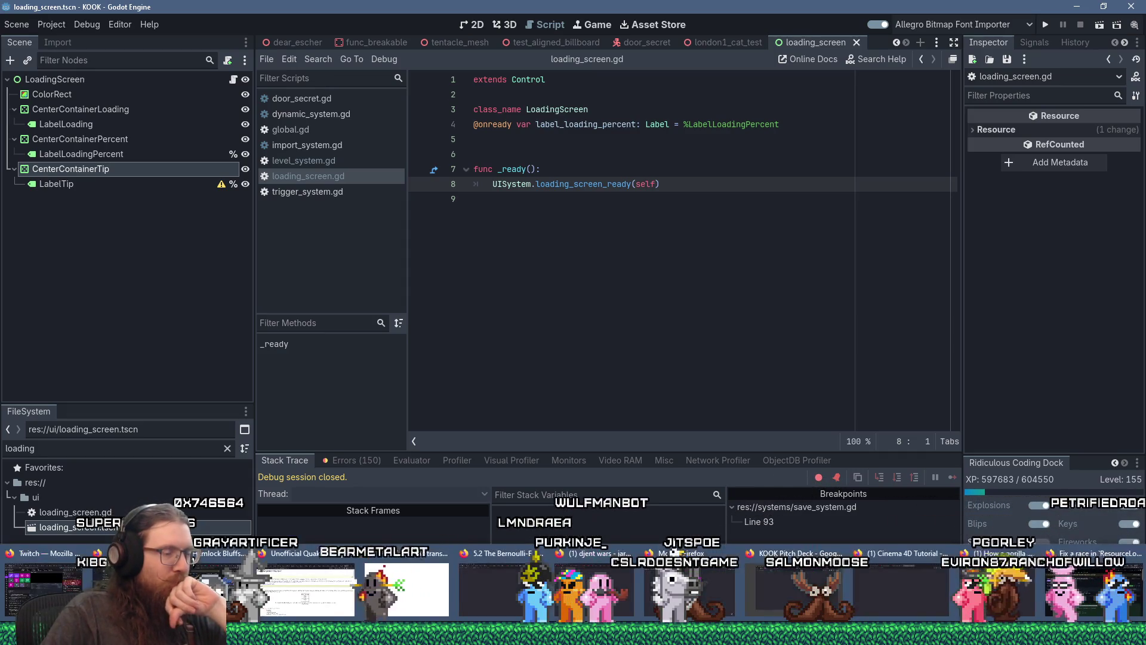
left_click(1070, 582)
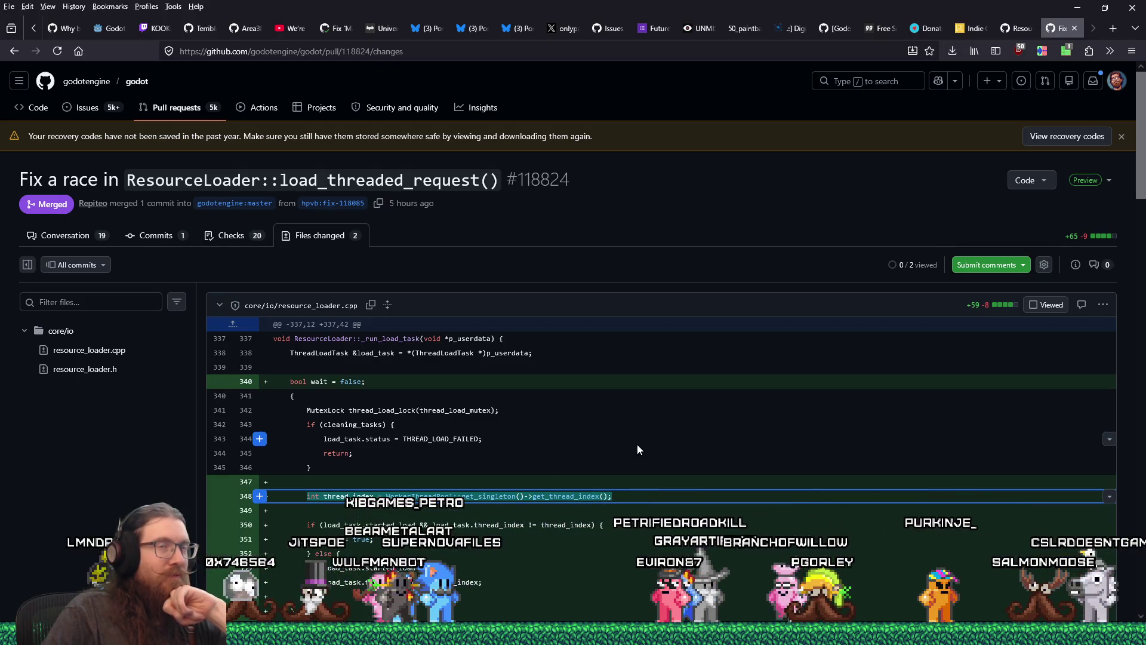
Navigate in a new tab to the jitspoe/godot fork on GitHub
left_click(1112, 28)
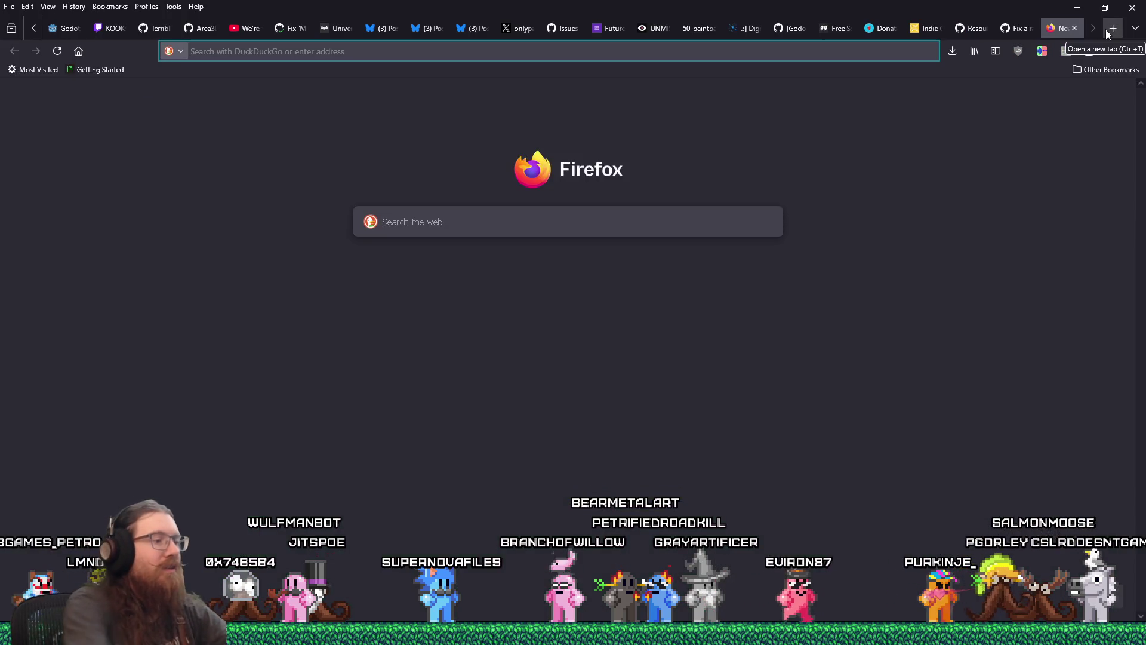
type("github.com/jitspoe/")
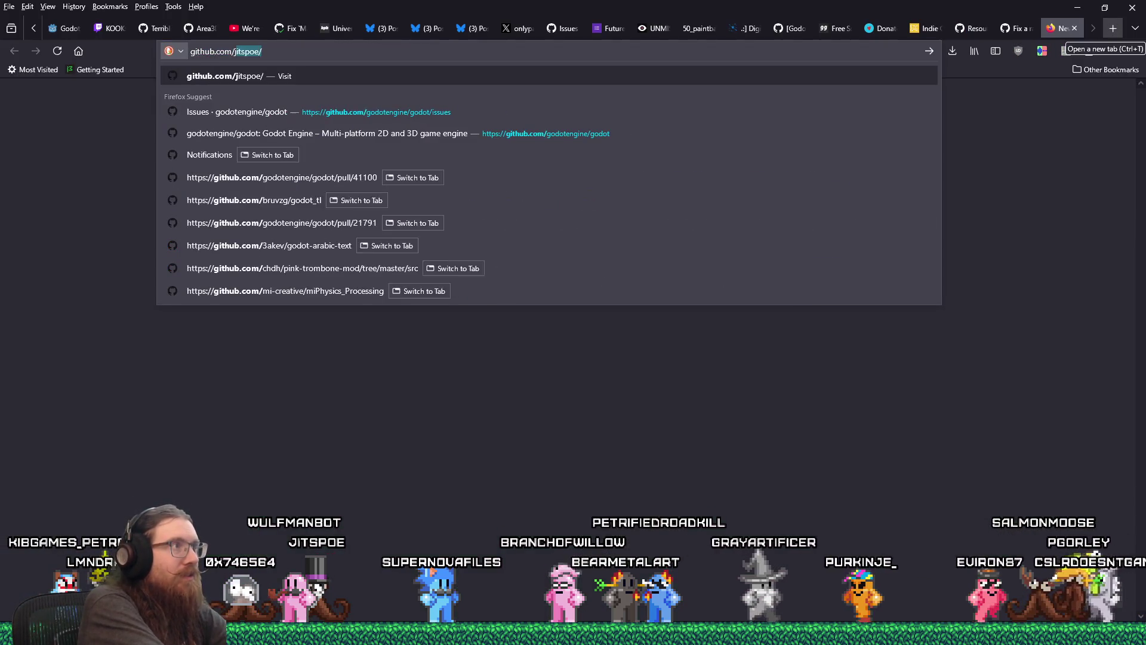
key("Return")
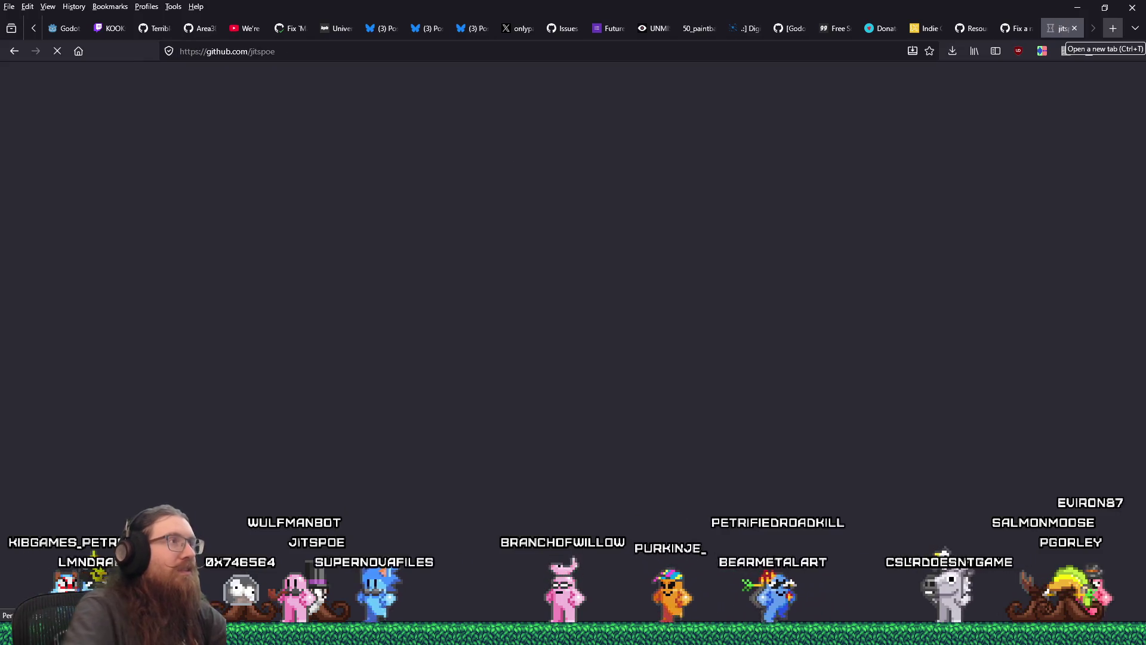
scroll(766, 292, "down", 5)
scroll(765, 293, "up", 3)
scroll(766, 297, "up", 1)
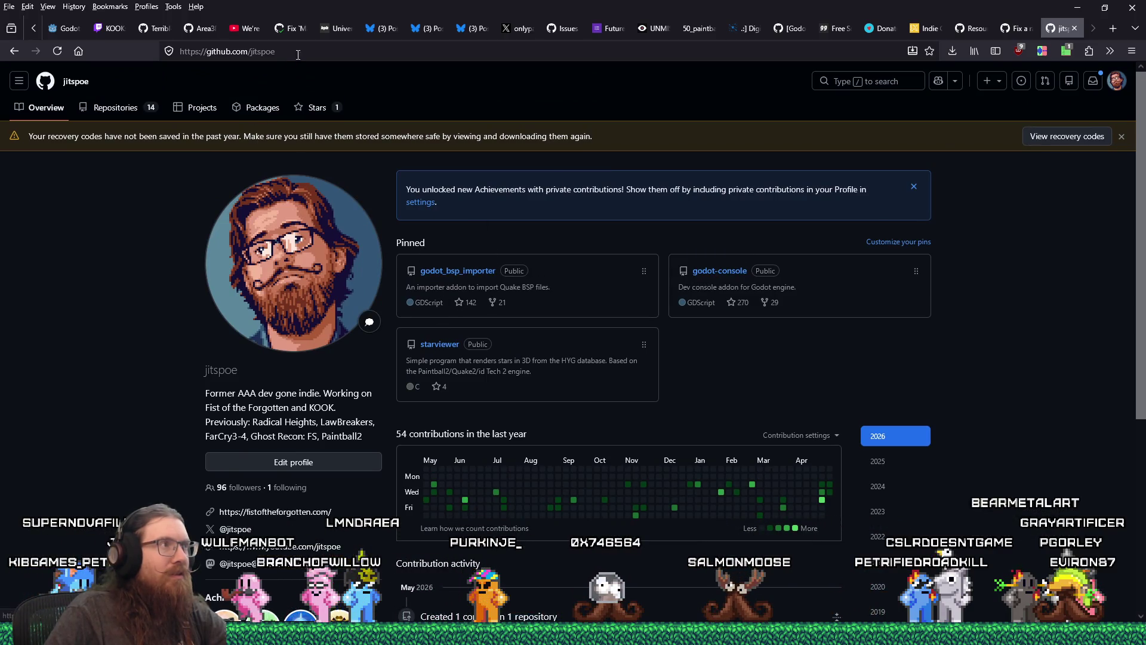
left_click(329, 52)
type("/godot")
key("Delete")
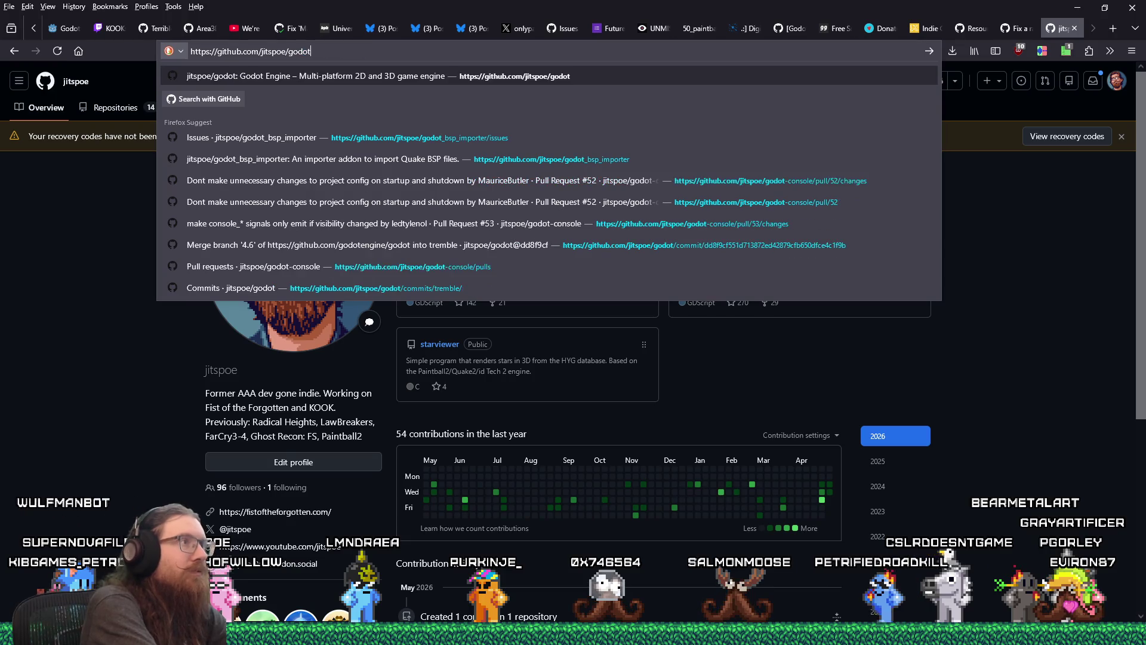
key("Return")
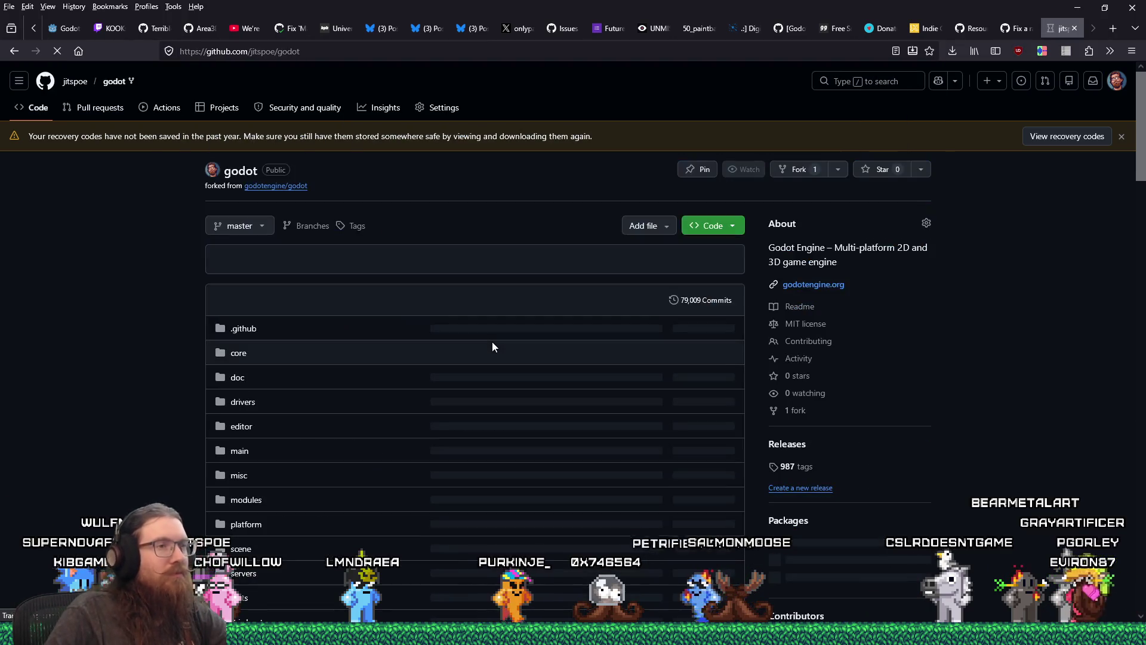
scroll(492, 342, "down", 4)
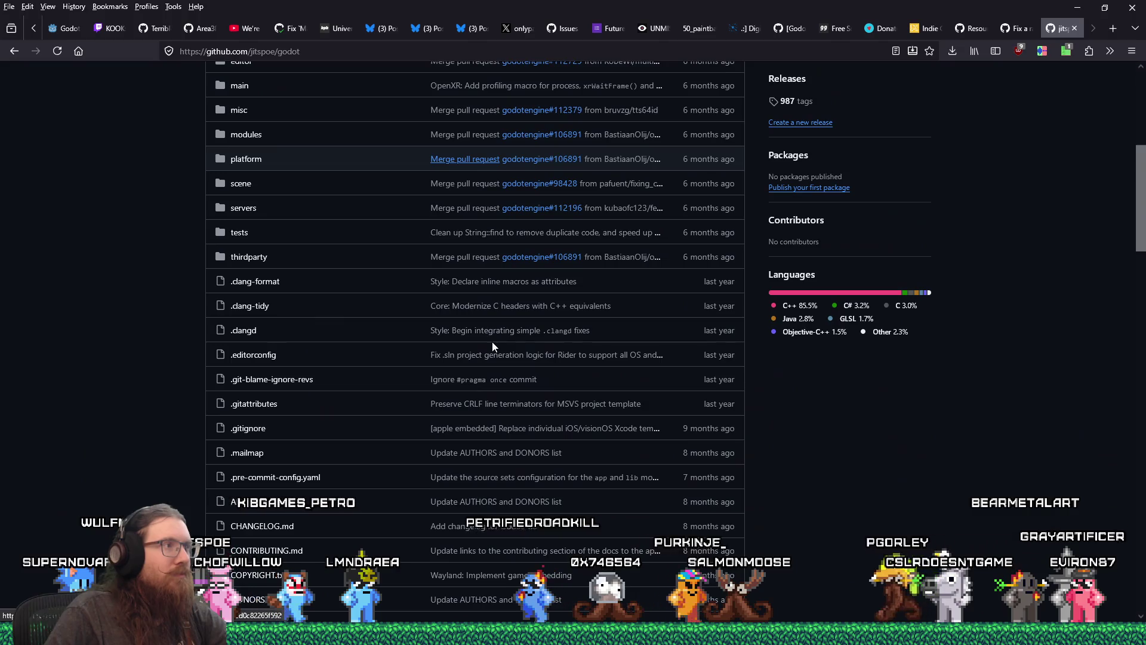
scroll(492, 341, "up", 4)
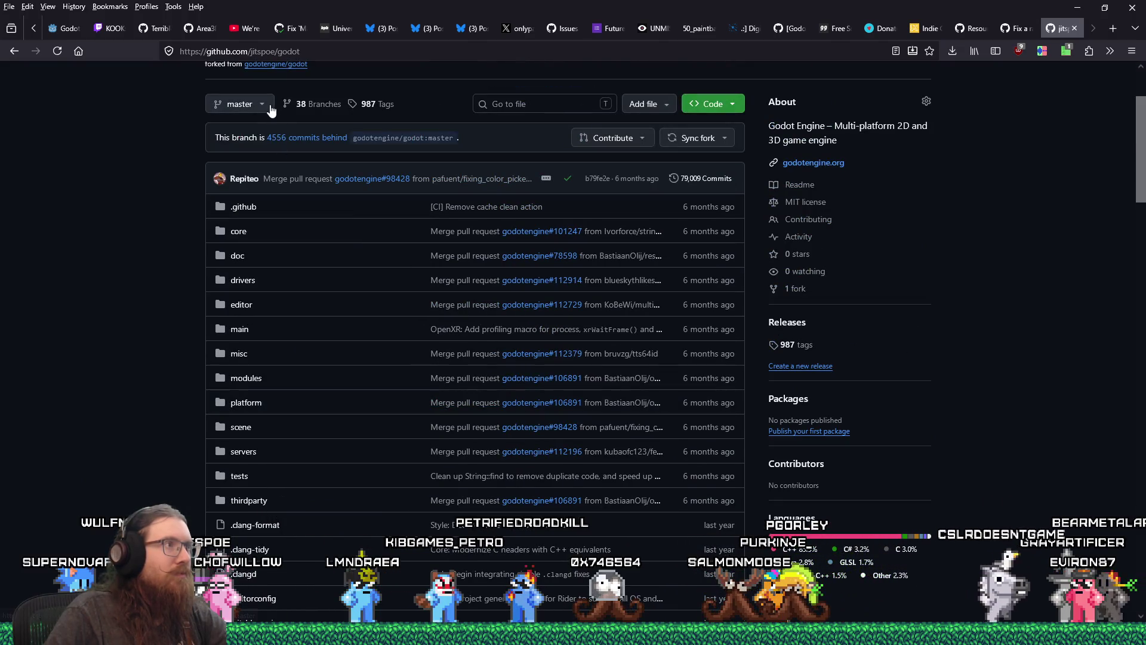
Switch the repository view to the tremble branch
left_click(270, 108)
scroll(263, 232, "down", 6)
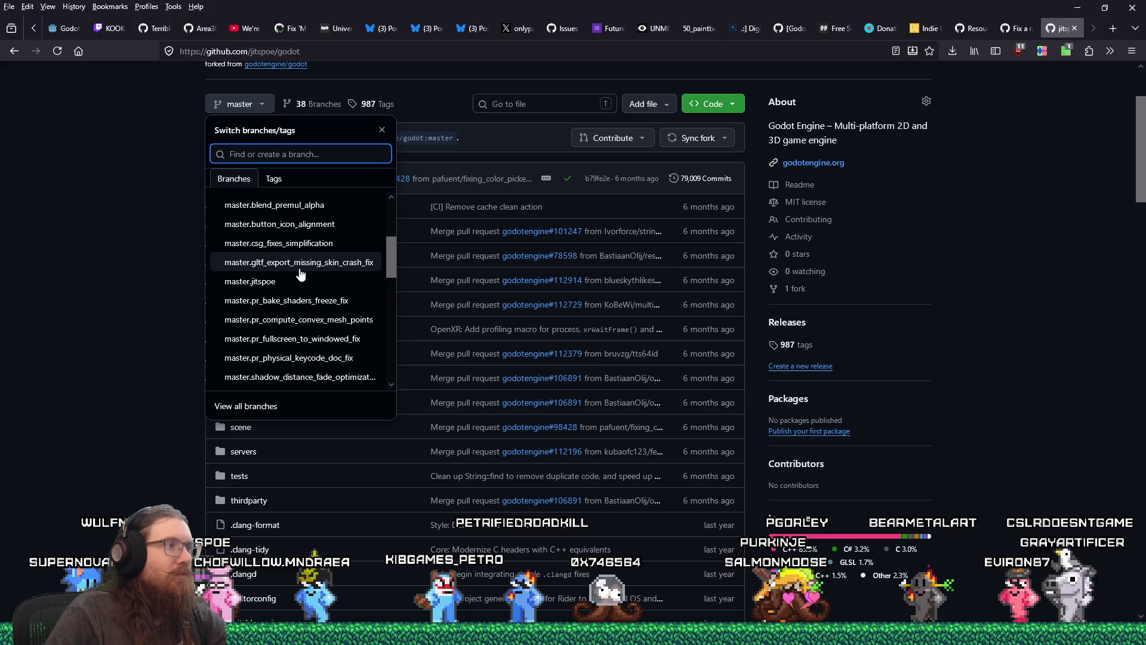
left_click(274, 260)
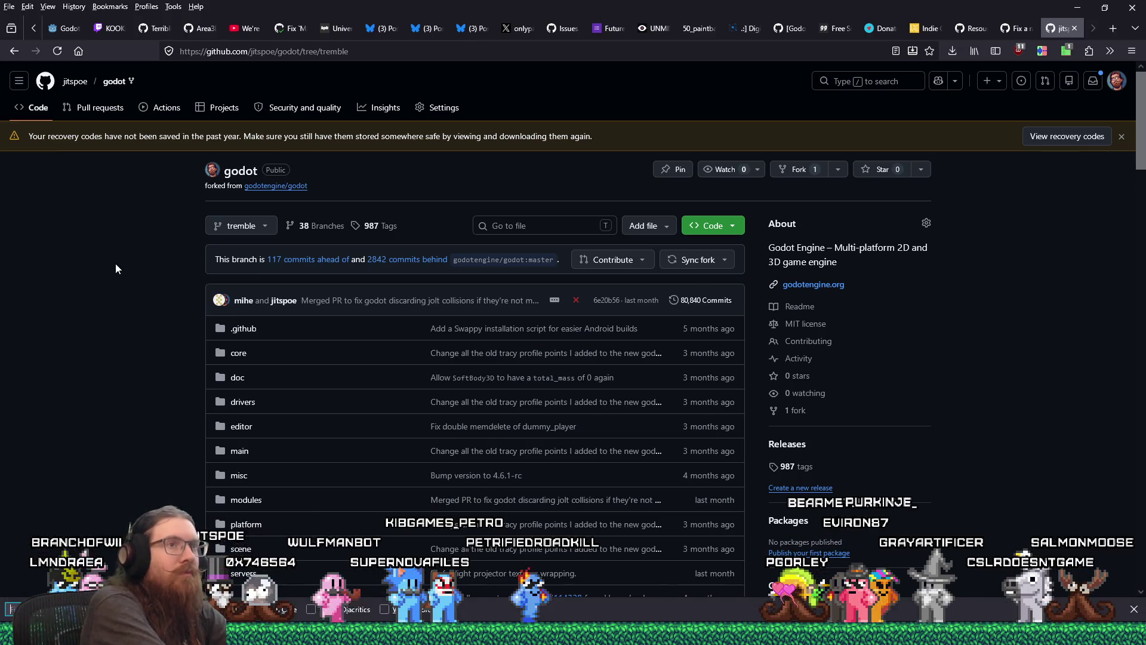
Find 'branch' on the page to see tremble is 117 commits ahead, then open a blank tab
key("ctrl+f")
type("branch")
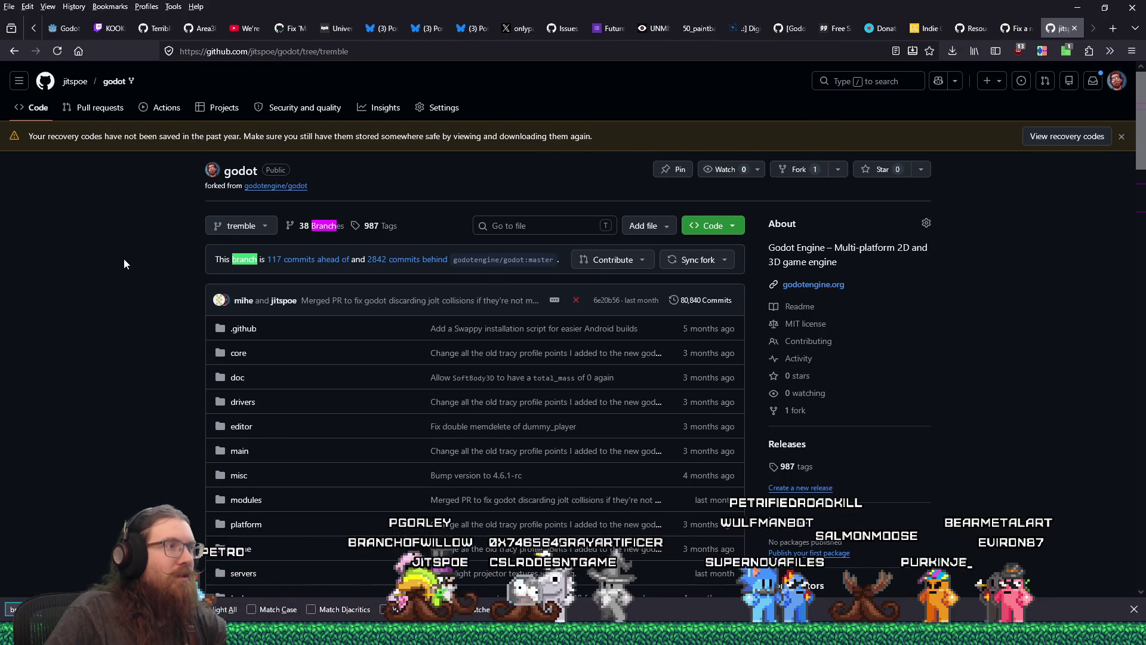
scroll(124, 259, "down", 5)
scroll(123, 259, "up", 5)
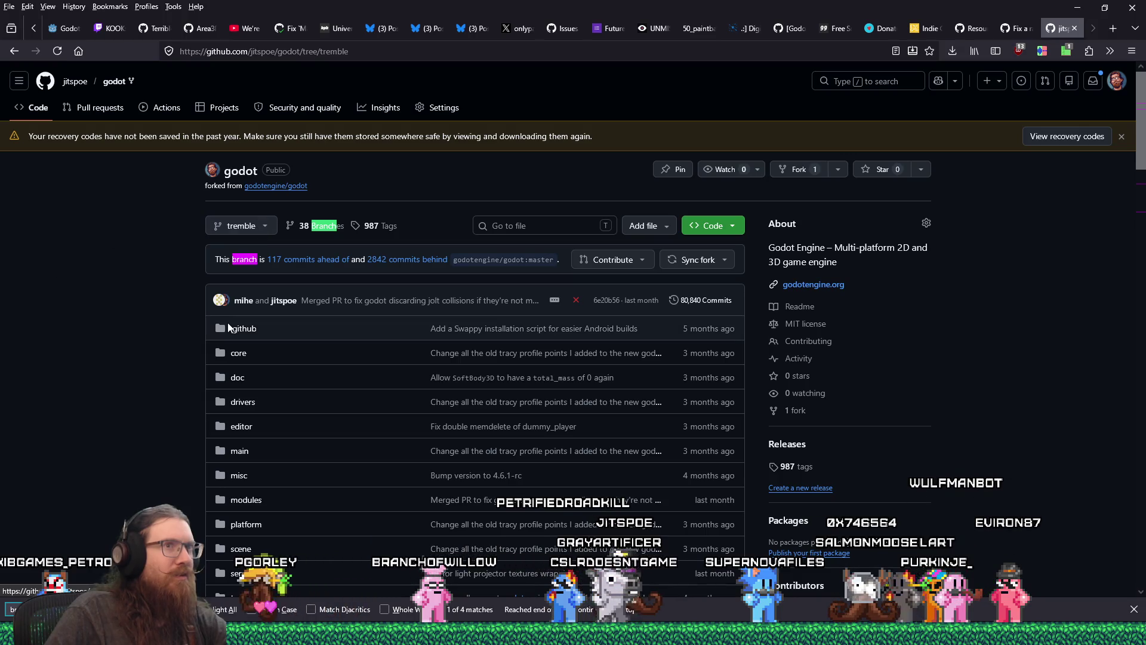
scroll(220, 319, "down", 10)
scroll(227, 323, "down", 9)
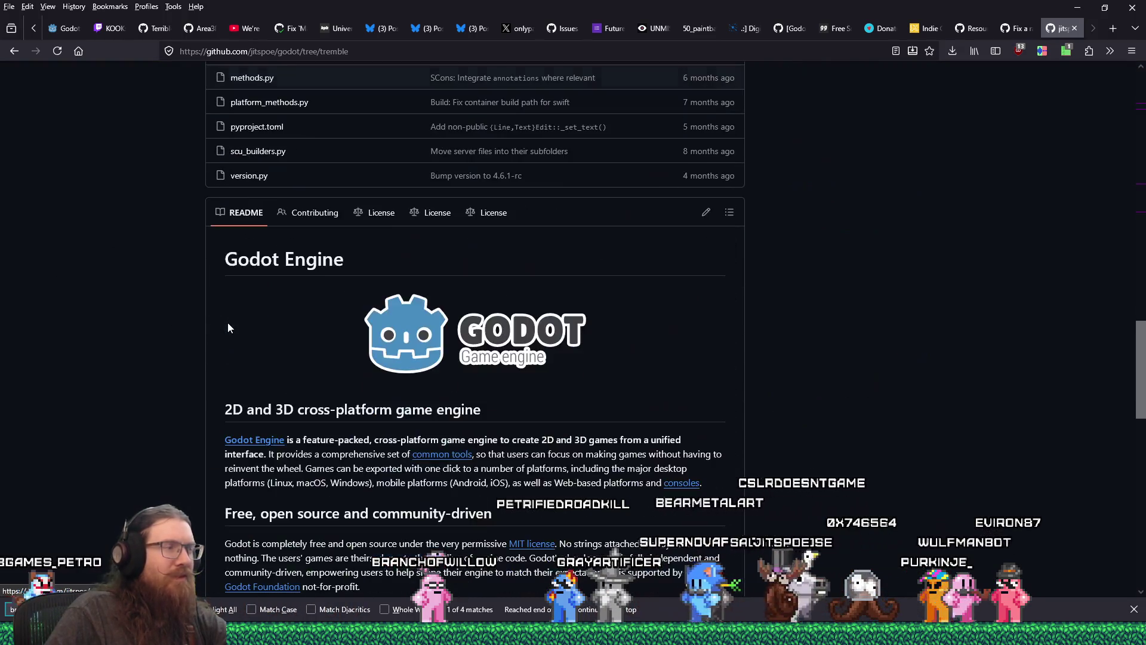
scroll(227, 322, "up", 4)
scroll(228, 326, "up", 15)
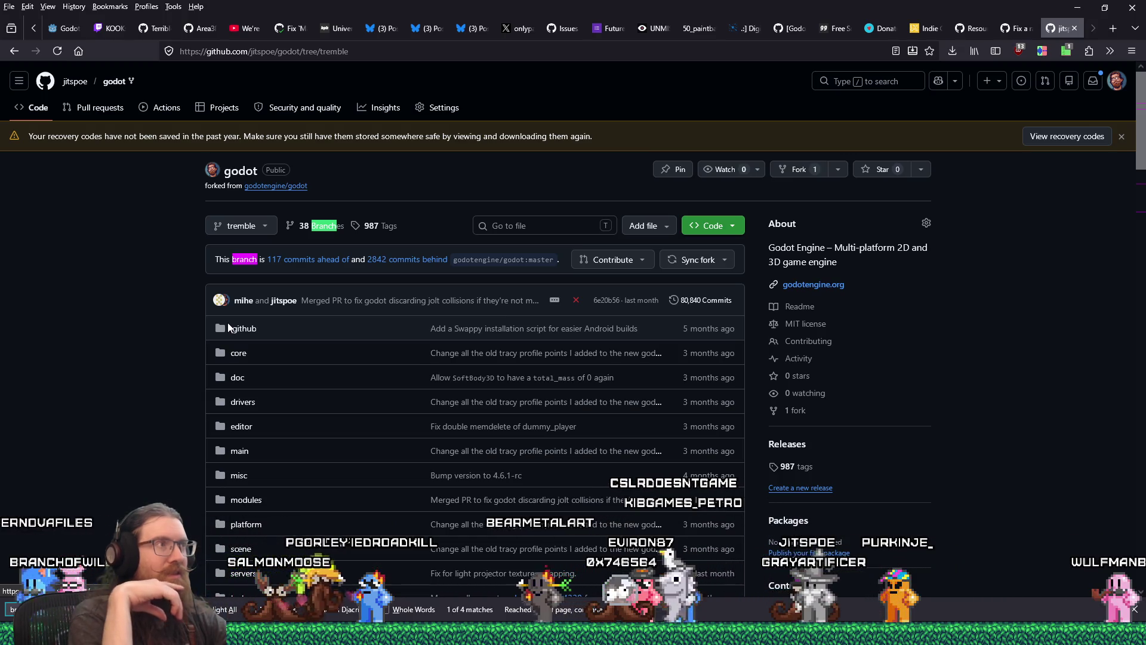
left_click(1114, 29)
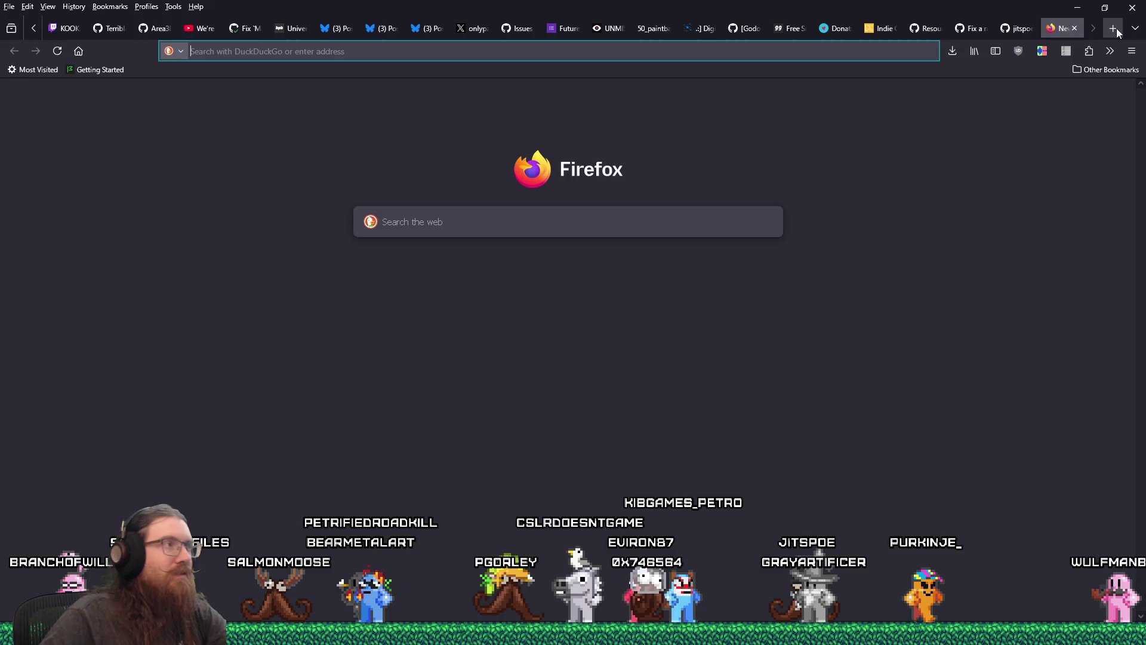
Search the web for 'create branch from github' and skim the GitHub Docs article on creating branches
type("creanc")
key("BackSpace")
key("BackSpace")
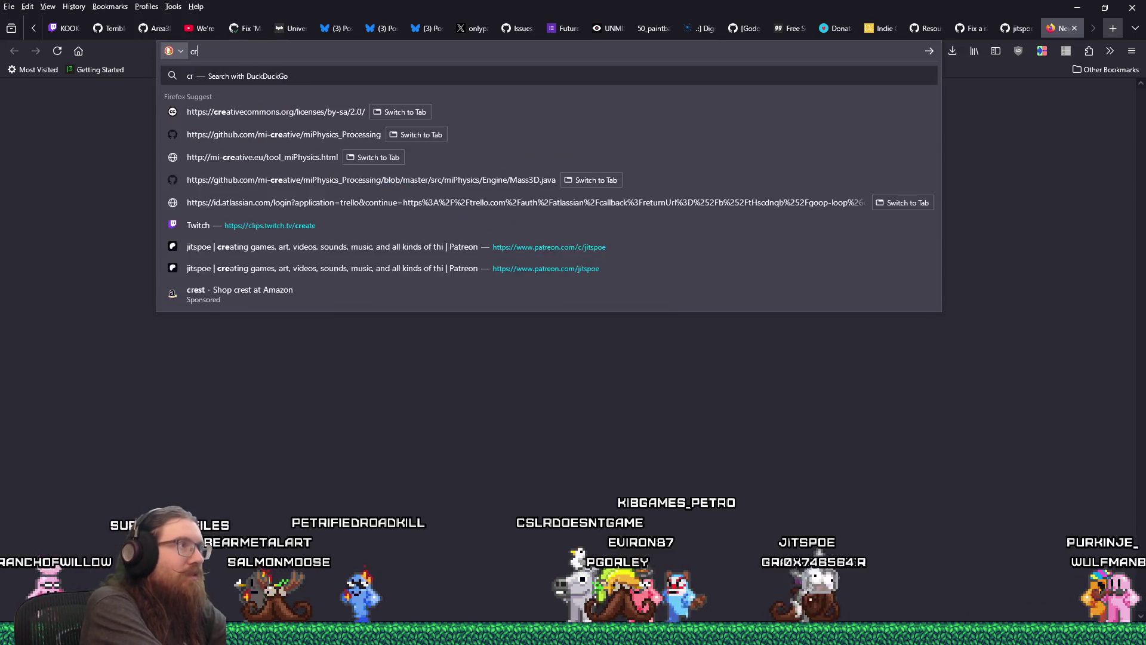
type("te branch from github")
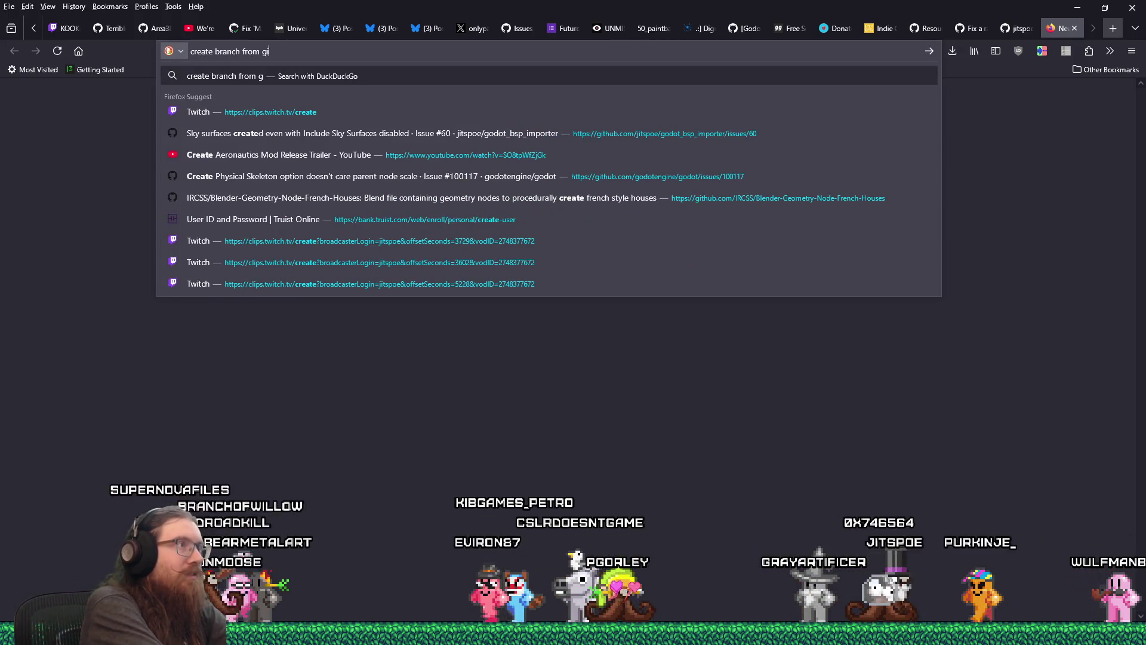
key("Return")
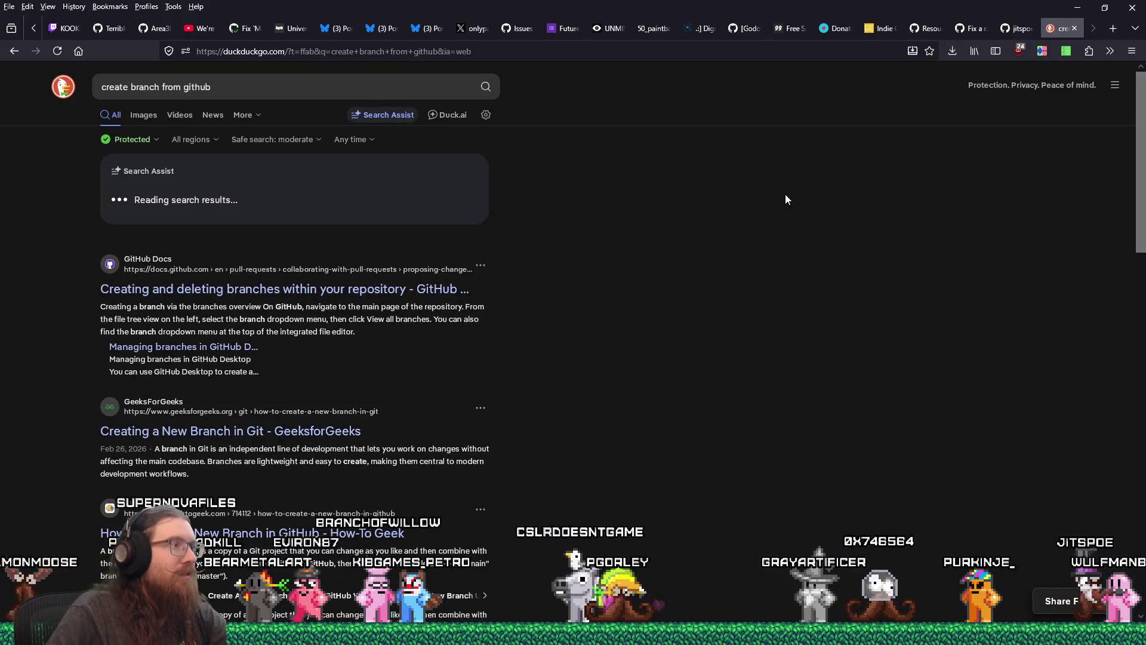
left_click(446, 294)
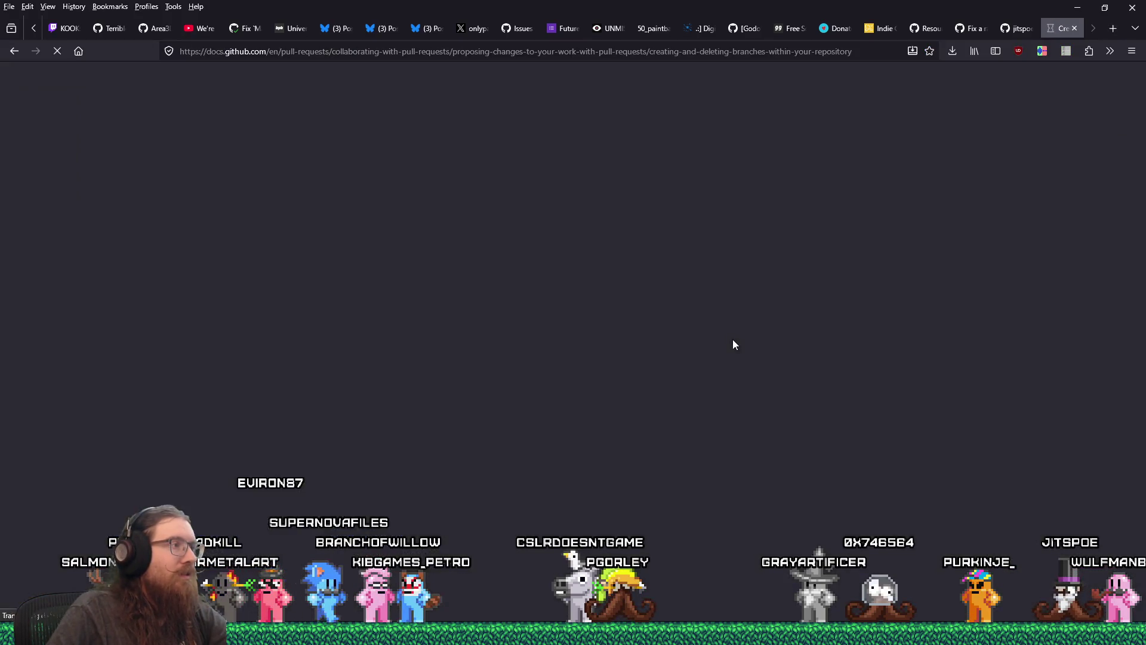
scroll(733, 341, "down", 2)
scroll(734, 345, "down", 4)
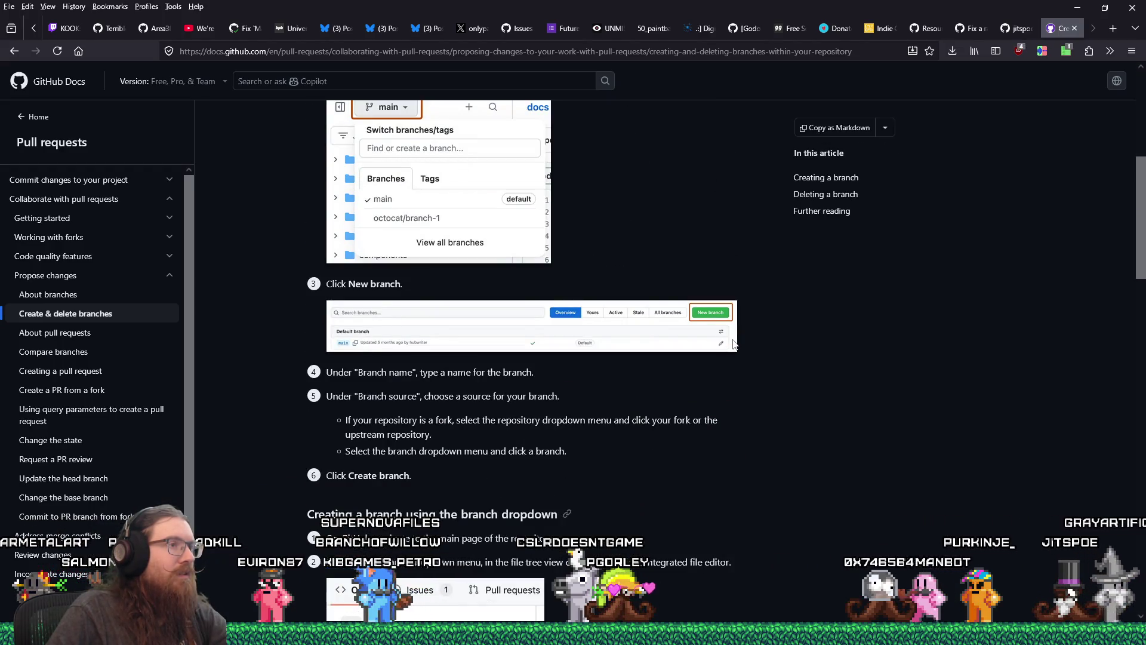
scroll(734, 345, "up", 2)
Return to the browser's jitspoe/godot tremble branch tab
key("alt+Tab")
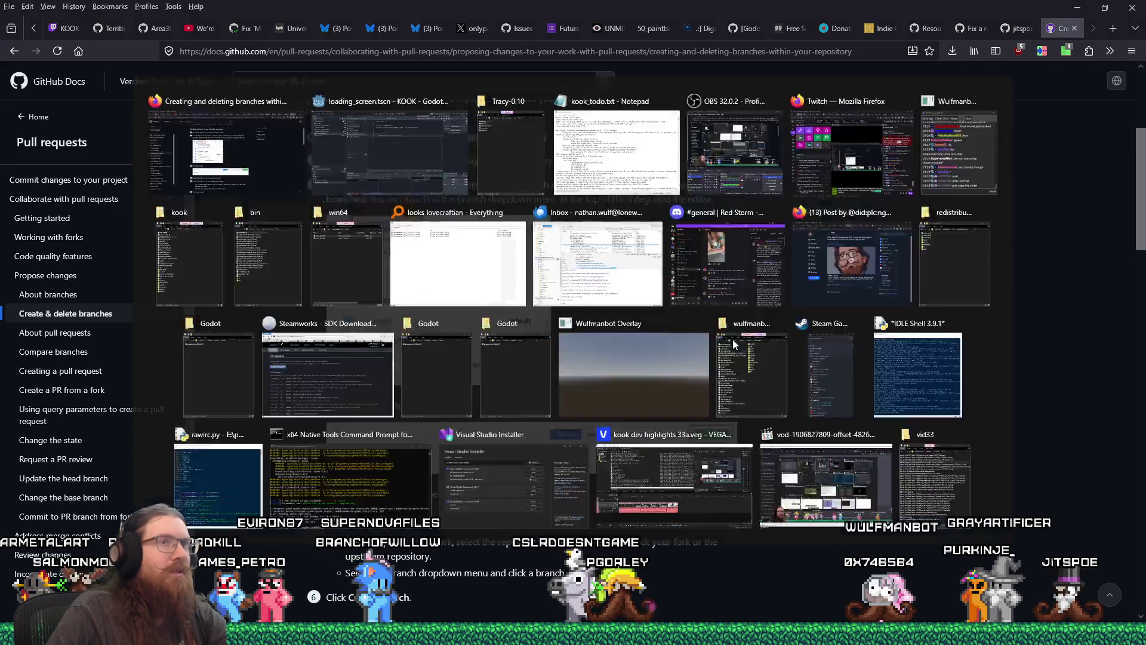
key("alt+Tab")
key("alt+Tab")
key("alt+shift+Tab")
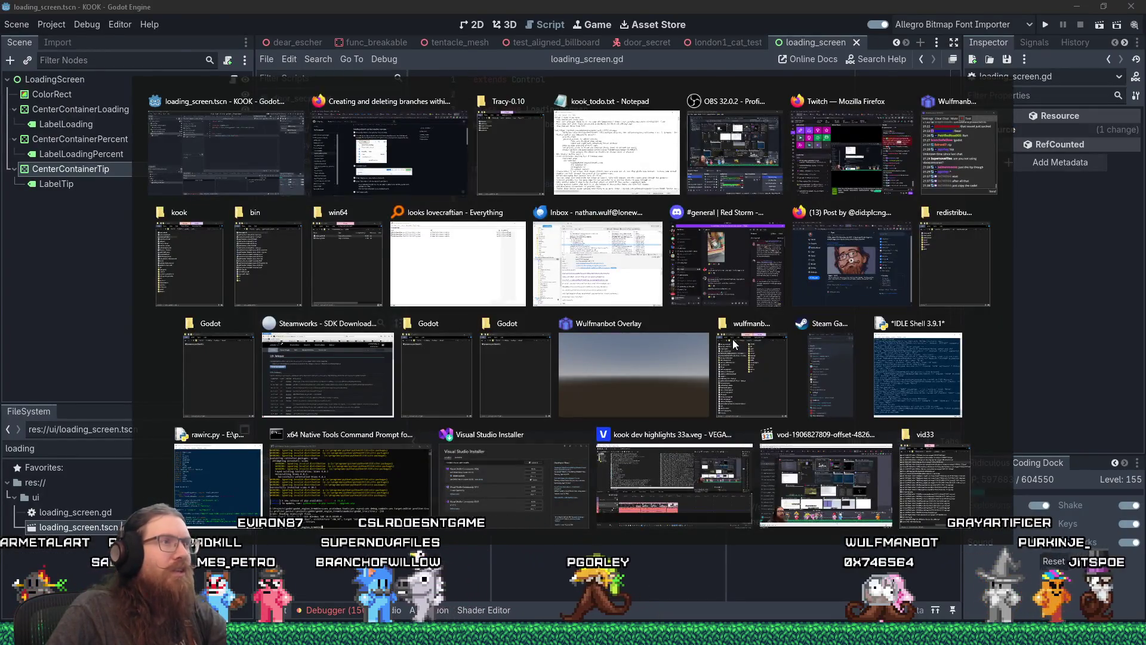
key("ctrl+shift+Tab")
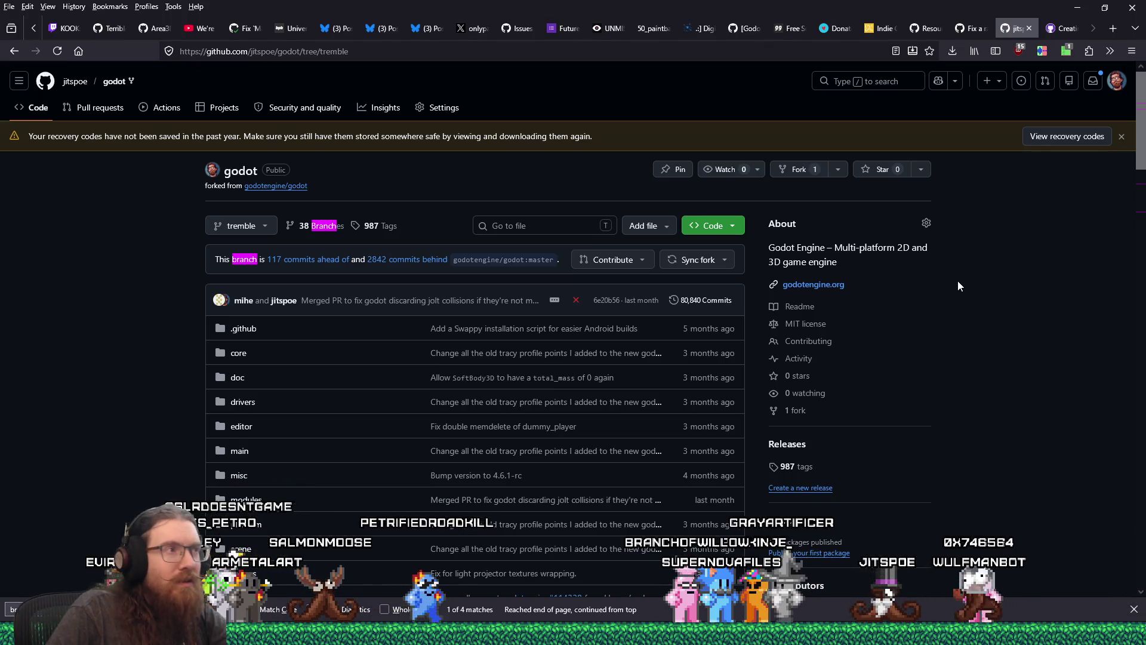
Go back to Firefox and reread the branch-creation docs article
key("alt+Tab")
key("alt+Tab")
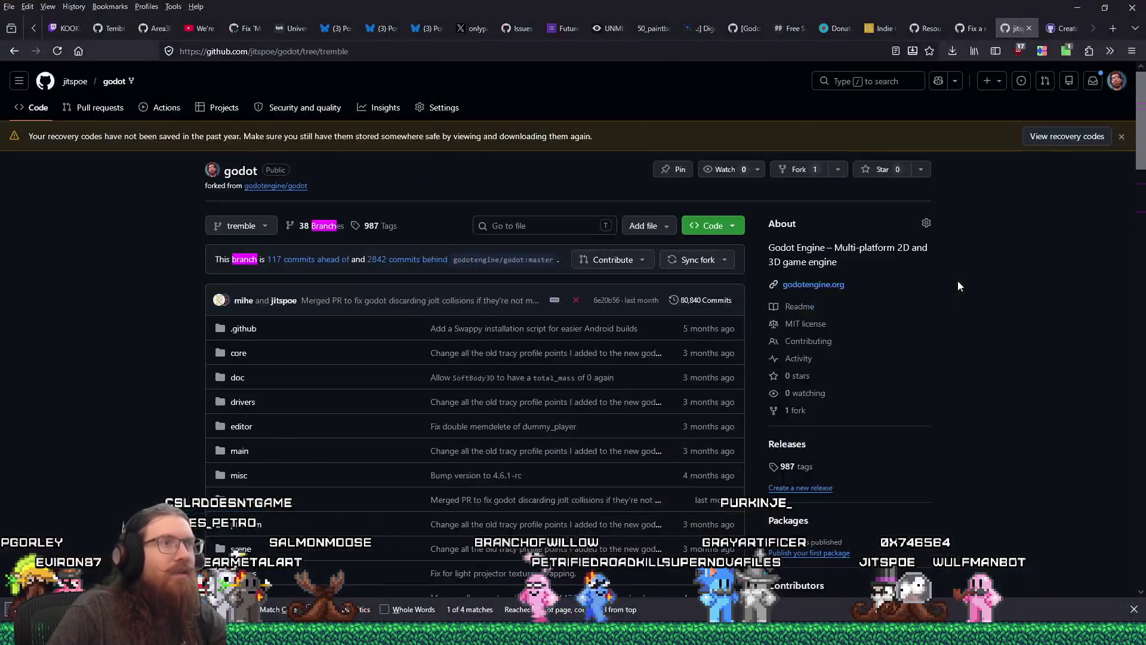
key("alt+Tab")
key("Escape")
left_click(1063, 29)
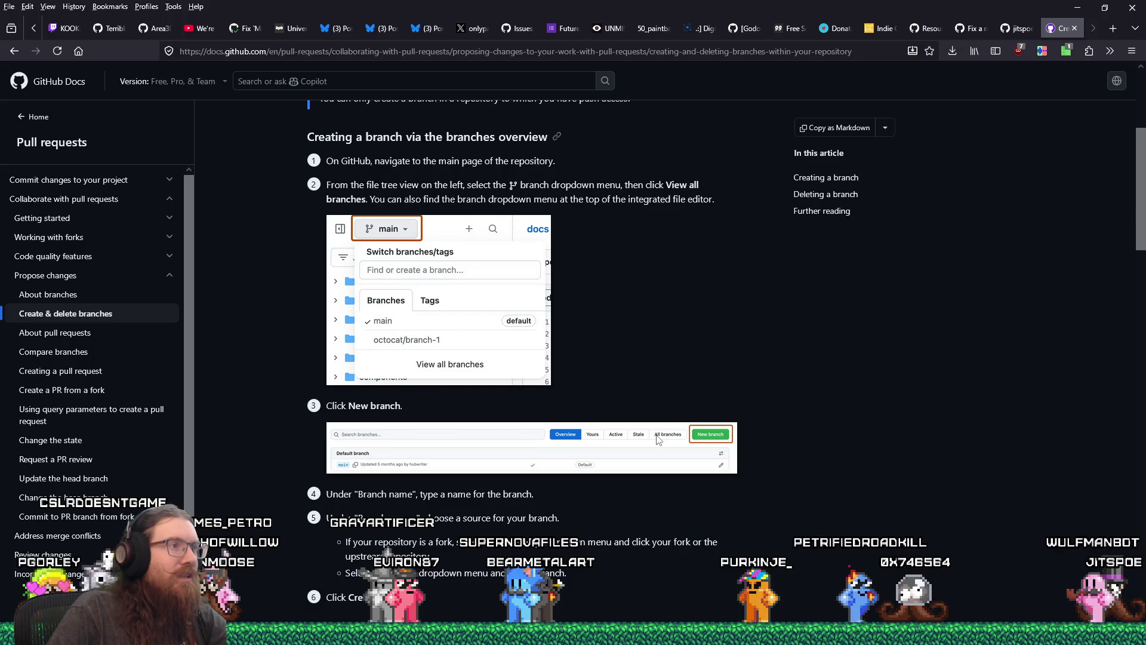
scroll(715, 440, "up", 5)
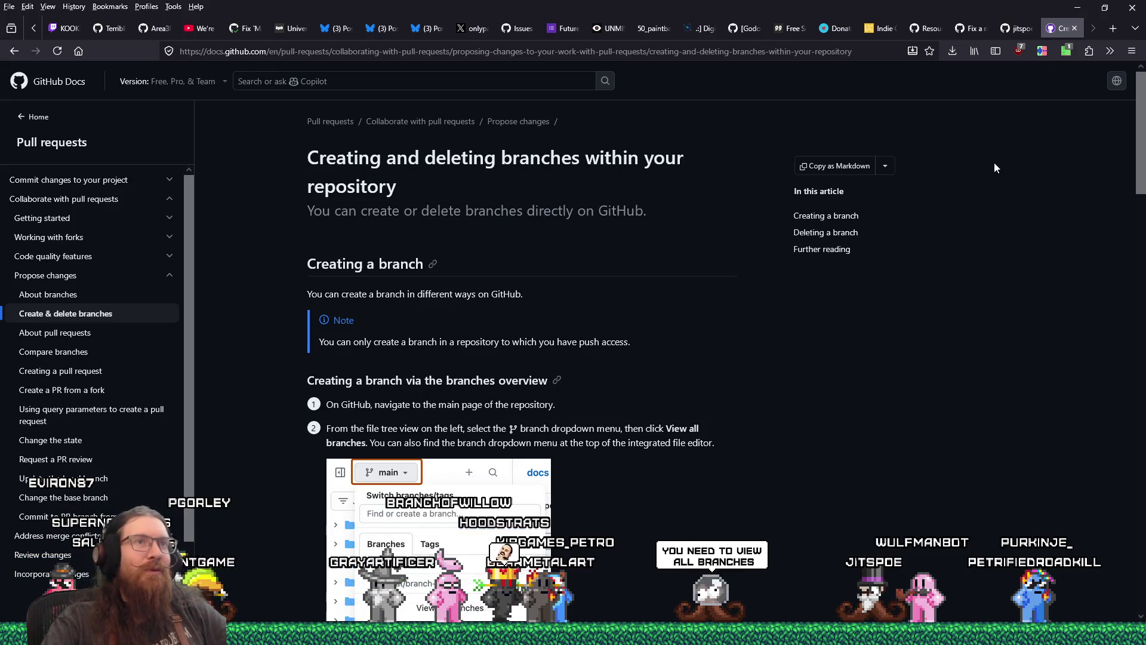
From the godot repo's branch dropdown, following the docs, open View all branches
left_click(1003, 32)
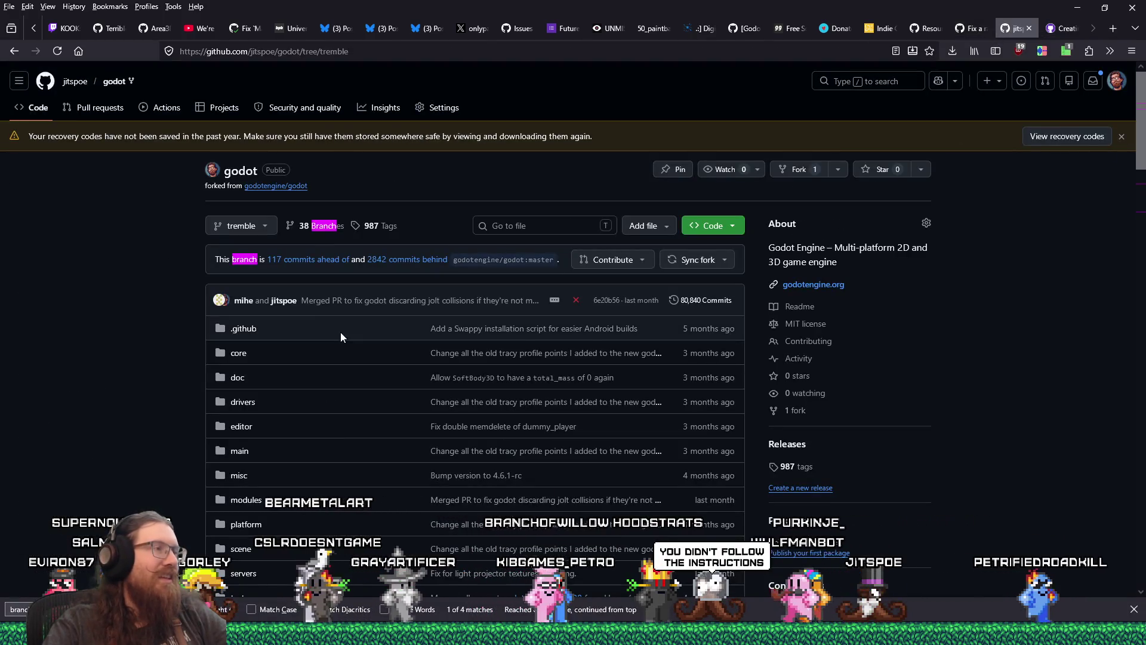
left_click(270, 230)
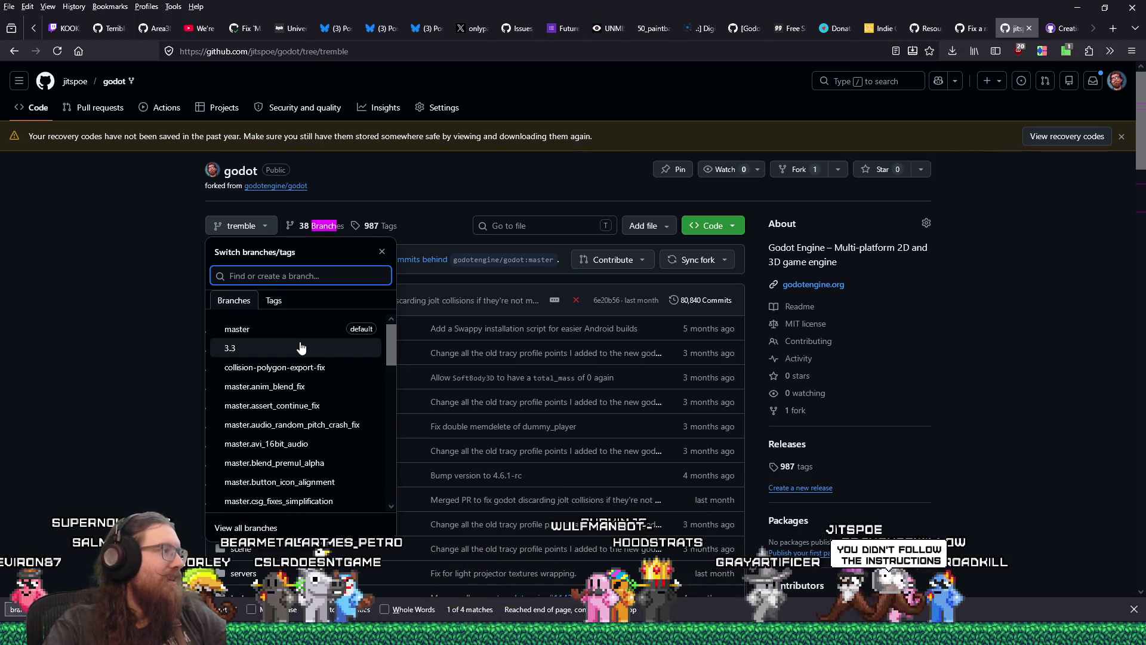
left_click(1046, 28)
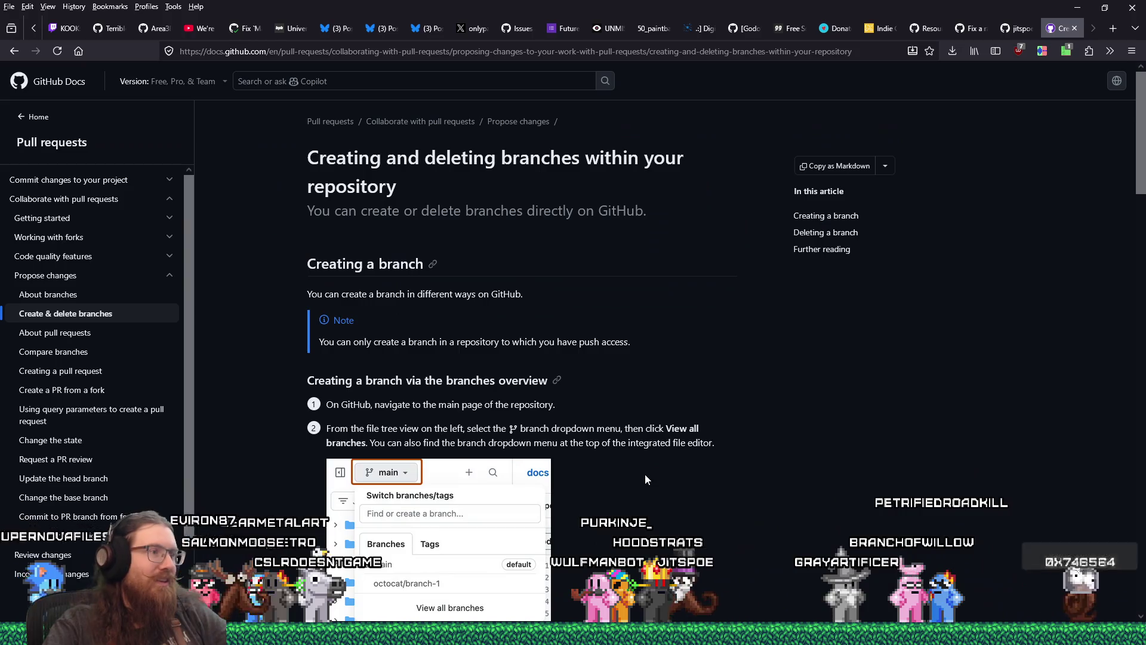
left_click_drag(348, 404, 565, 413)
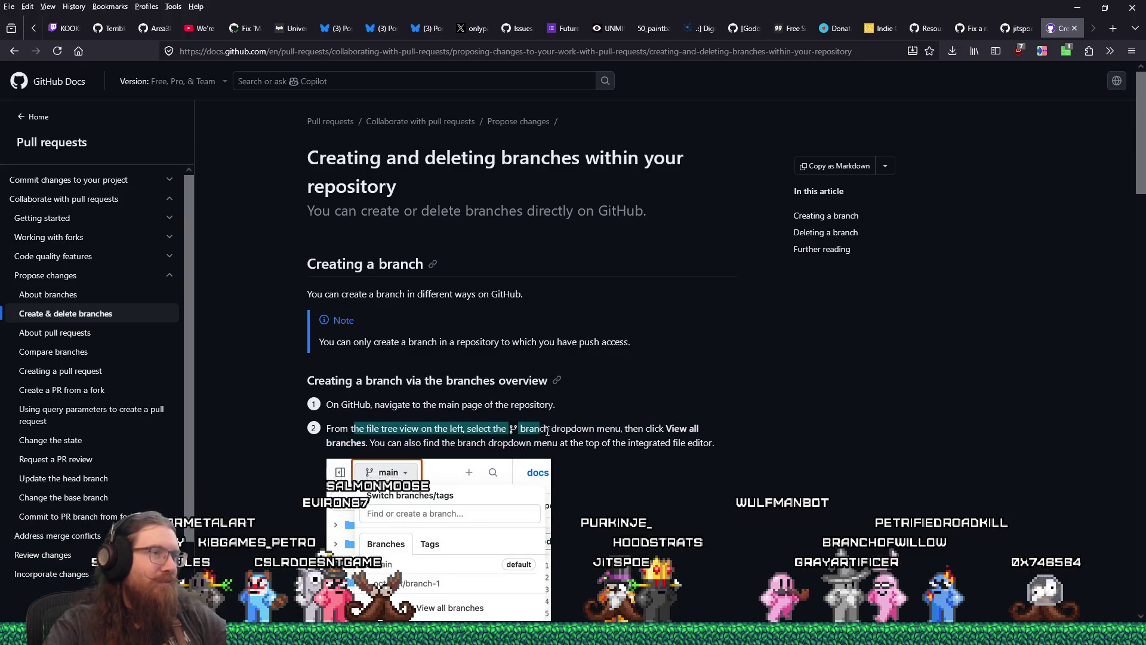
left_click(1015, 28)
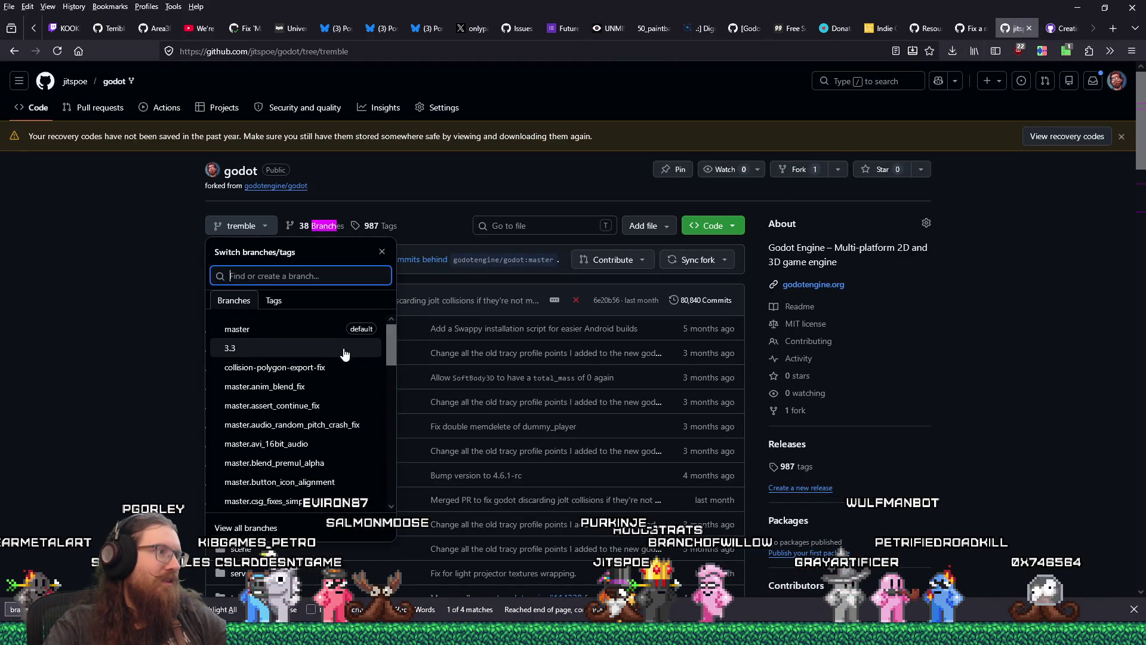
left_click(412, 442)
left_click(488, 433)
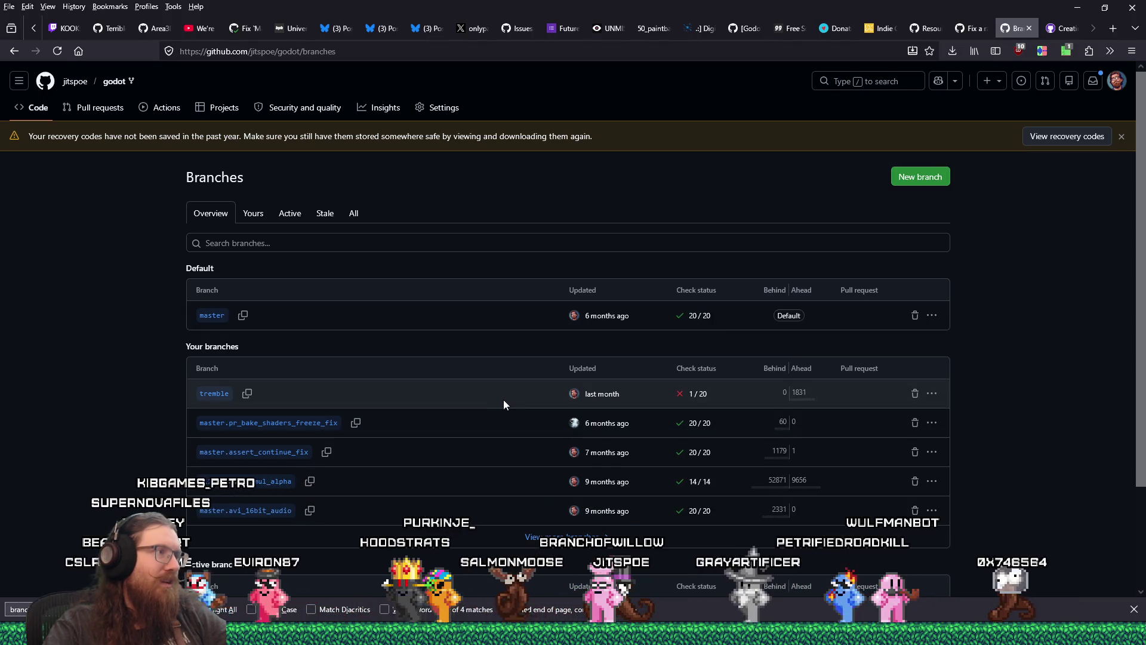
After checking the tremble branch's actions menu, bring up the New branch form on the Branches page
left_click(1071, 30)
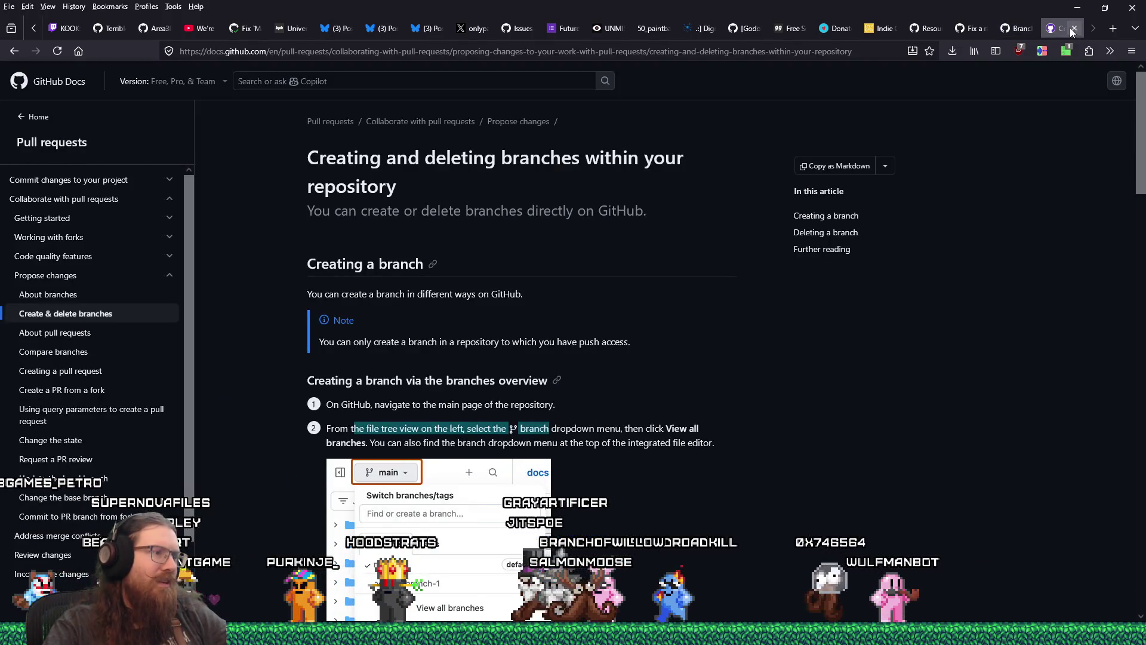
left_click(1022, 28)
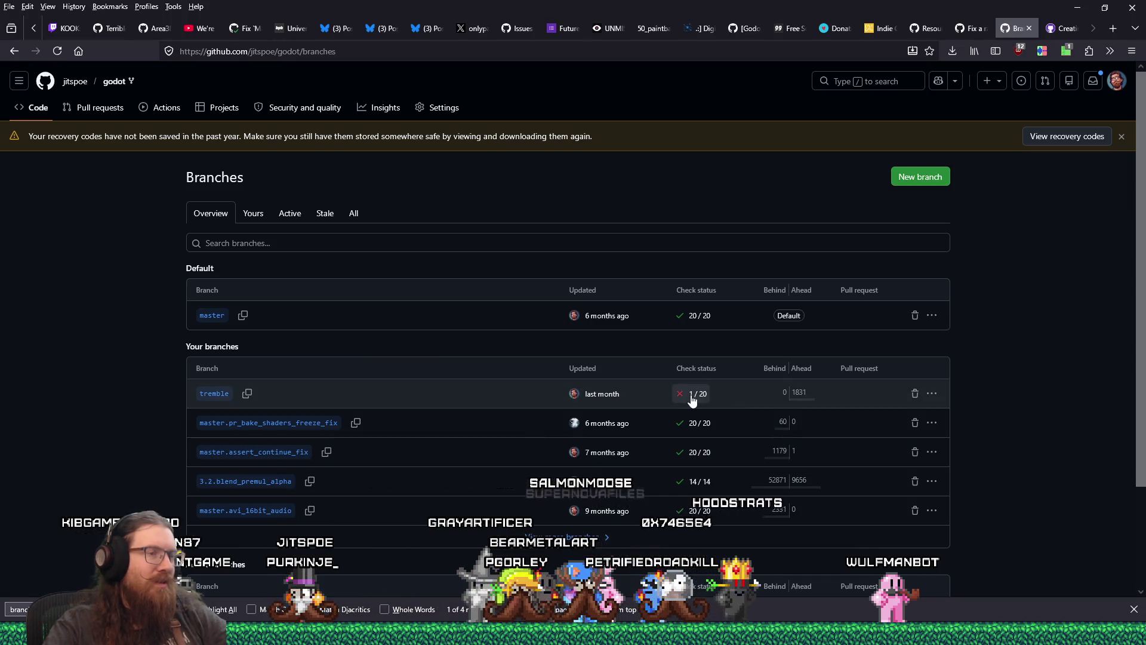
left_click(932, 394)
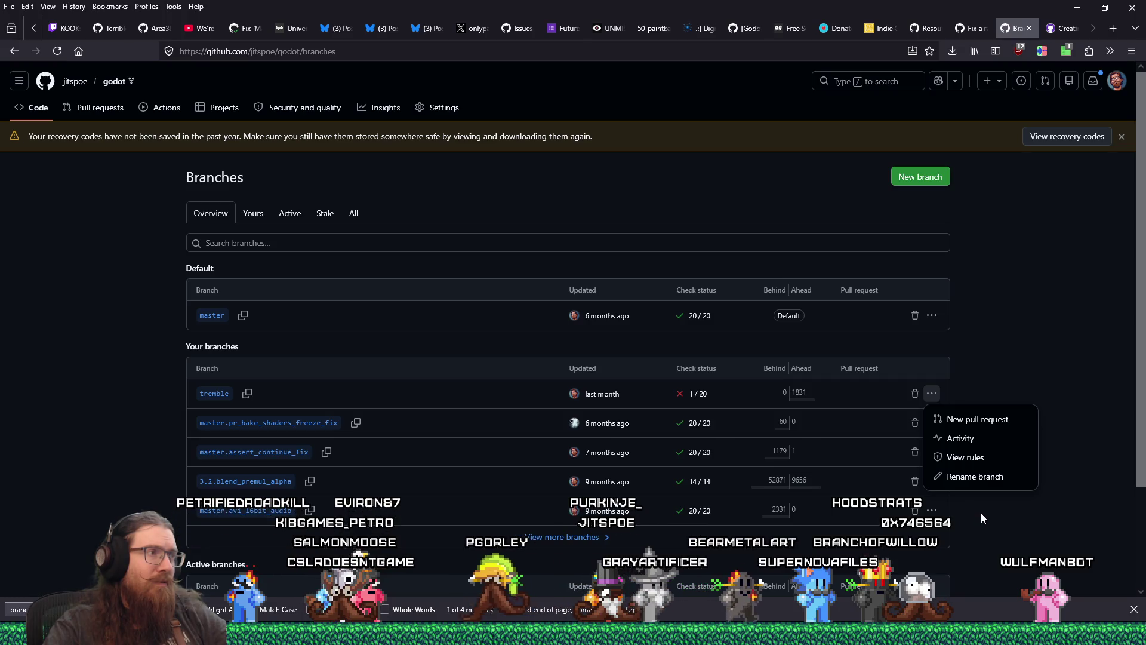
left_click(981, 514)
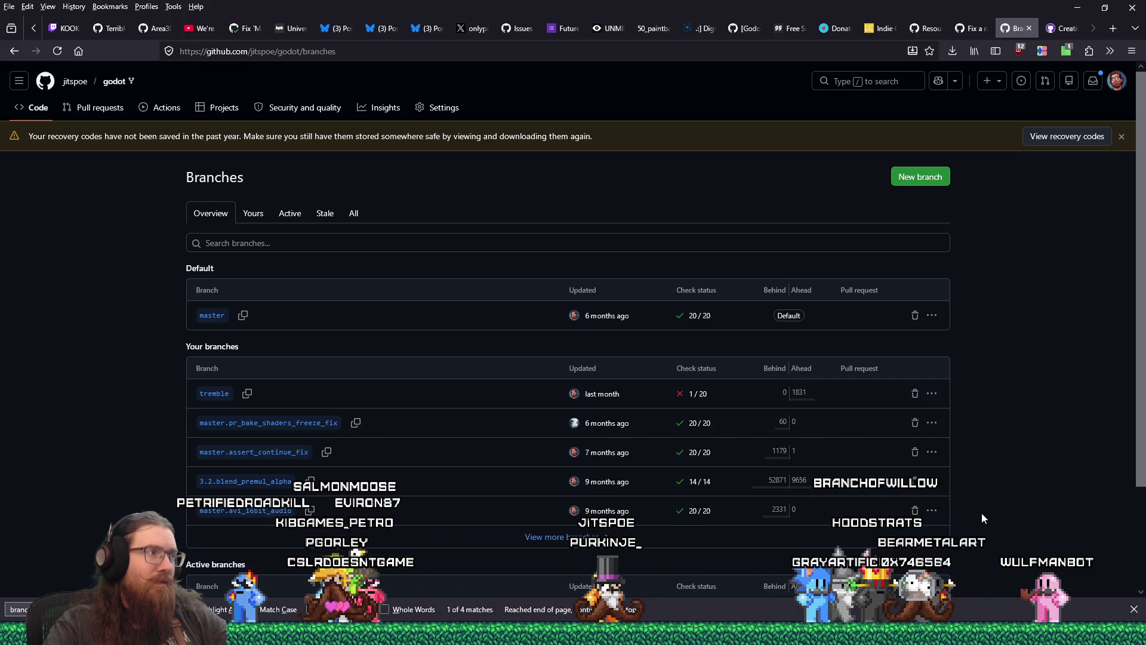
left_click(927, 180)
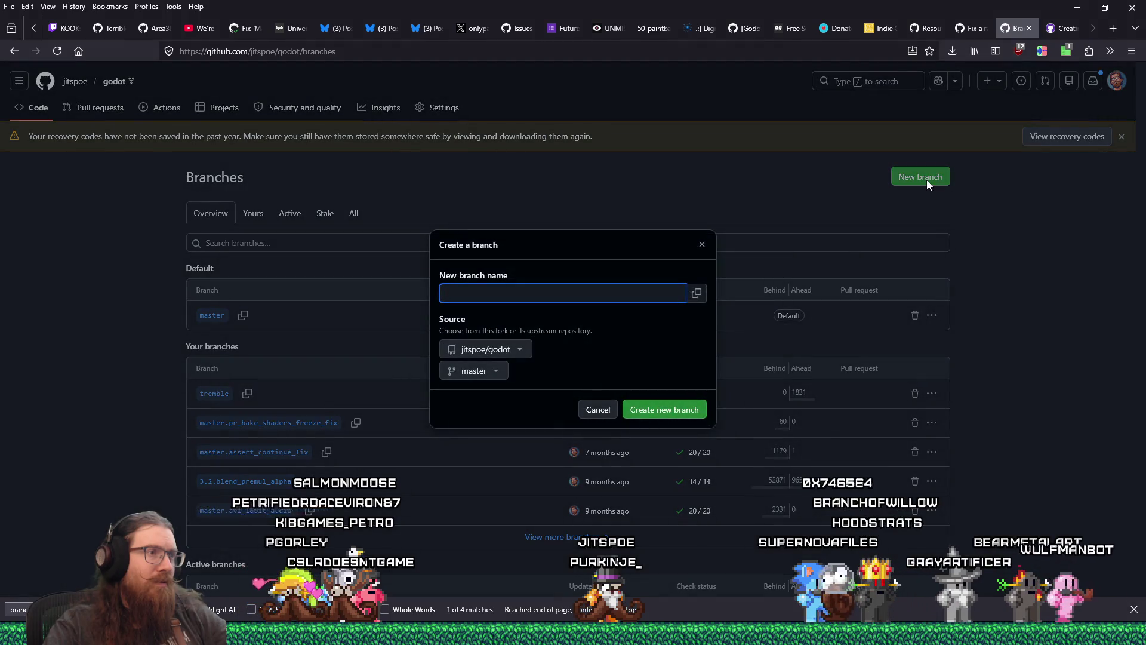
Create branch tremble_backup2 with tremble as its source branch
left_click(501, 371)
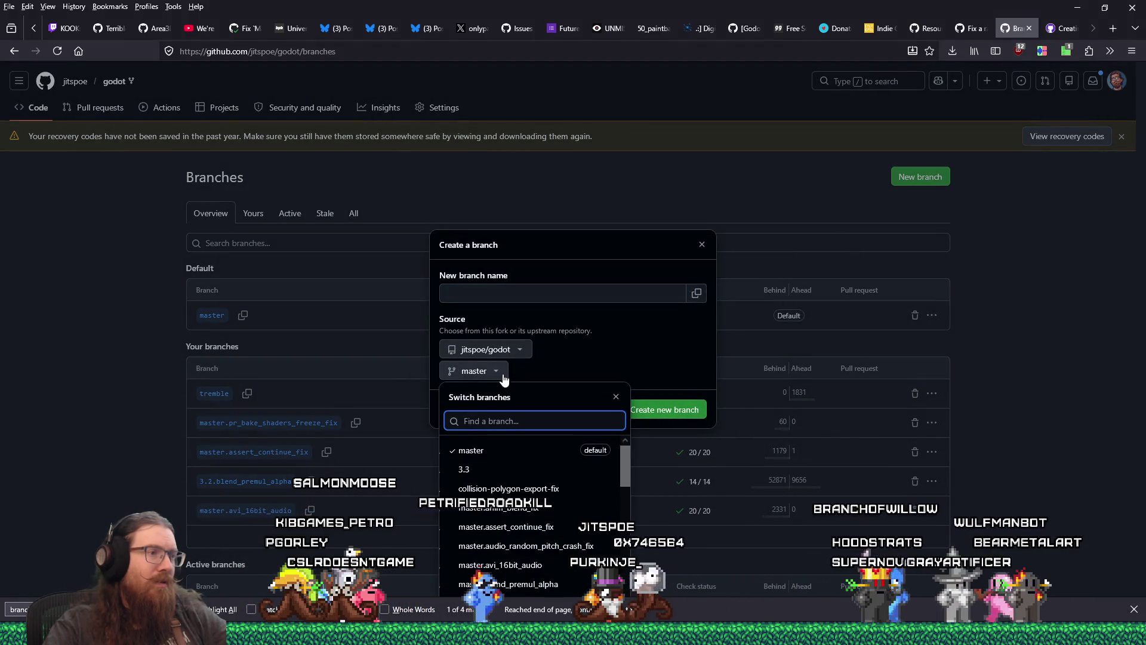
scroll(534, 474, "down", 2)
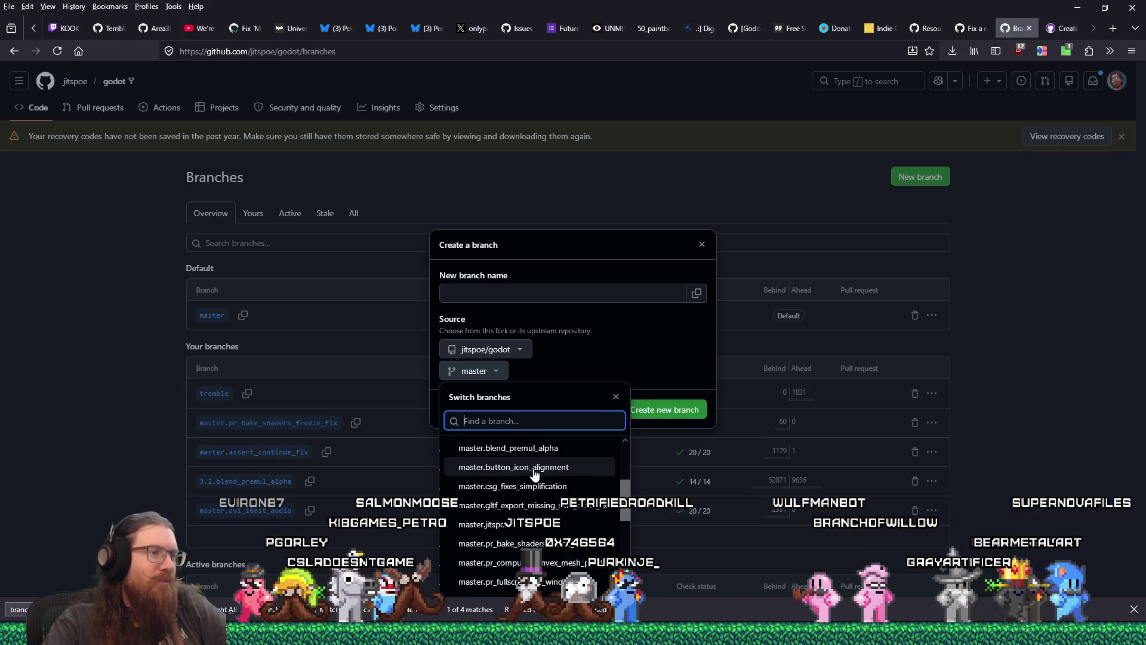
scroll(534, 484, "down", 1)
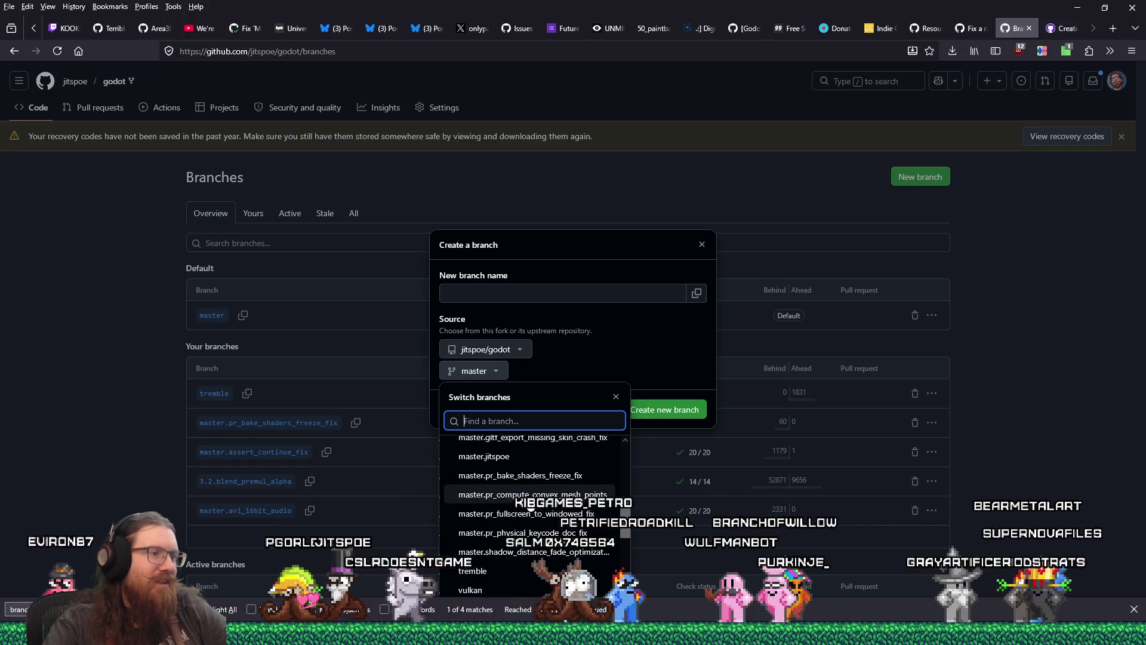
left_click(560, 532)
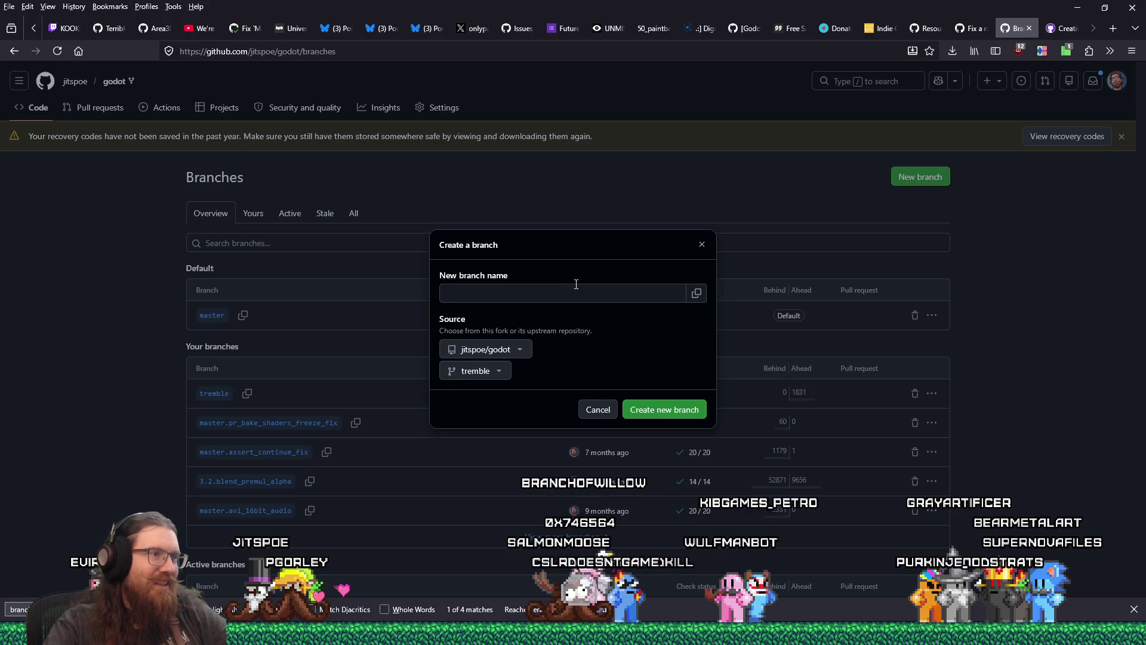
left_click(614, 289)
type("tremble_backup2")
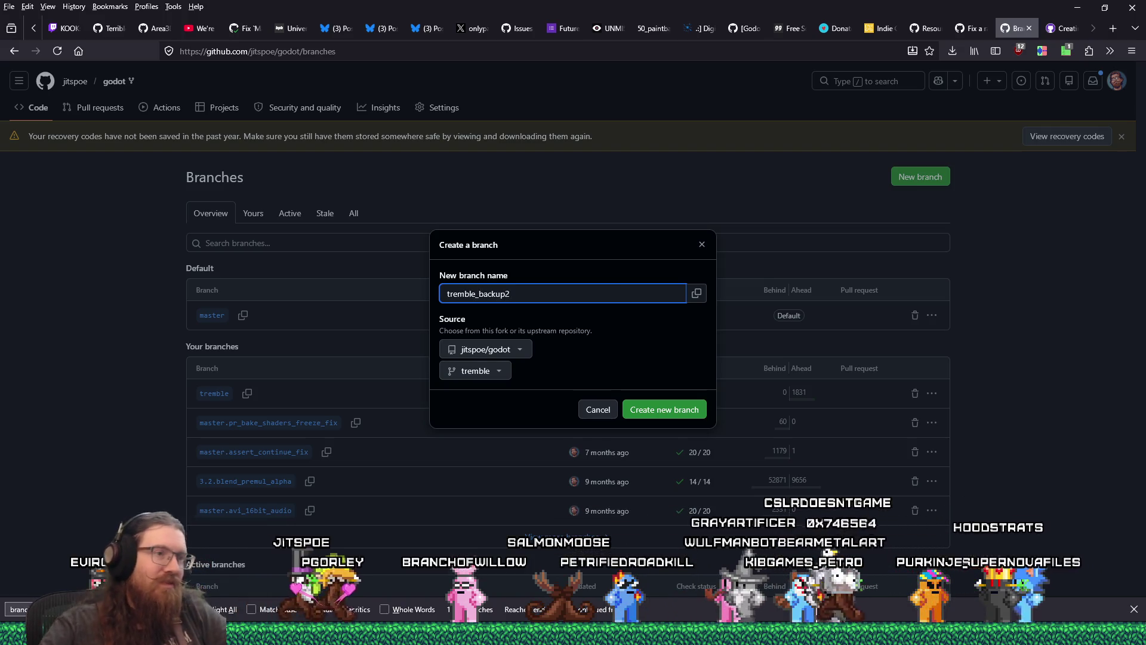
left_click(654, 409)
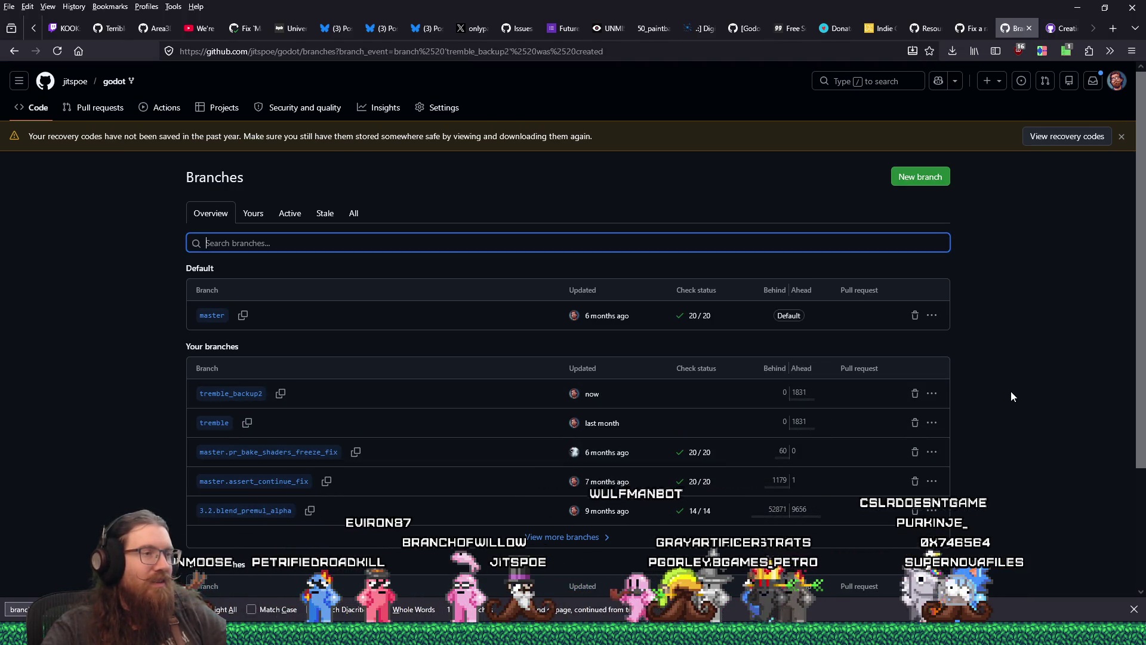
Close the Branches tab, leaving the GitHub Docs branches article showing
left_click(992, 362)
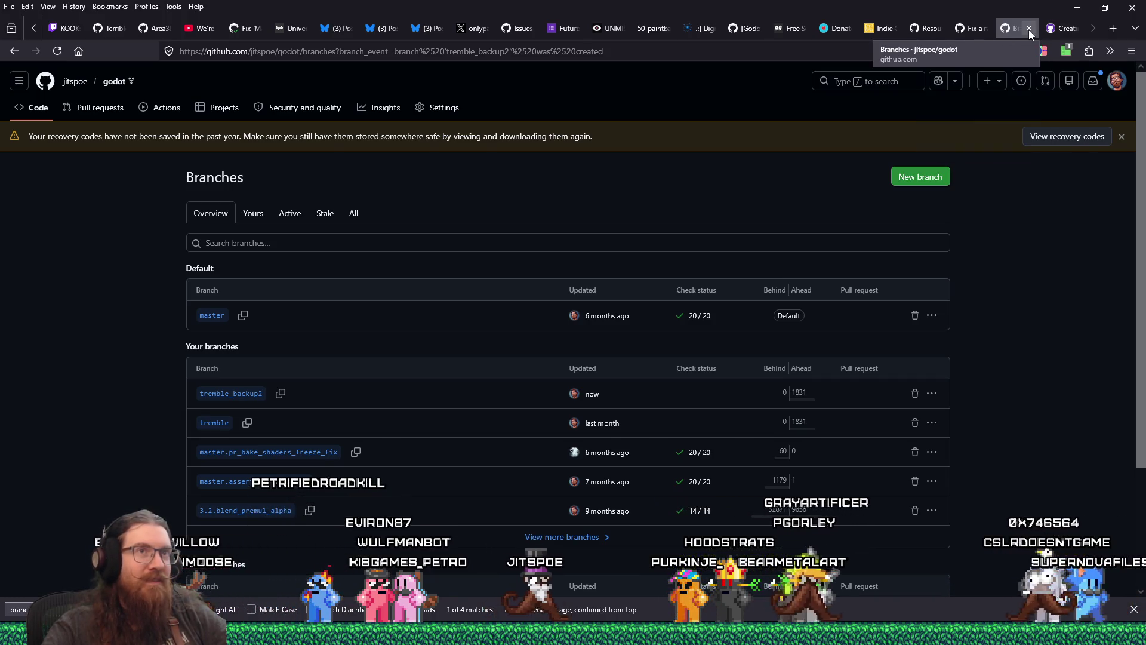
left_click(1029, 29)
key("alt+Tab")
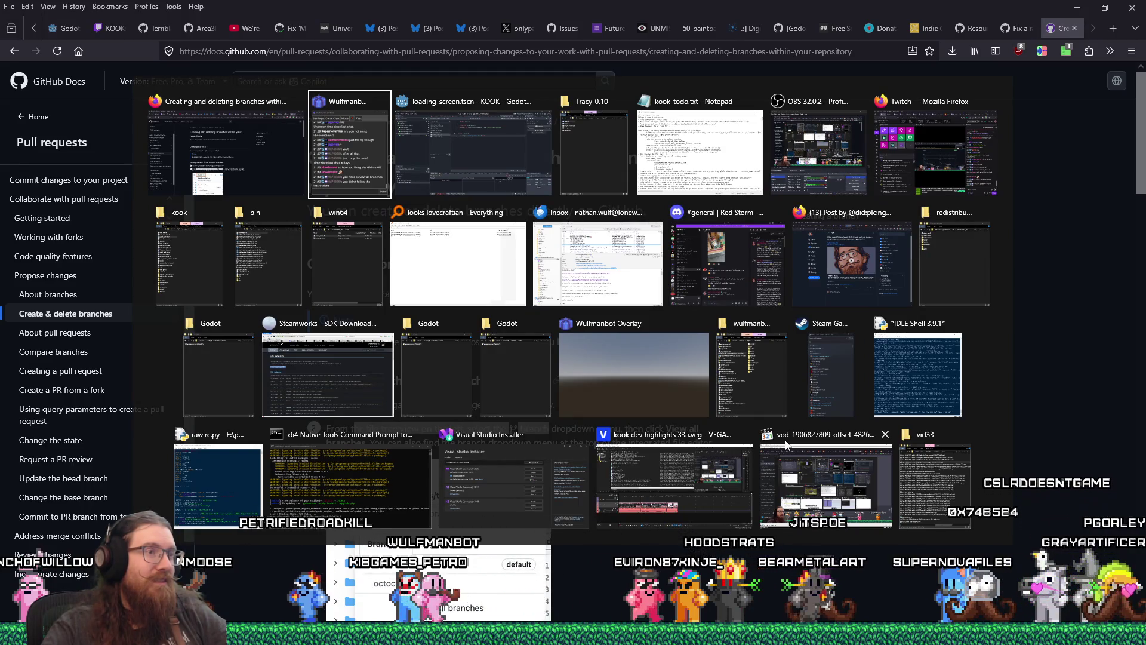
key("Escape")
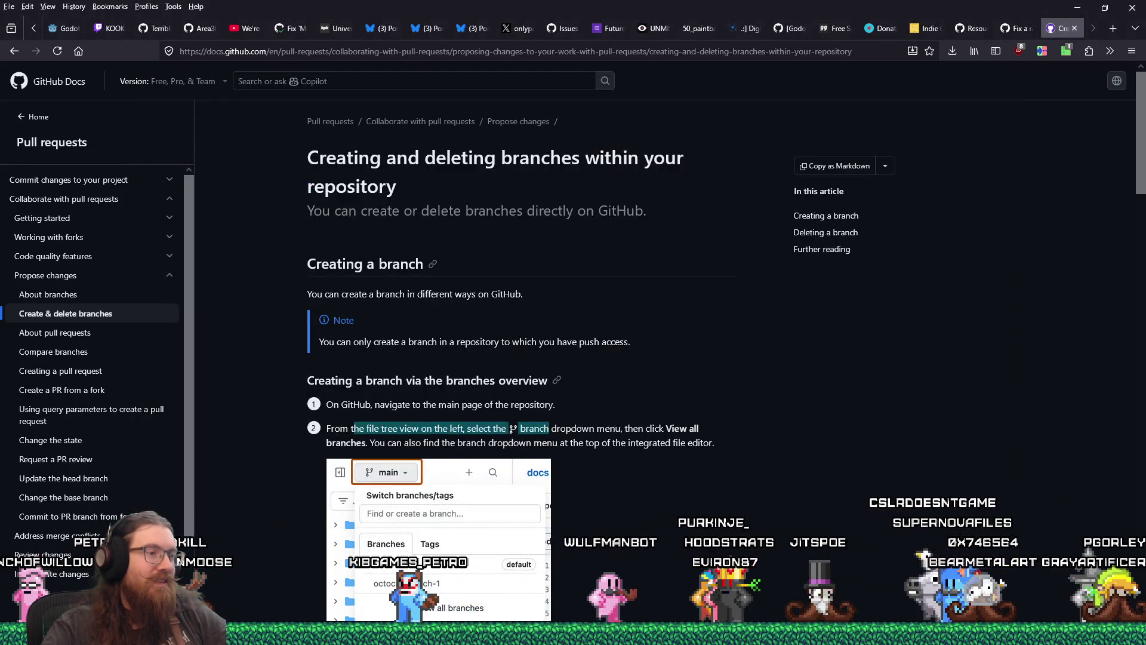
key("alt+Tab")
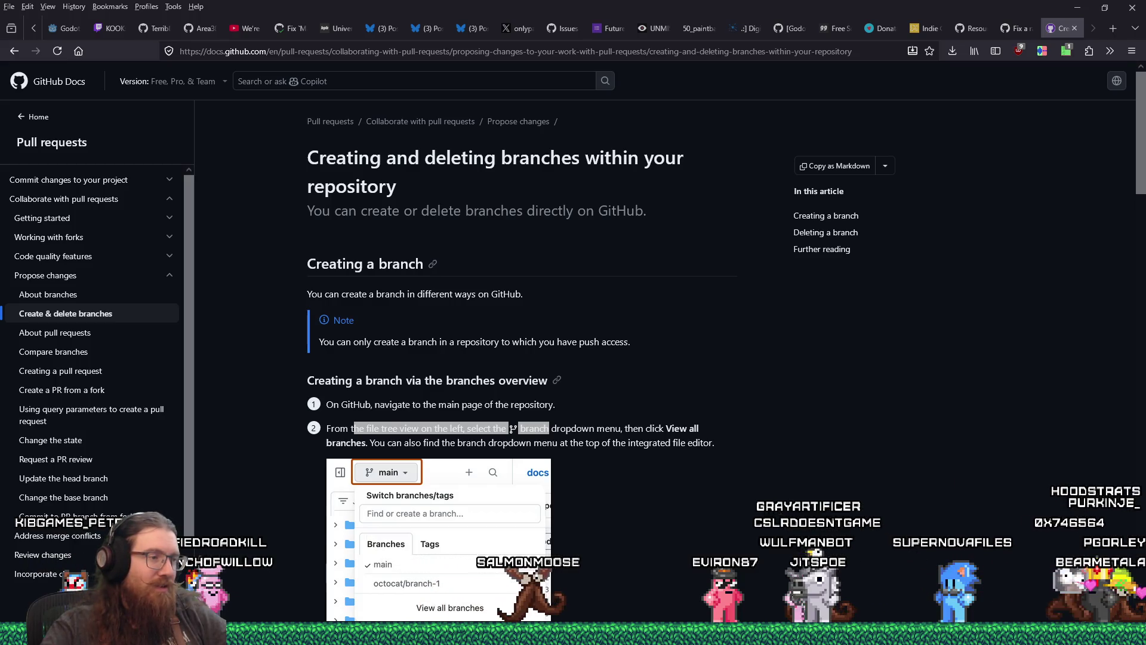
Open the Windows Start menu to reach the installed applications
mouse_move(336, 634)
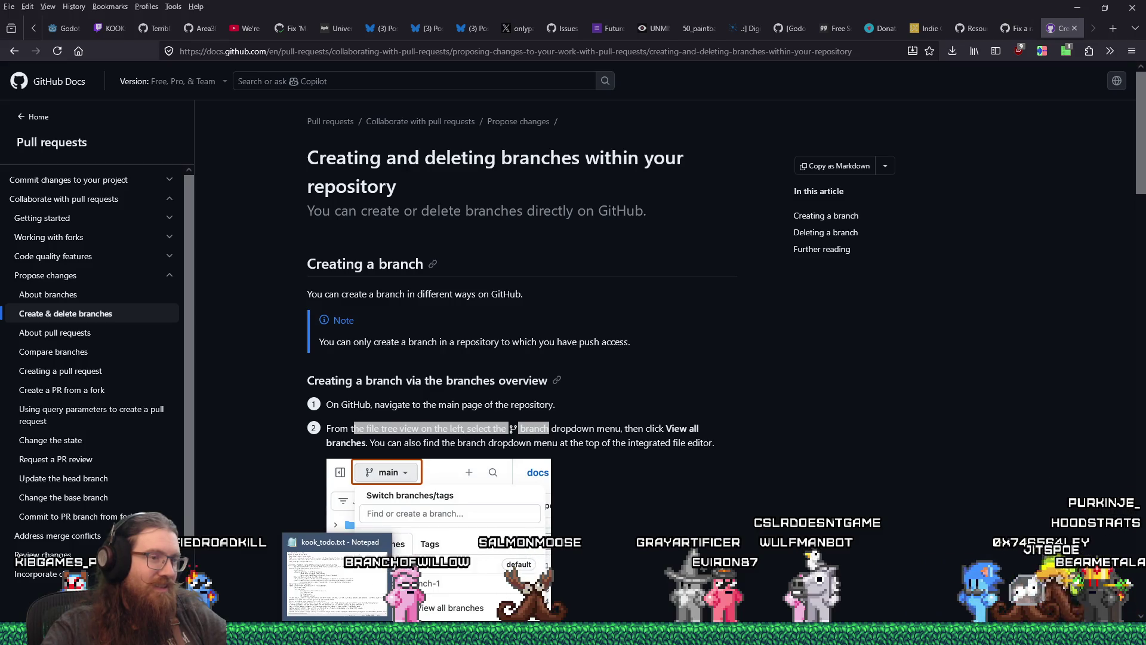
mouse_move(571, 634)
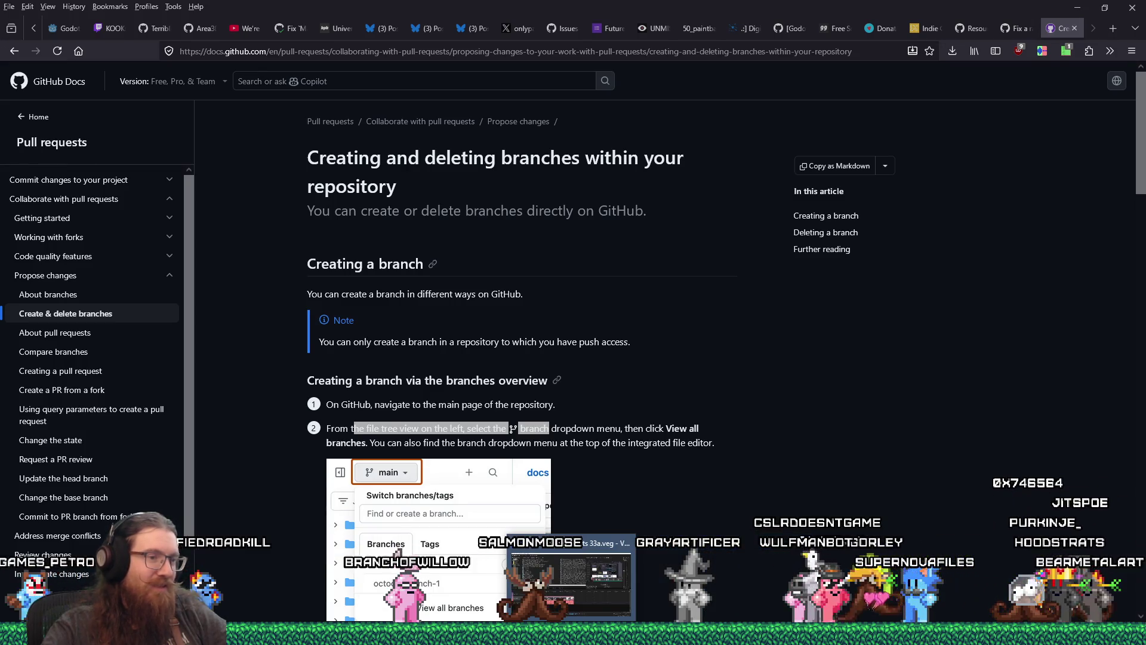
mouse_move(63, 634)
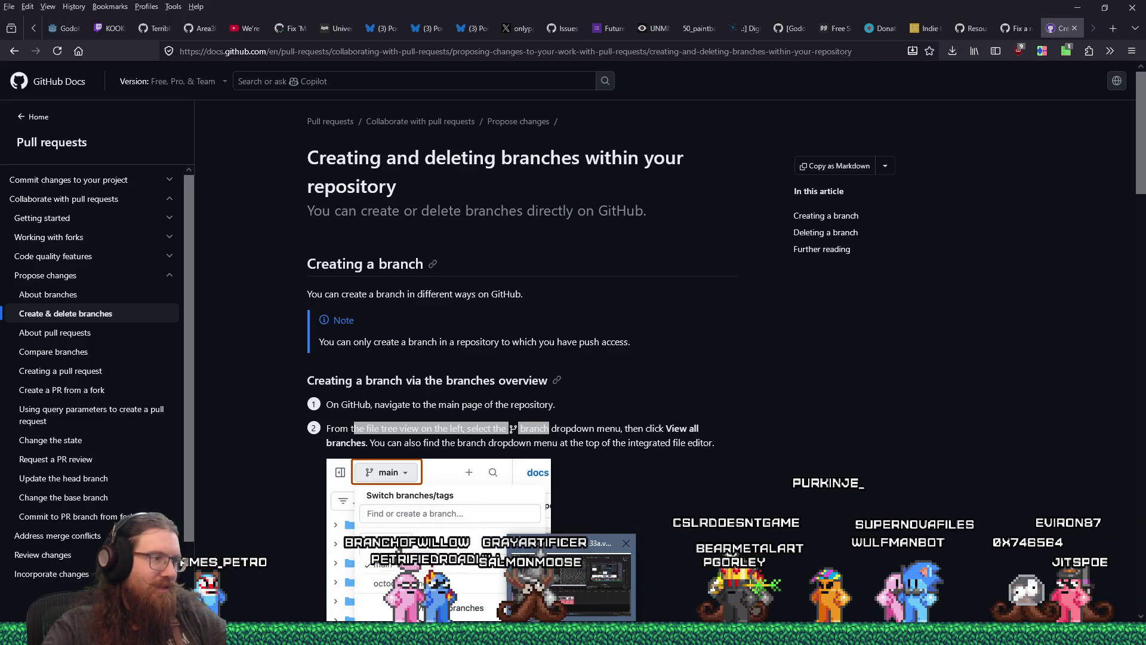
key("super")
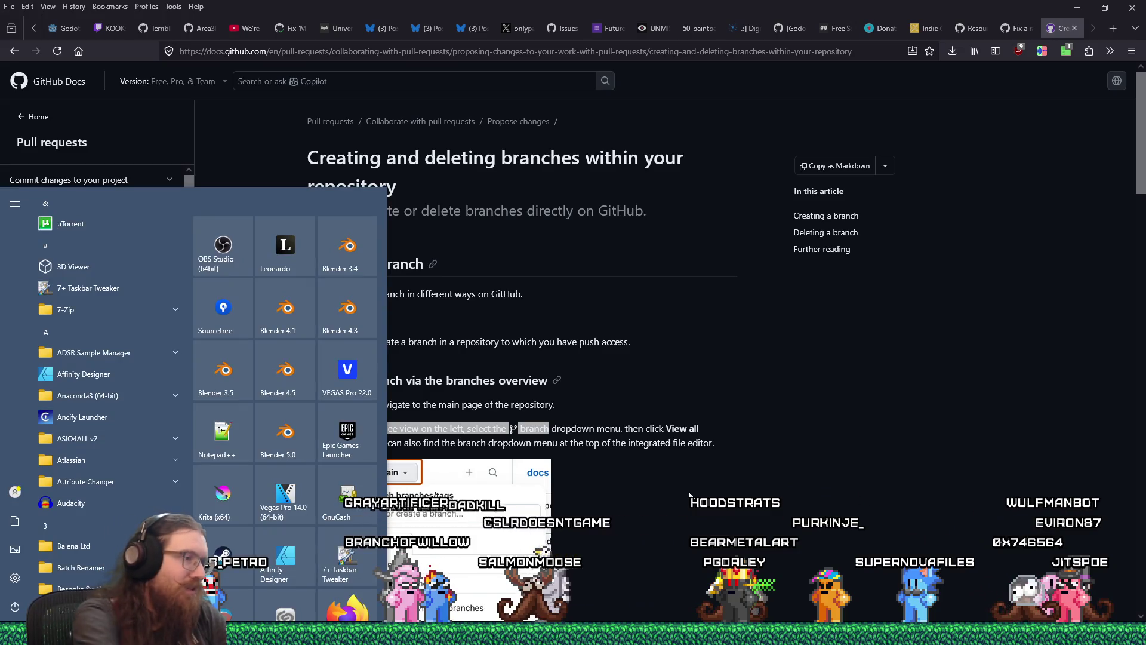
Launch Sourcetree from the Start menu and list all open repository tabs
left_click(224, 293)
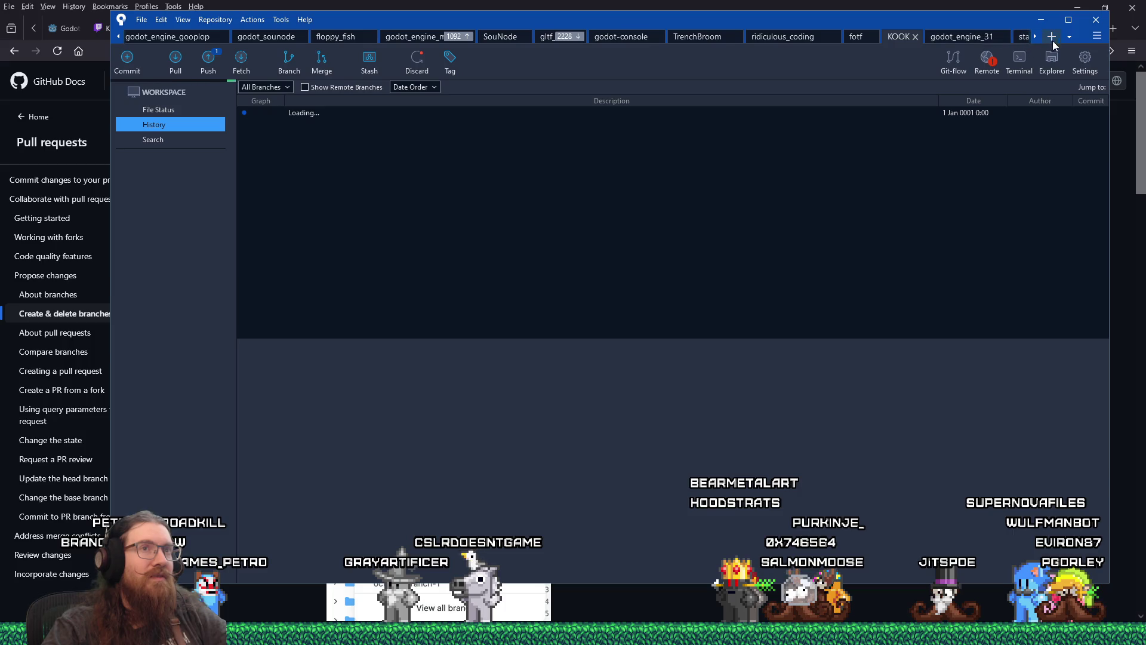
left_click(1070, 38)
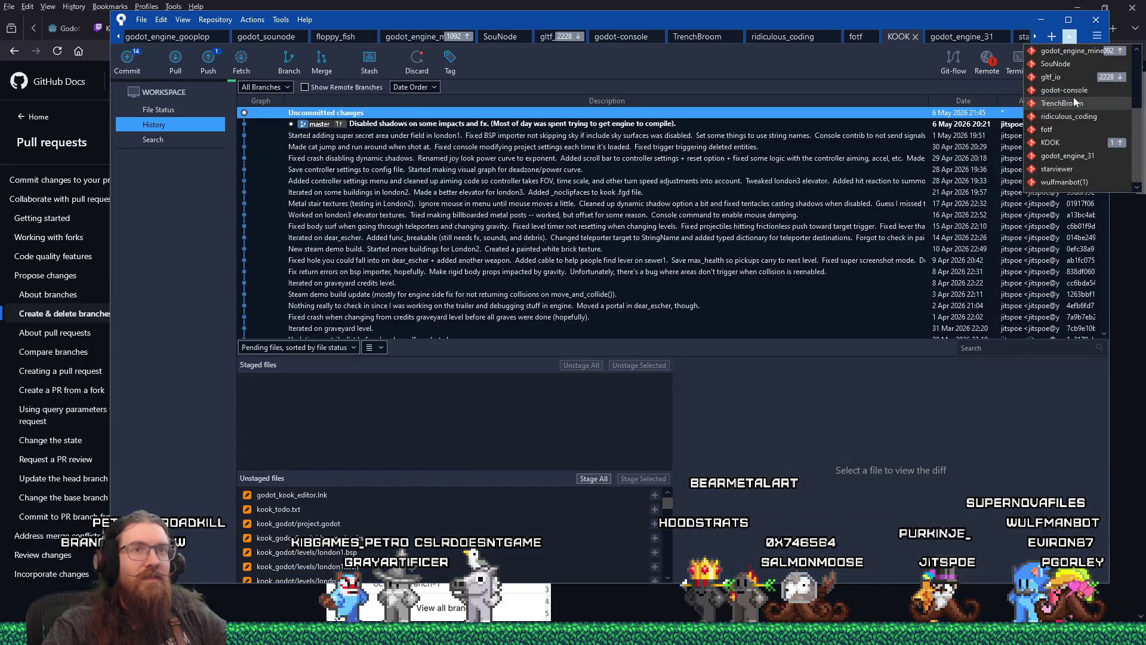
Open the godot_engine_tremble repository from the tab list and shift the window slightly
scroll(1074, 103, "up", 3)
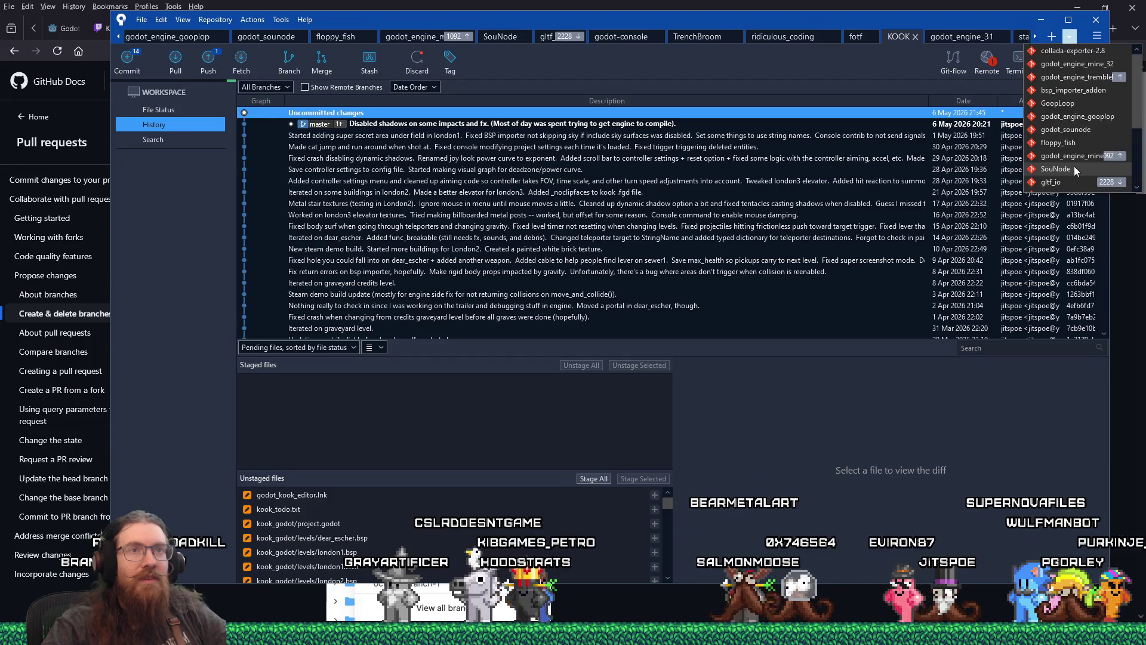
left_click(1077, 77)
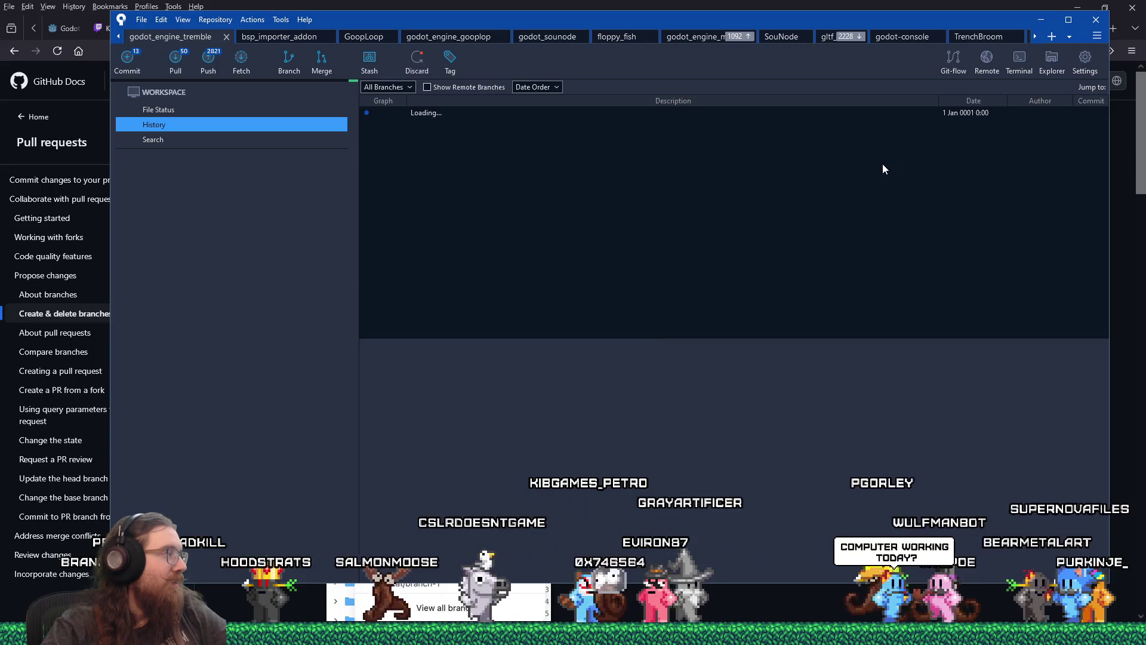
mouse_move(686, 25)
left_mouse_down()
mouse_move(692, 40)
mouse_move(673, 37)
left_mouse_up()
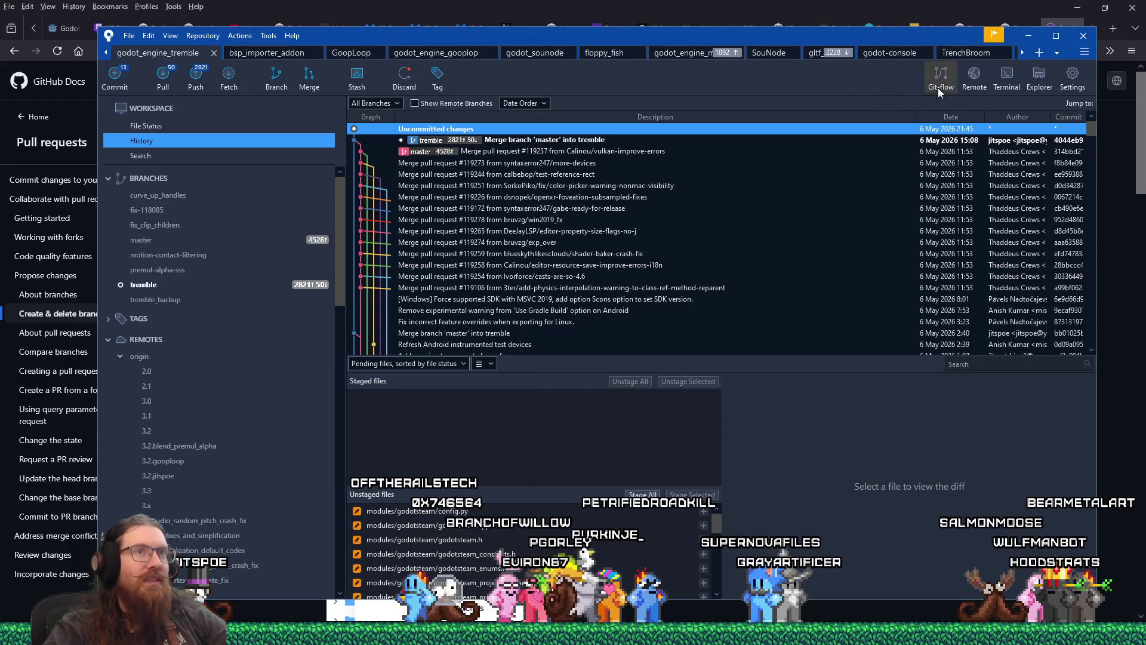
Open a Git Bash terminal for the repository, type 'git push -f', then return to Firefox
left_click(1007, 78)
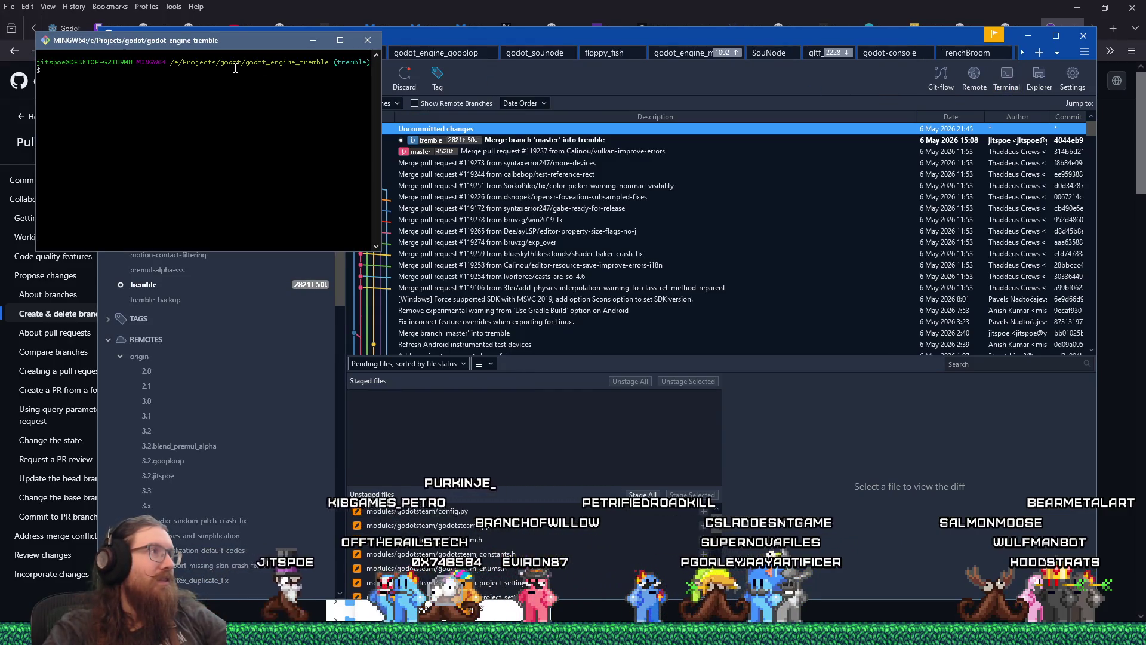
mouse_move(234, 40)
left_mouse_down()
mouse_move(823, 332)
mouse_move(836, 311)
mouse_move(879, 344)
left_mouse_up()
type("git push -f")
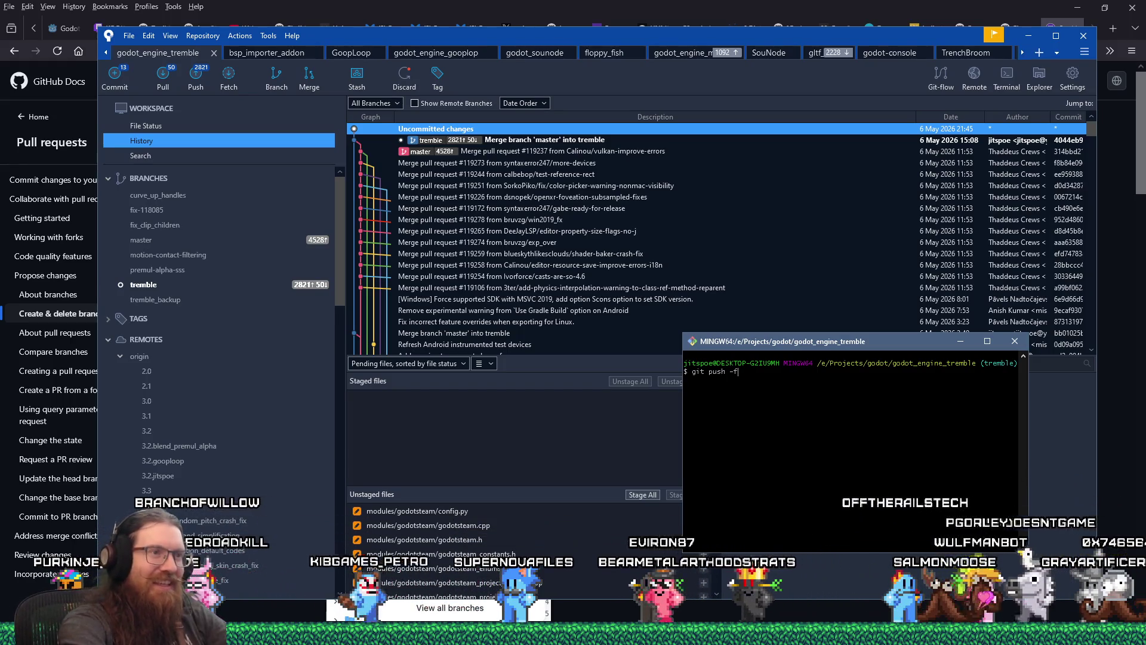
mouse_move(883, 339)
left_mouse_down()
mouse_move(963, 334)
mouse_move(959, 305)
left_mouse_up()
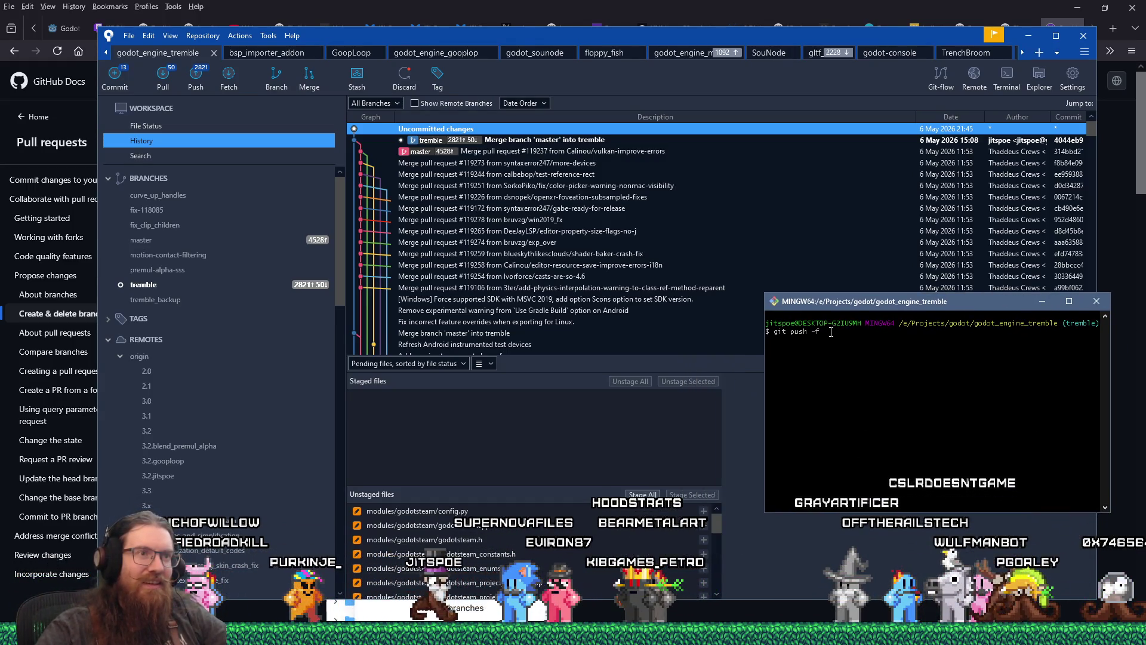
left_click(927, 5)
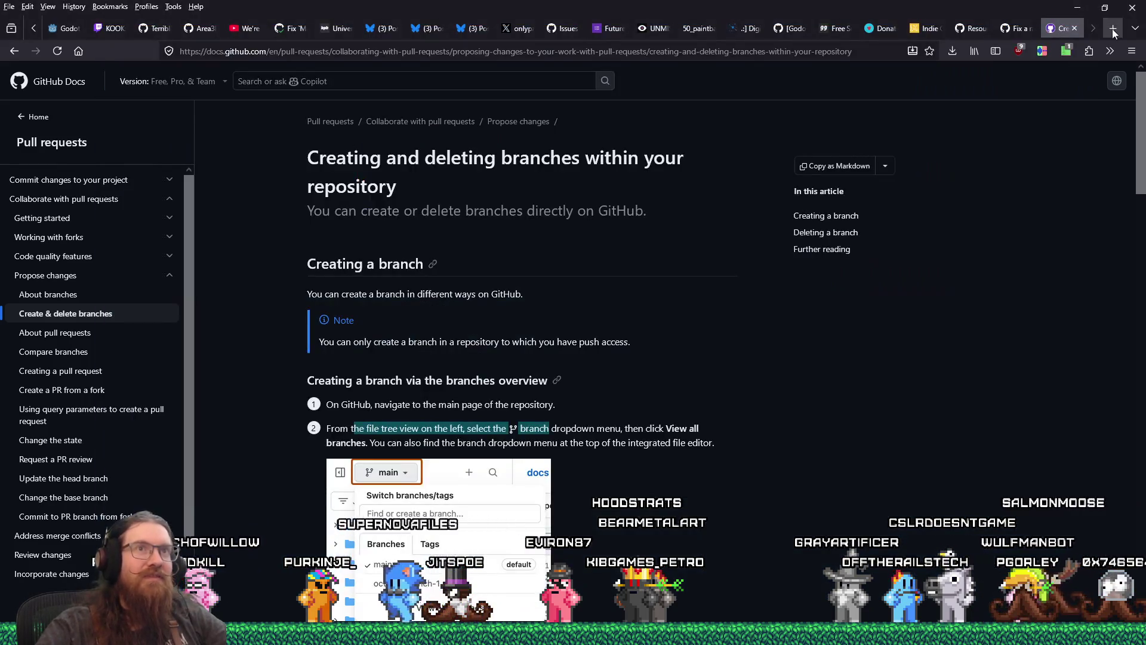
left_click(1113, 29)
type("gi")
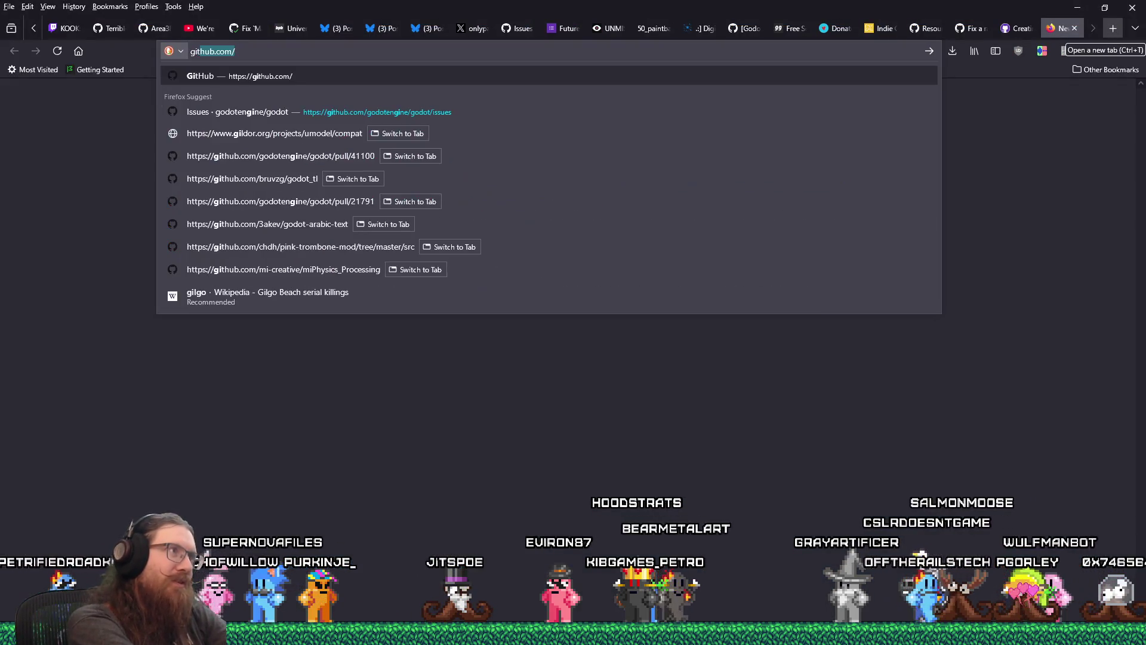
type("t rebase without force push")
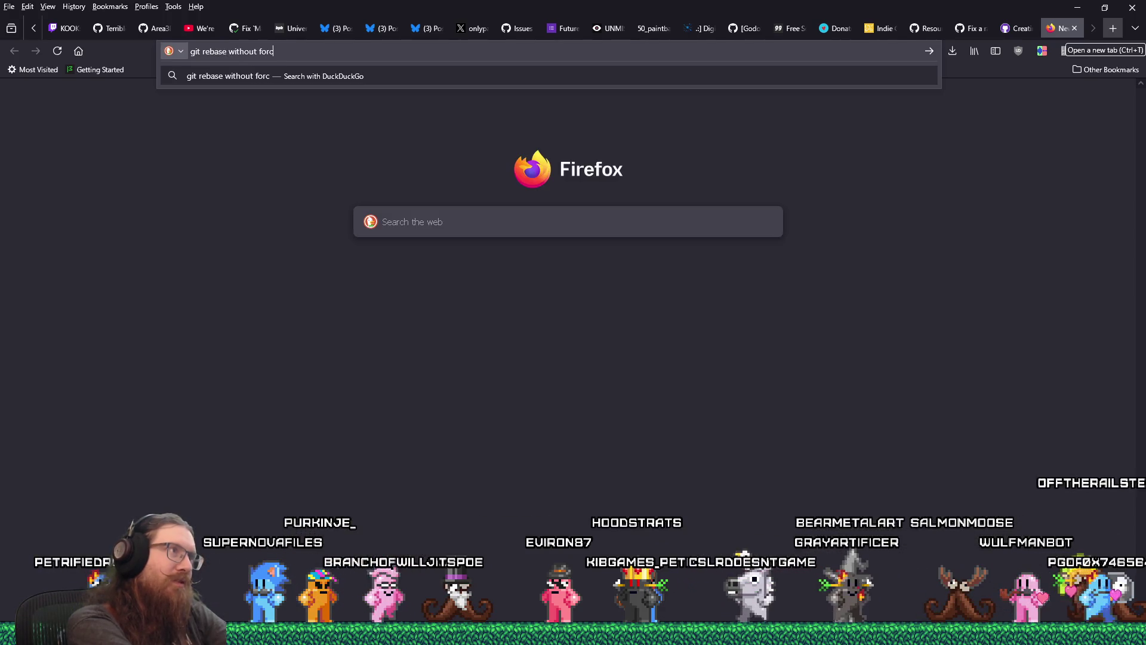
key("Return")
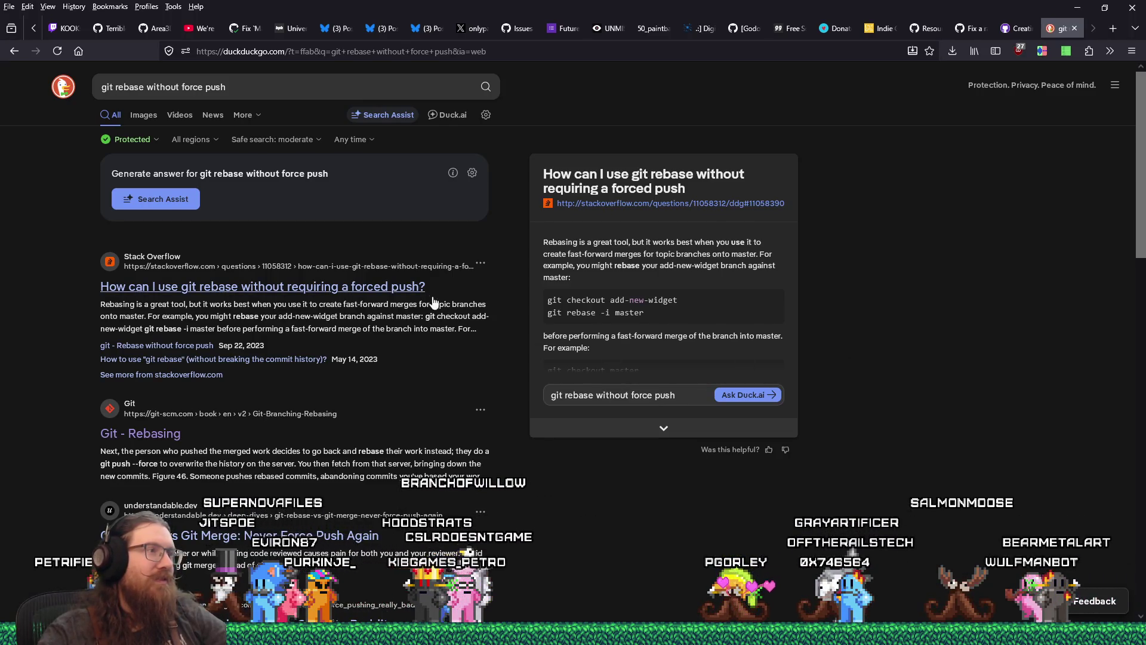
left_click(405, 291)
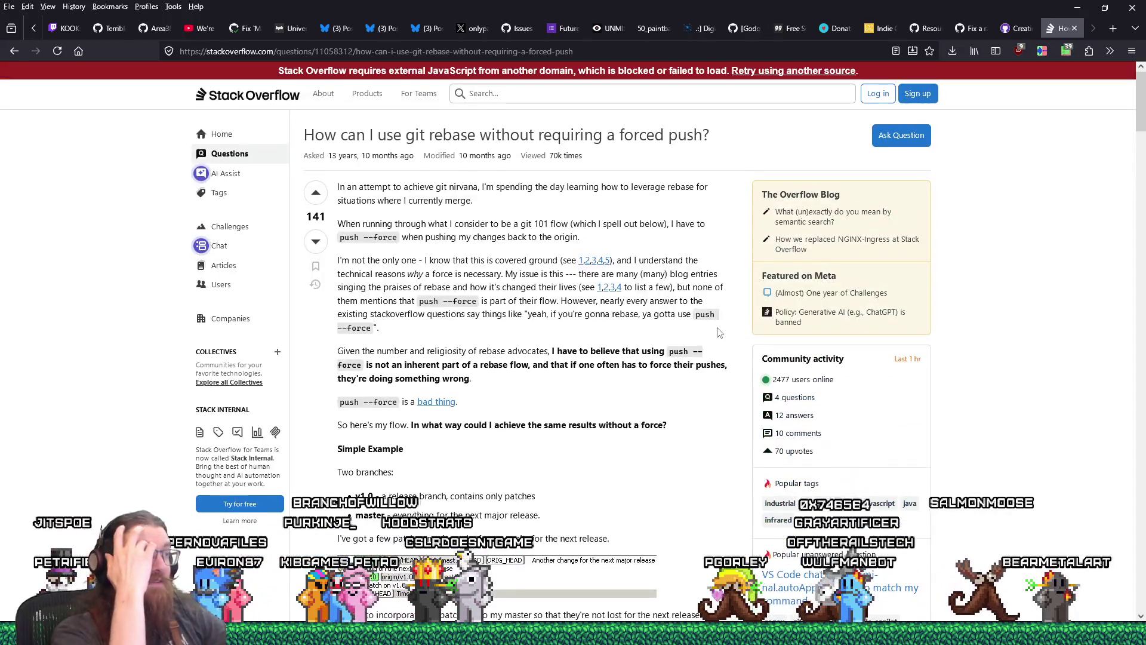
scroll(601, 445, "down", 10)
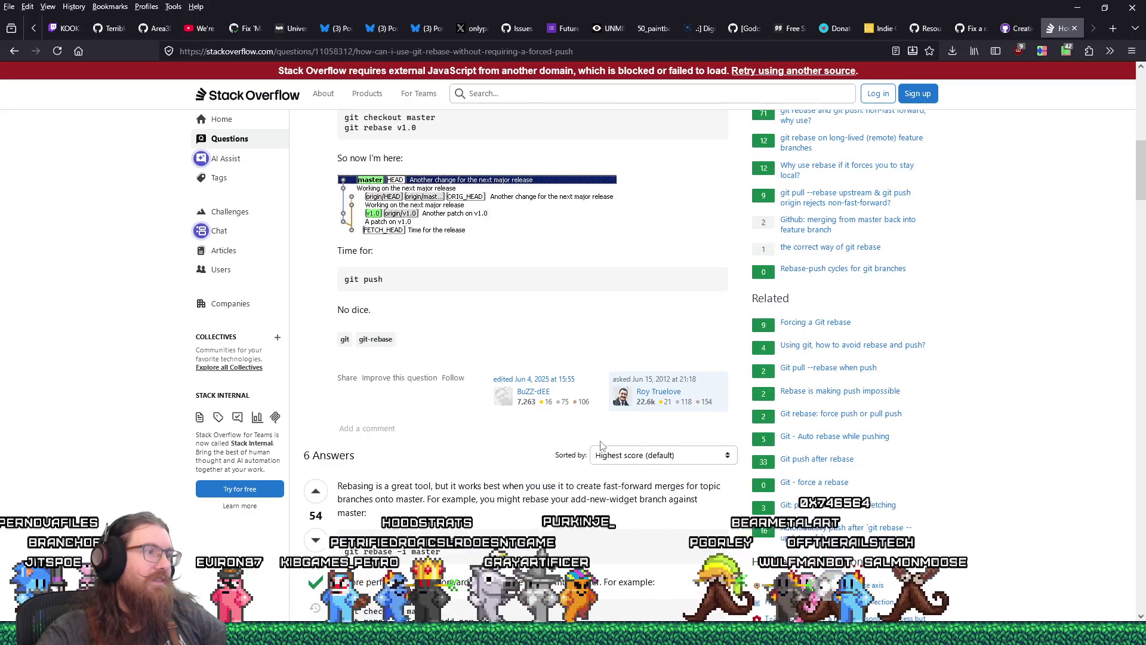
scroll(601, 445, "down", 2)
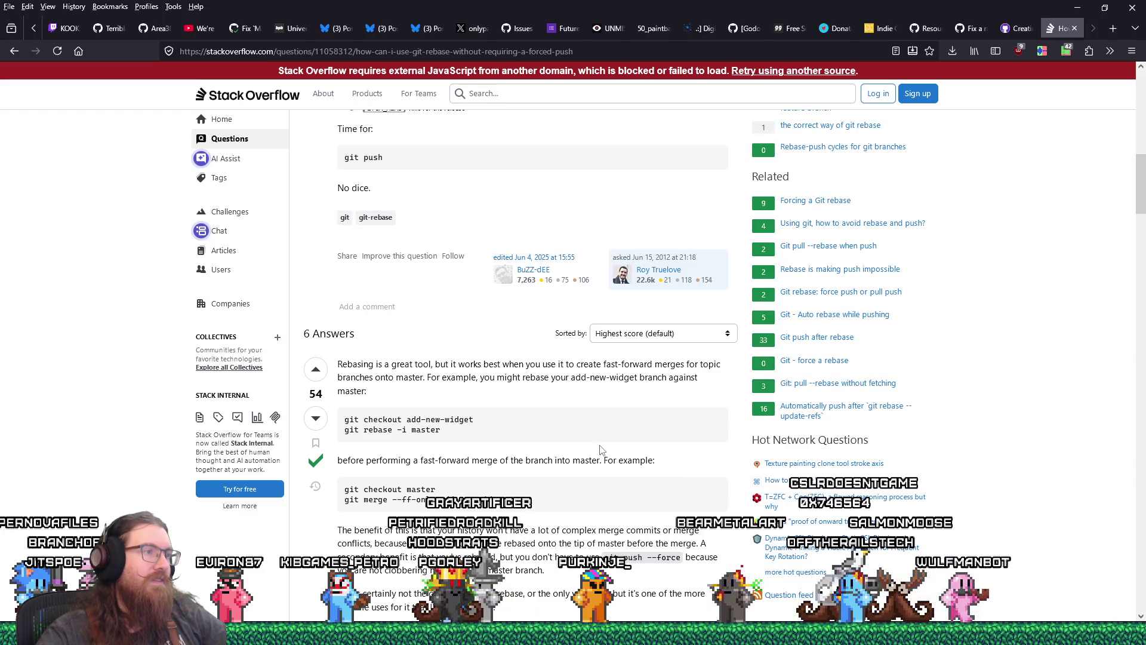
scroll(601, 449, "down", 1)
scroll(601, 450, "down", 1)
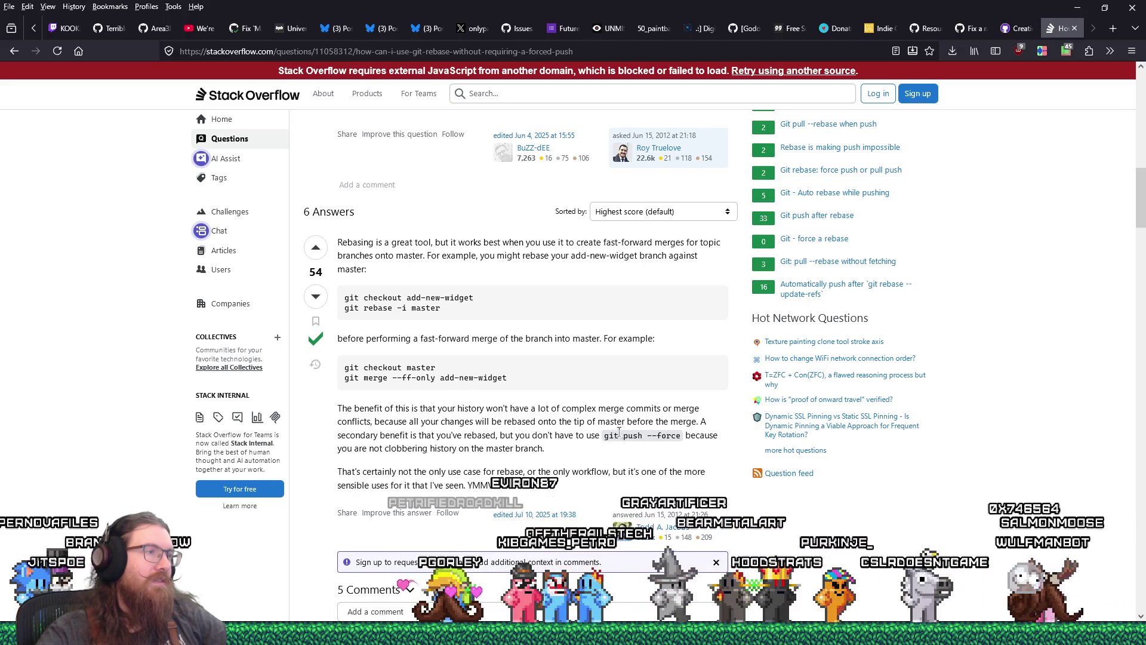
scroll(597, 382, "down", 1)
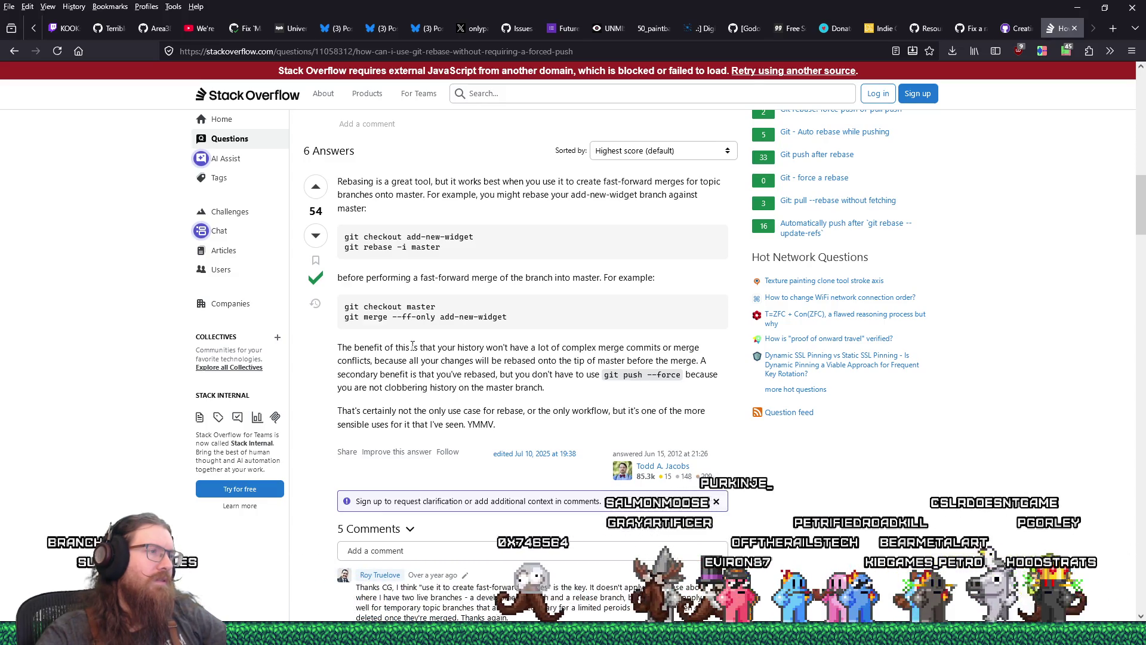
scroll(412, 346, "down", 3)
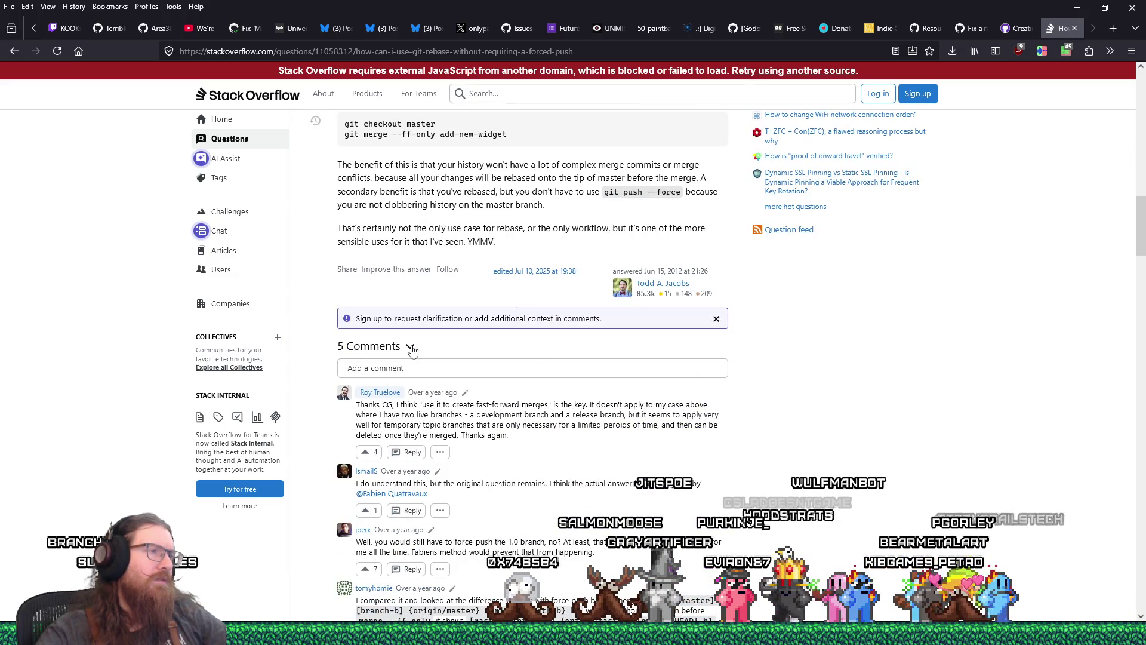
scroll(412, 350, "up", 2)
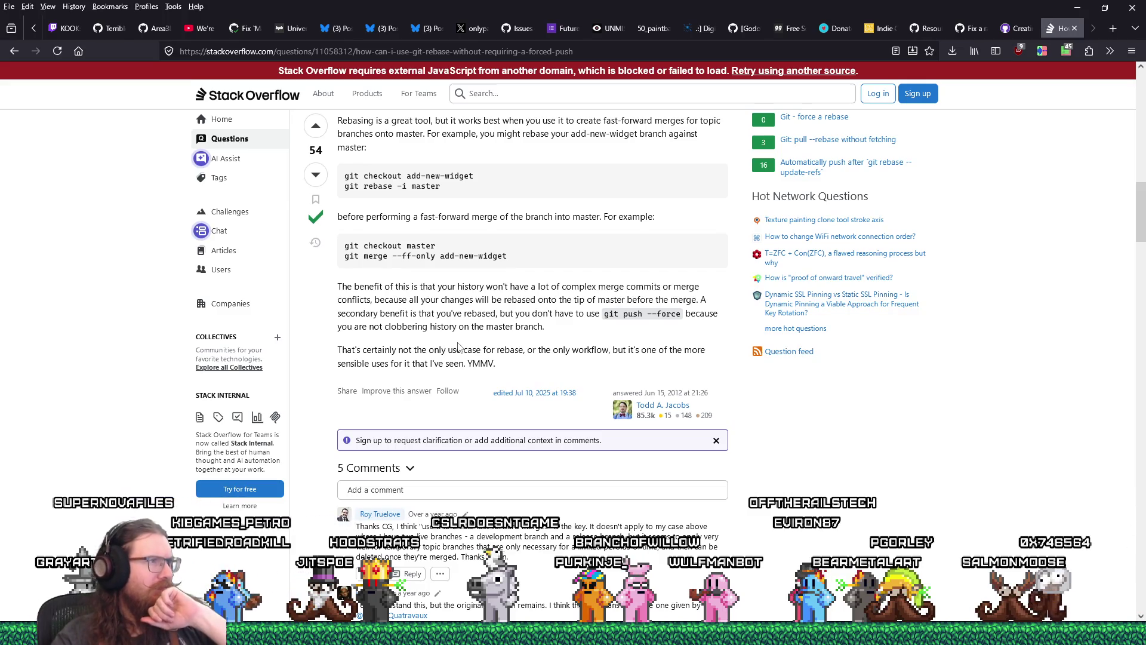
scroll(459, 347, "up", 7)
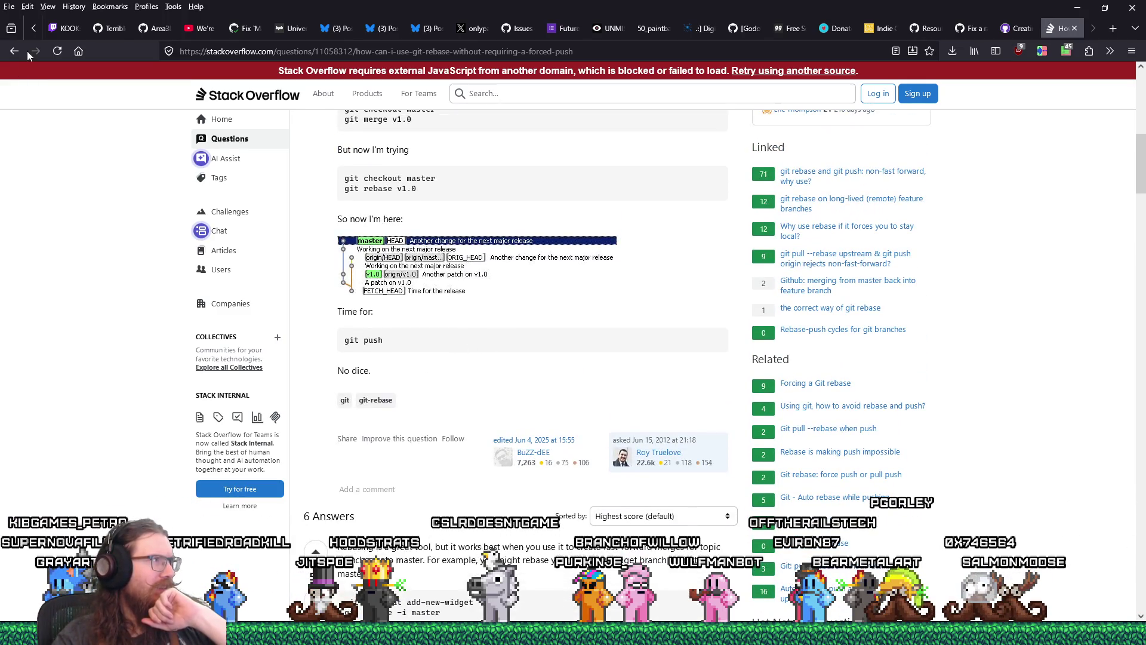
left_click(15, 52)
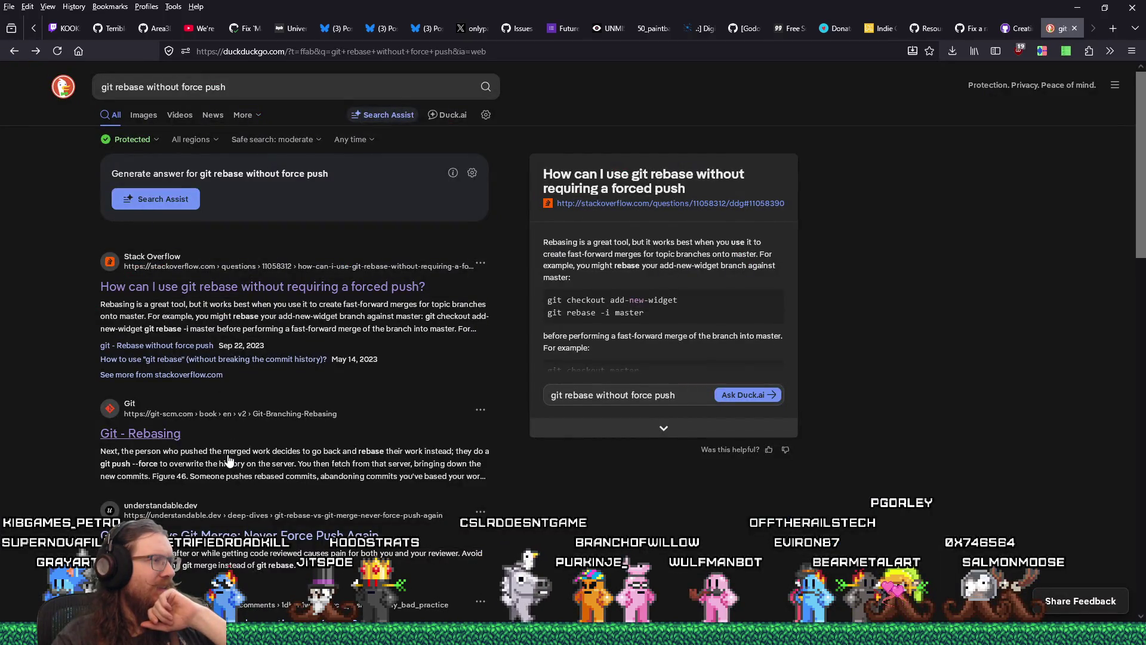
Read through the 'Git Rebase vs Git Merge: Never Force Push Again' article, then return to the search results
scroll(229, 460, "down", 2)
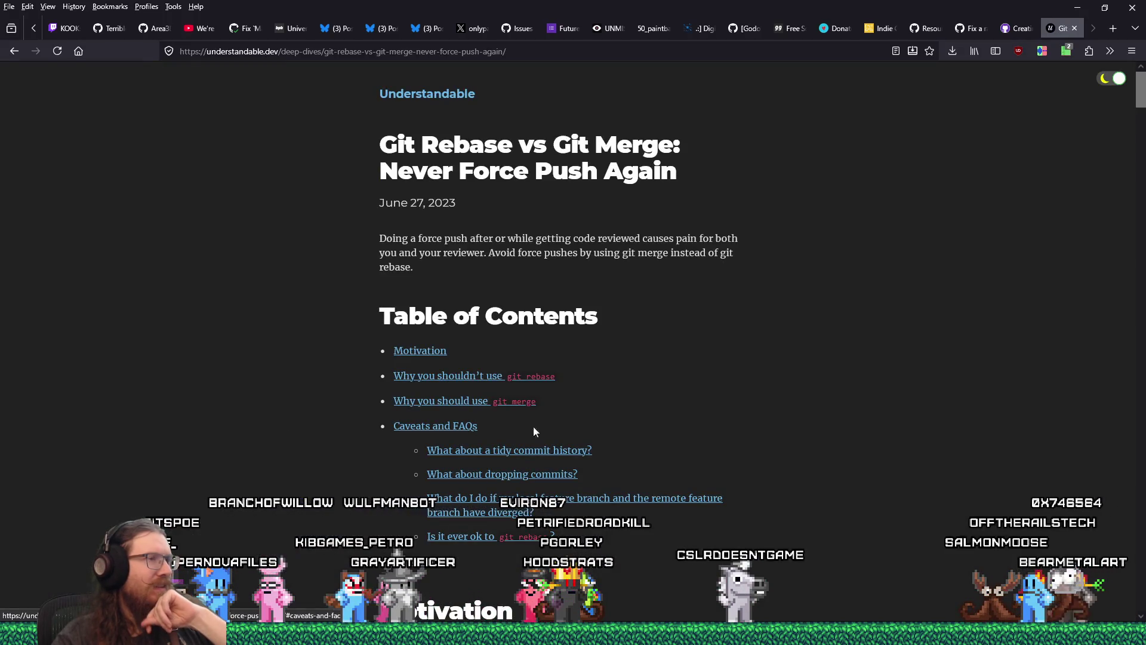
scroll(807, 399, "down", 5)
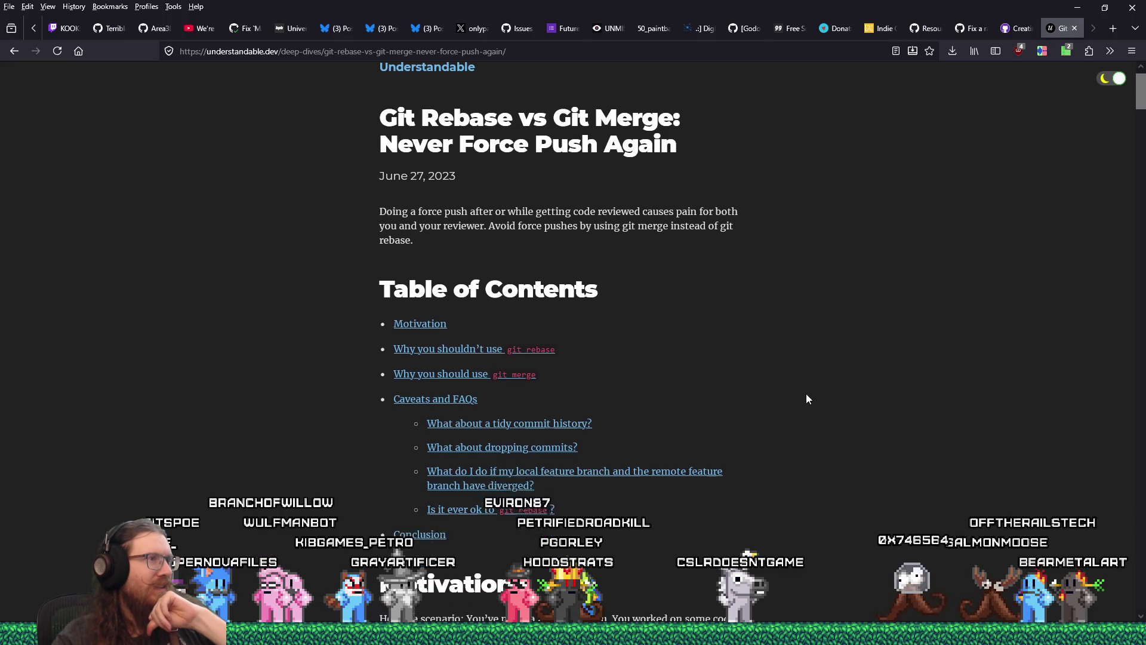
scroll(806, 398, "down", 7)
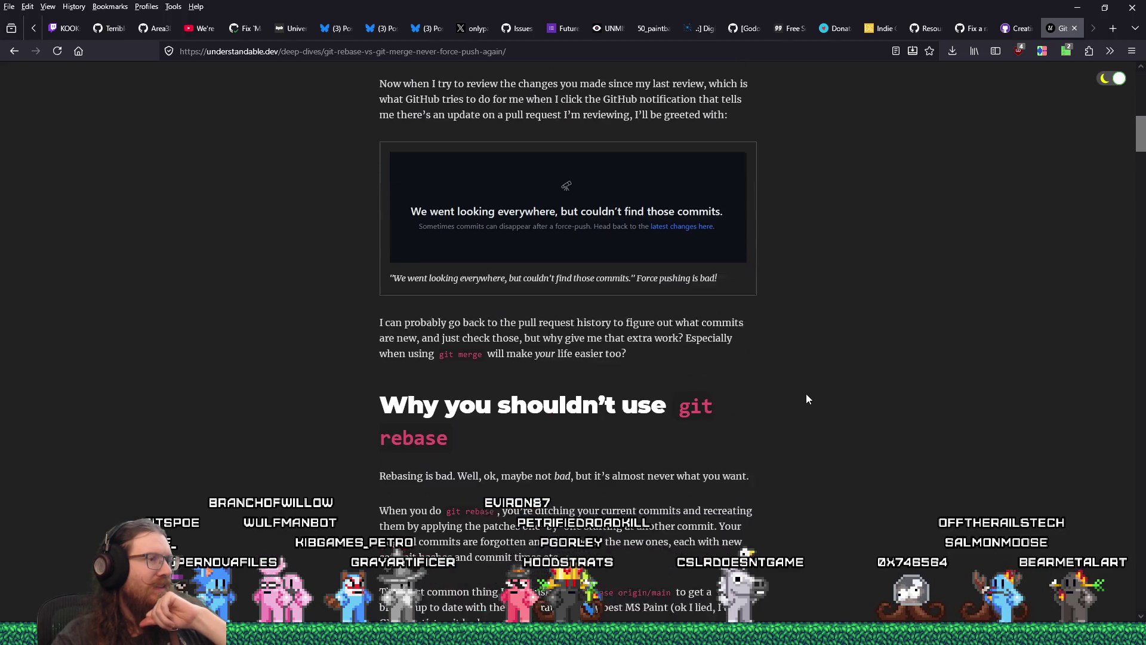
scroll(807, 398, "down", 1)
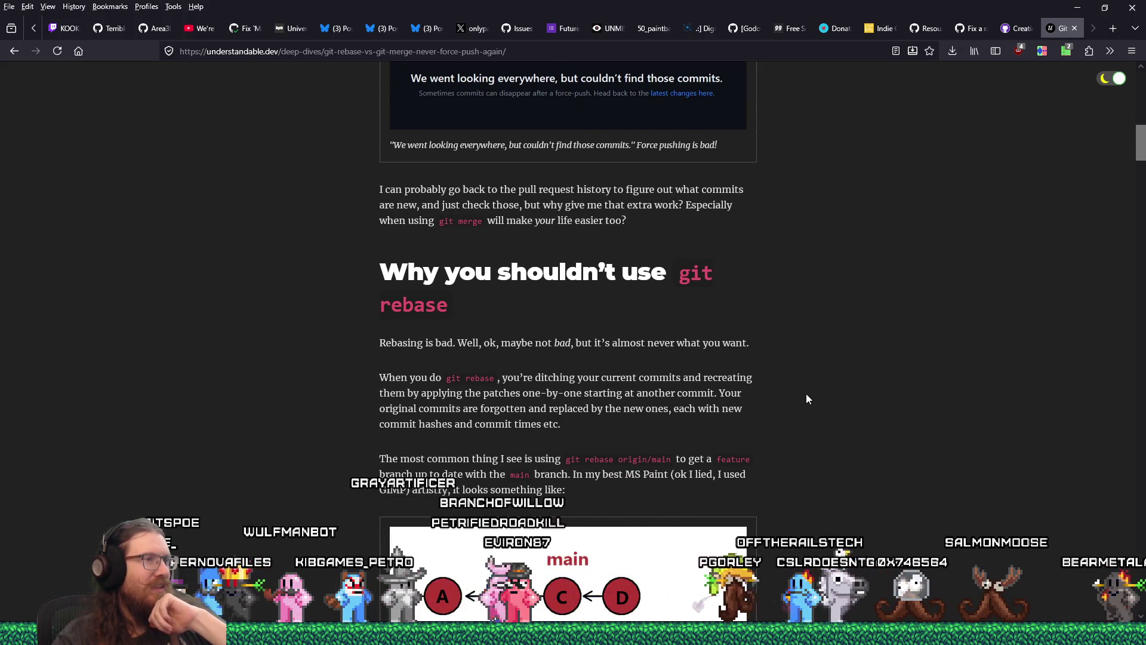
scroll(806, 399, "down", 2)
scroll(808, 399, "down", 5)
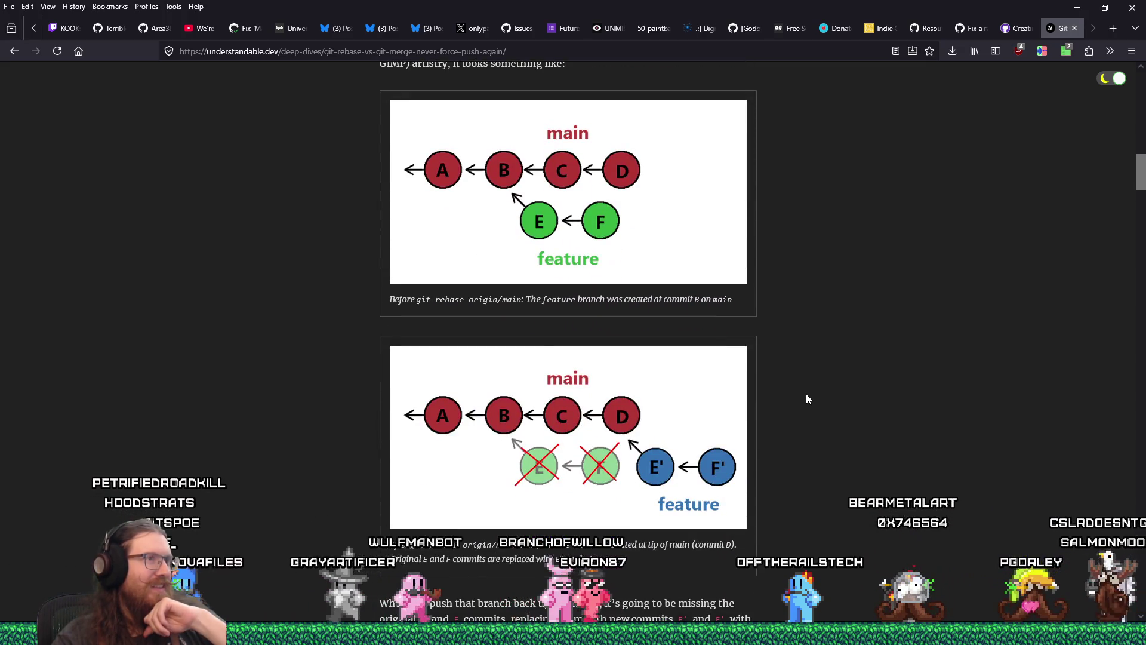
scroll(807, 398, "down", 3)
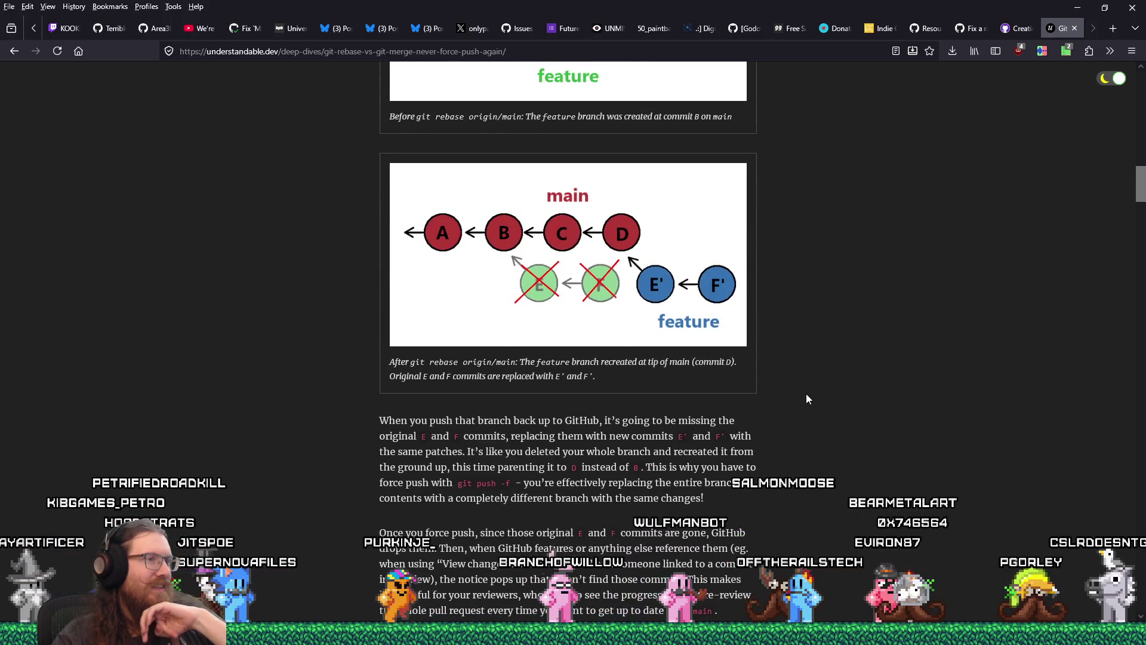
scroll(807, 399, "down", 4)
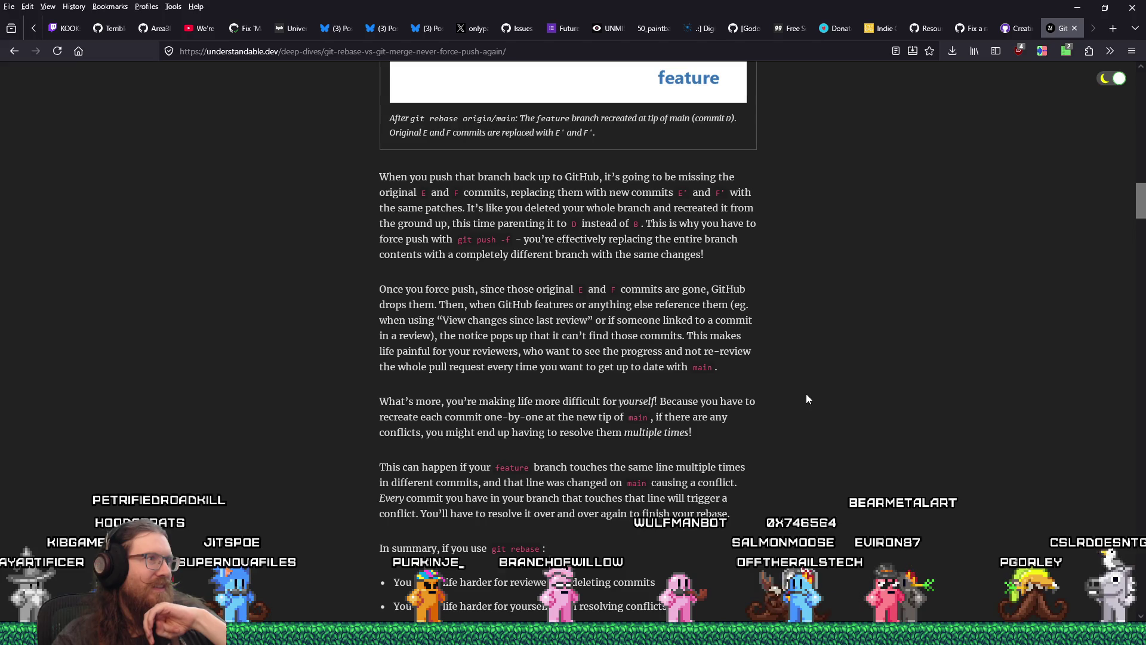
scroll(806, 399, "up", 6)
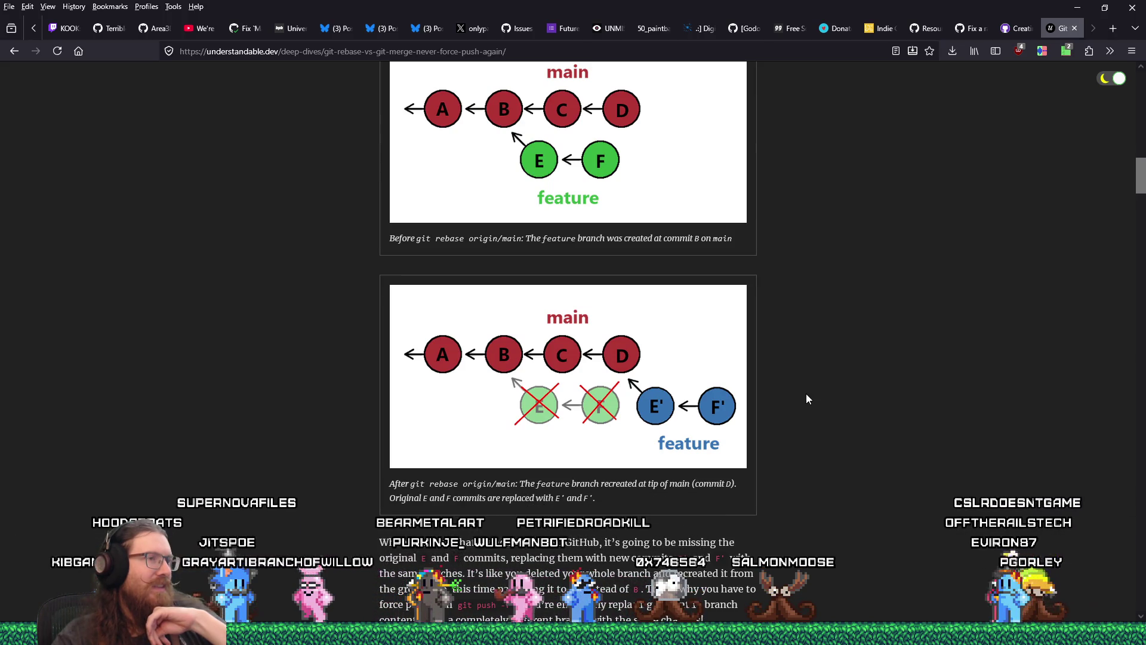
scroll(807, 399, "down", 1)
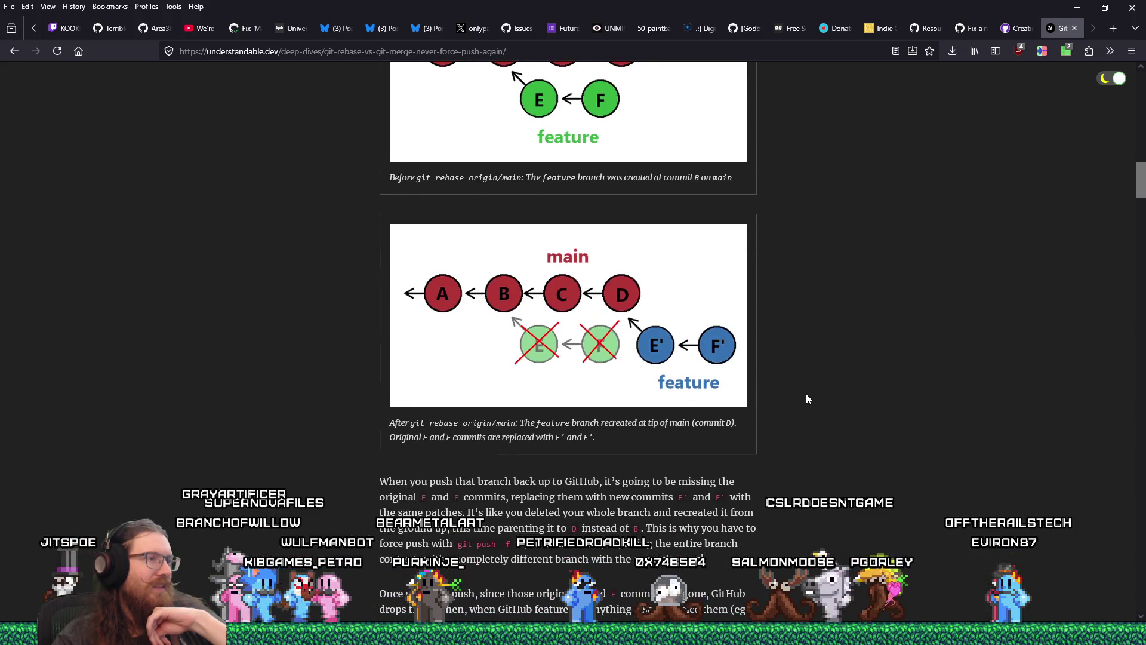
scroll(807, 399, "down", 2)
scroll(807, 395, "down", 1)
scroll(807, 395, "up", 4)
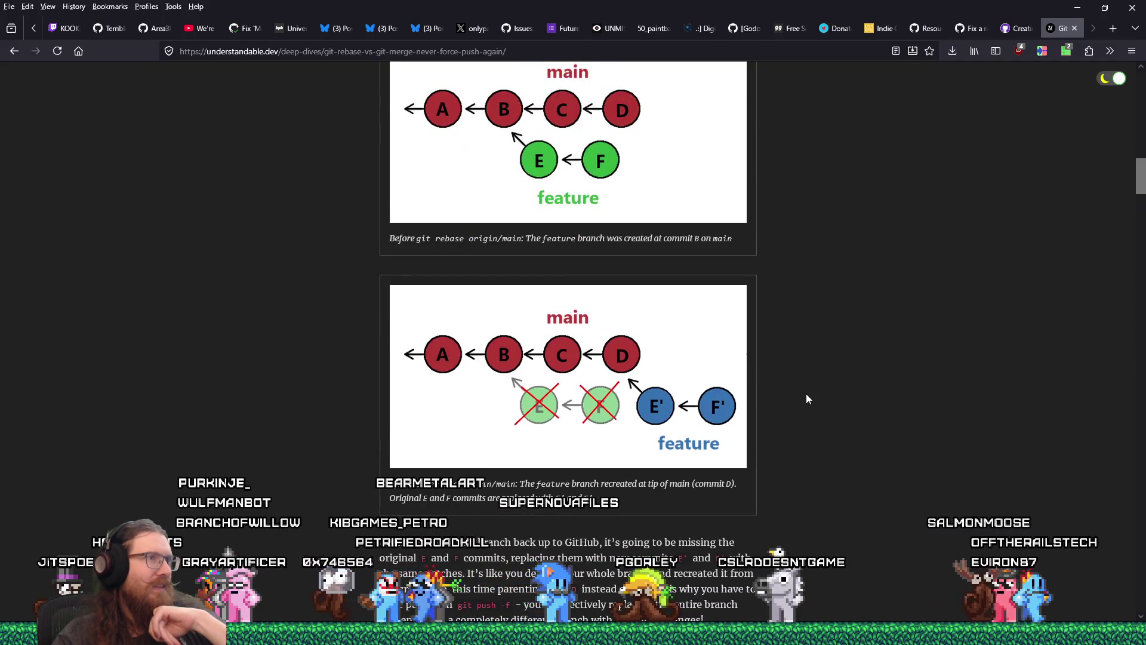
scroll(806, 398, "down", 2)
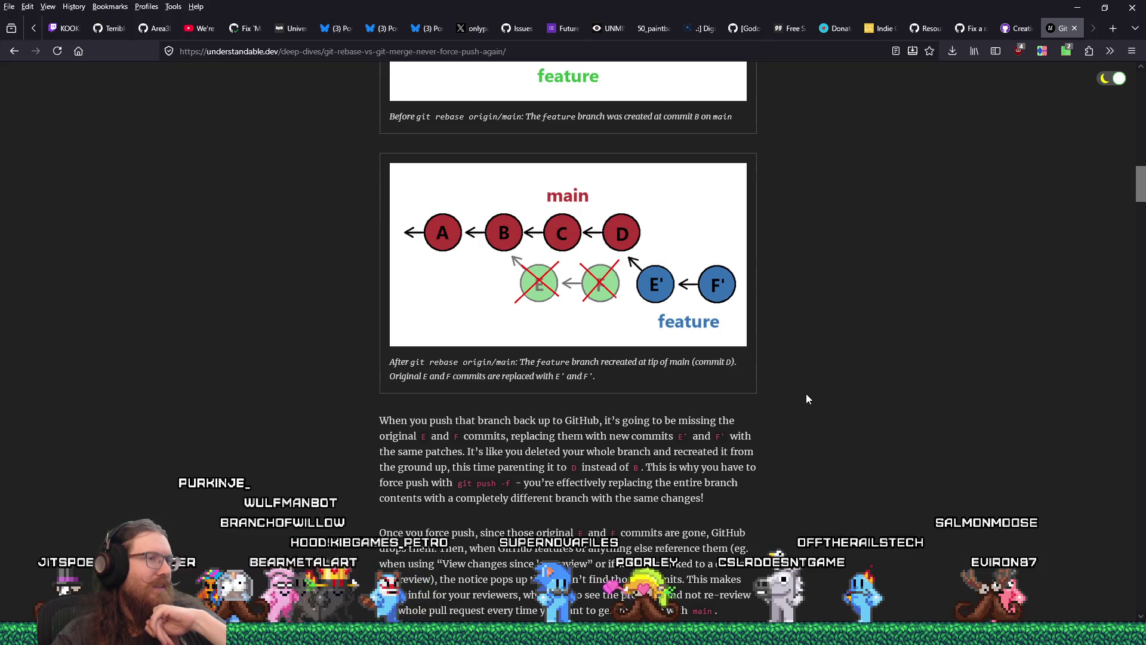
scroll(806, 399, "down", 1)
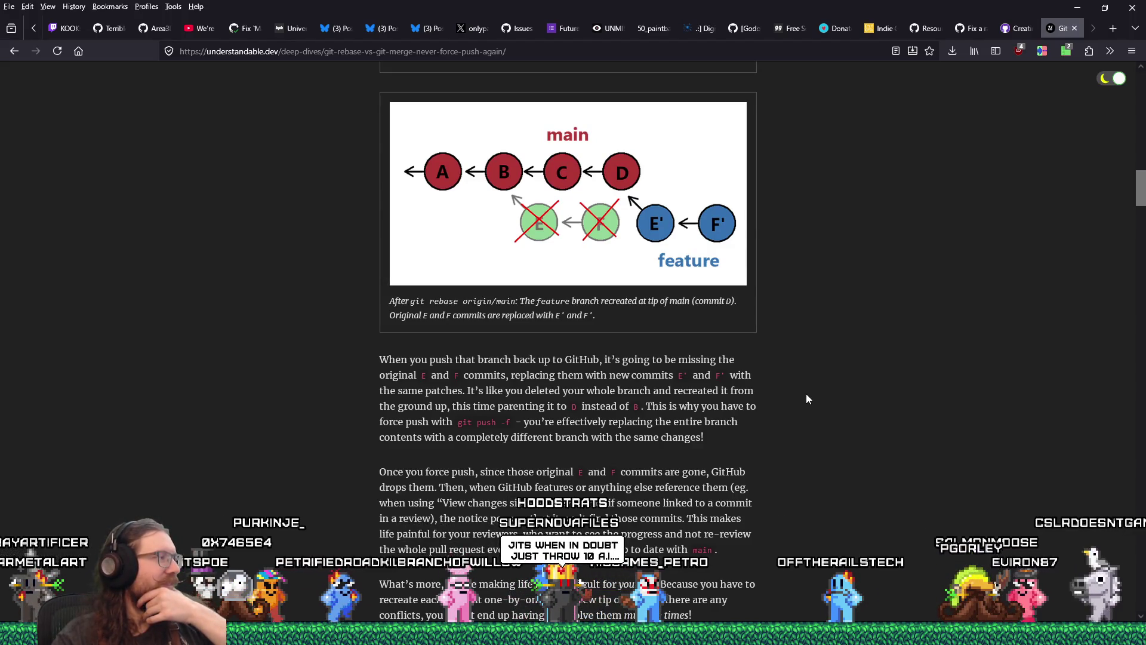
scroll(806, 399, "down", 1)
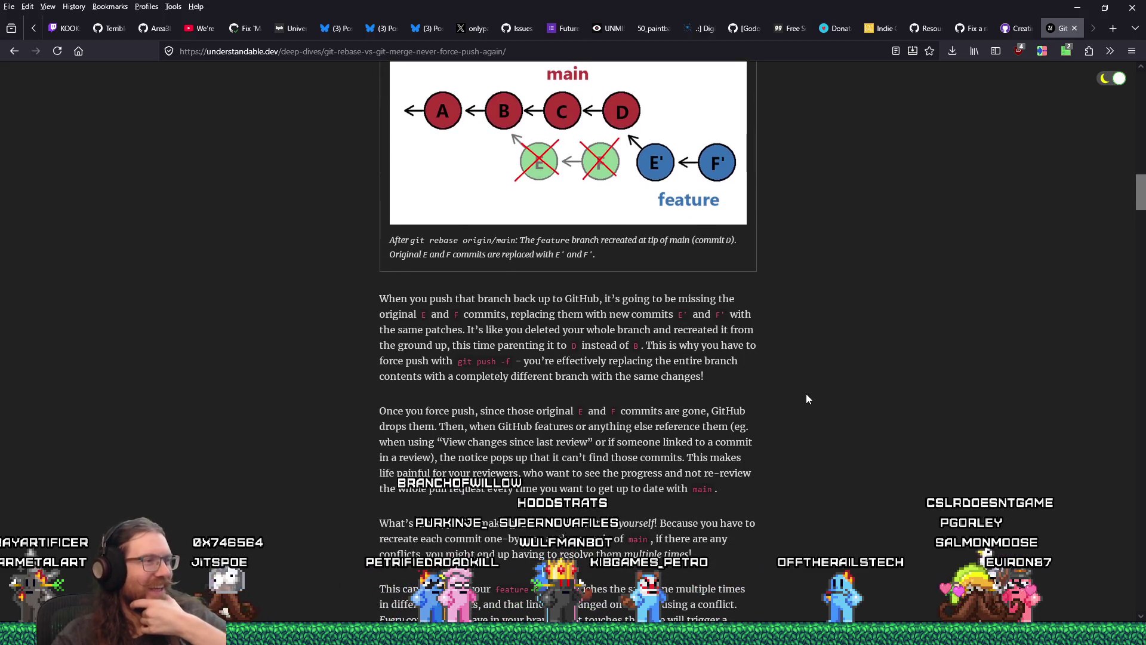
scroll(807, 398, "down", 2)
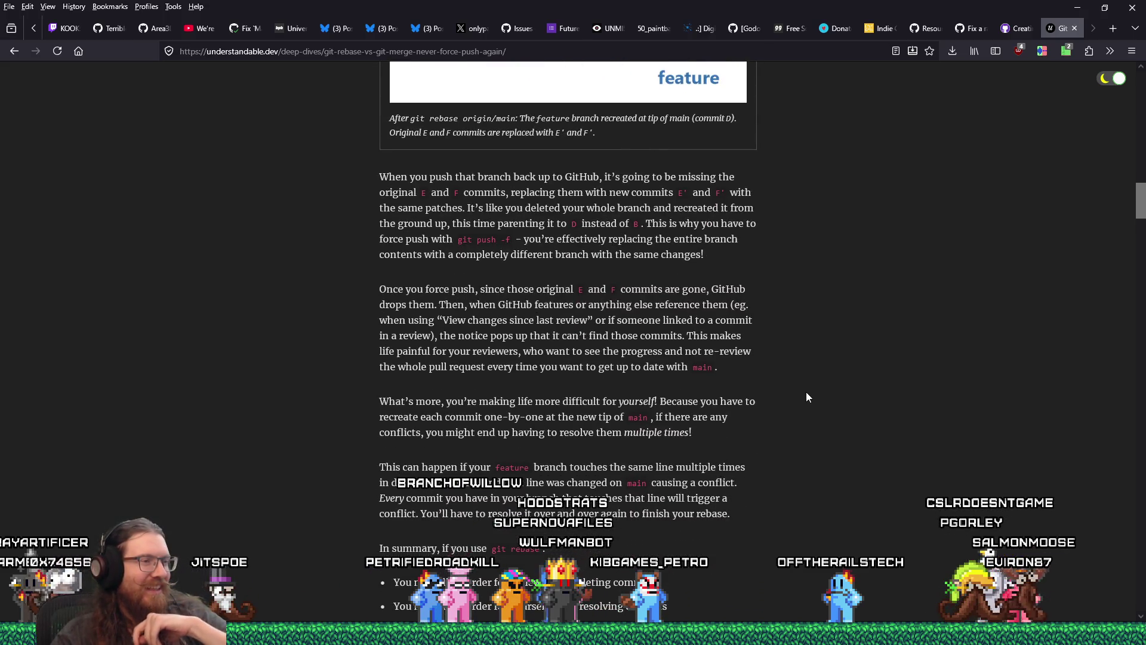
scroll(806, 398, "down", 1)
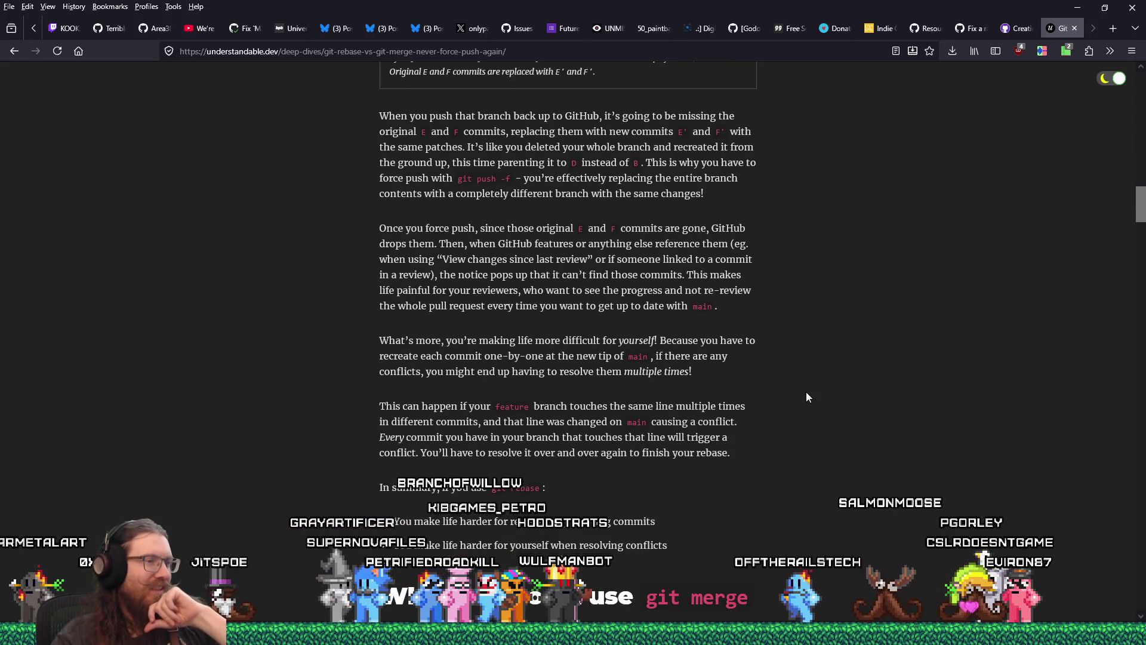
scroll(806, 397, "down", 2)
scroll(806, 397, "down", 4)
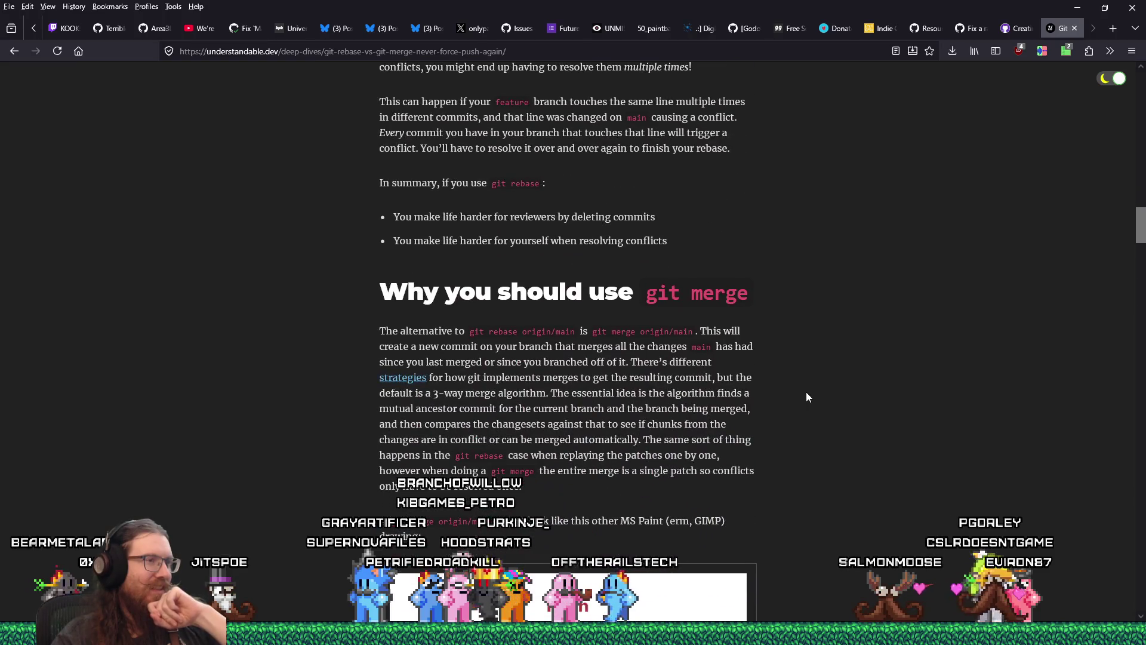
scroll(806, 397, "down", 7)
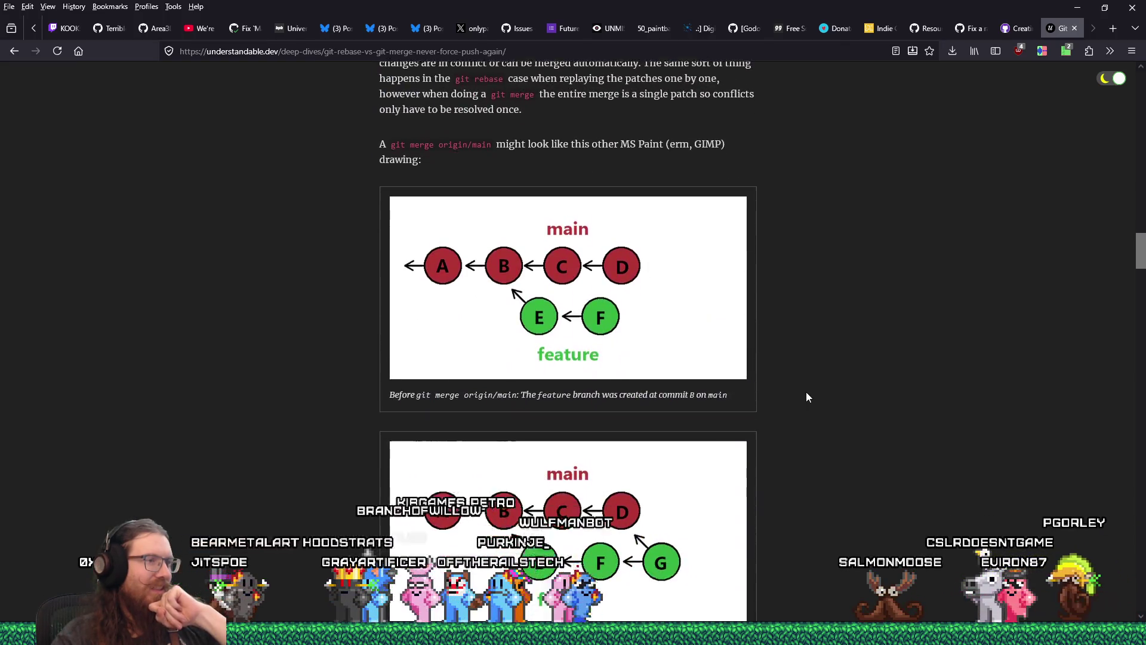
scroll(806, 397, "down", 6)
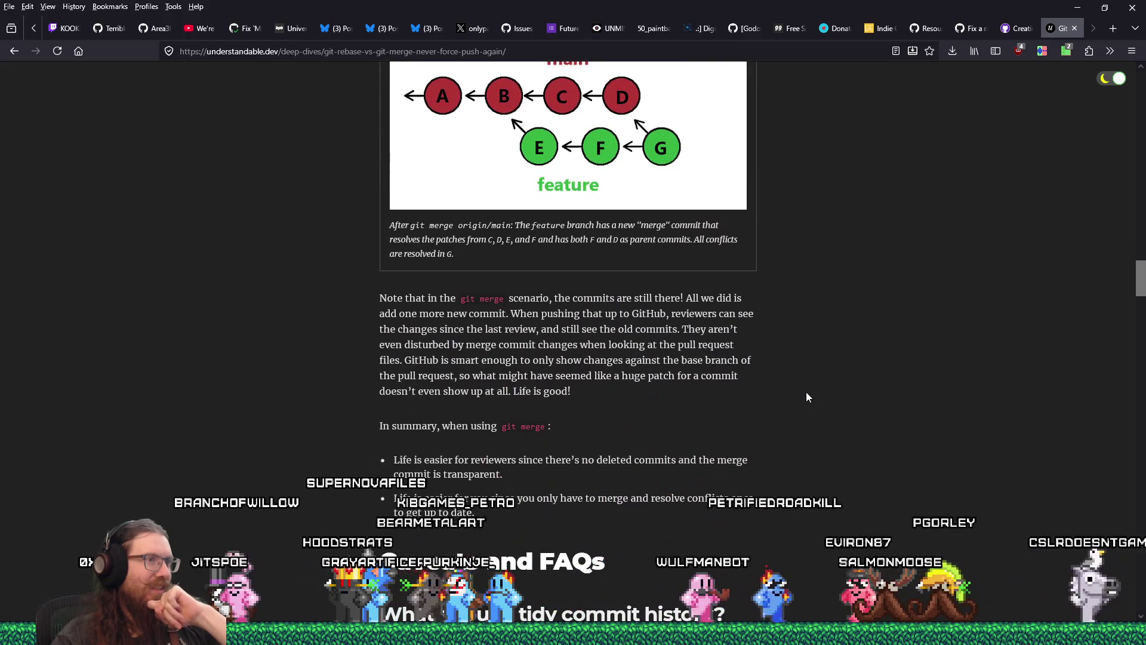
scroll(806, 397, "down", 20)
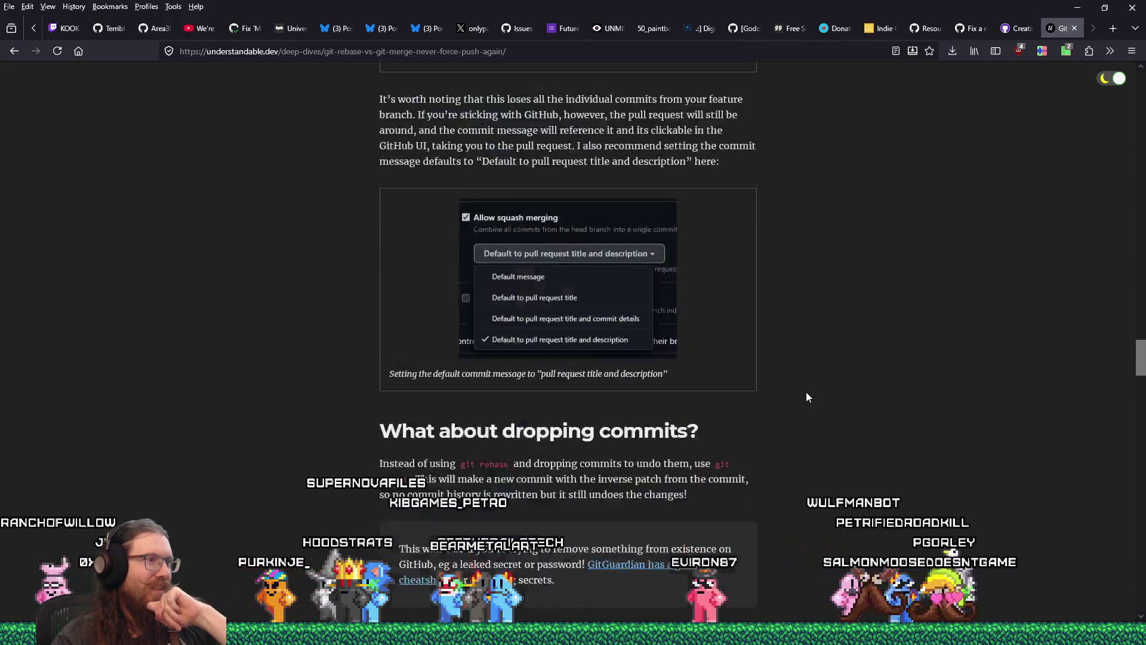
left_click(25, 51)
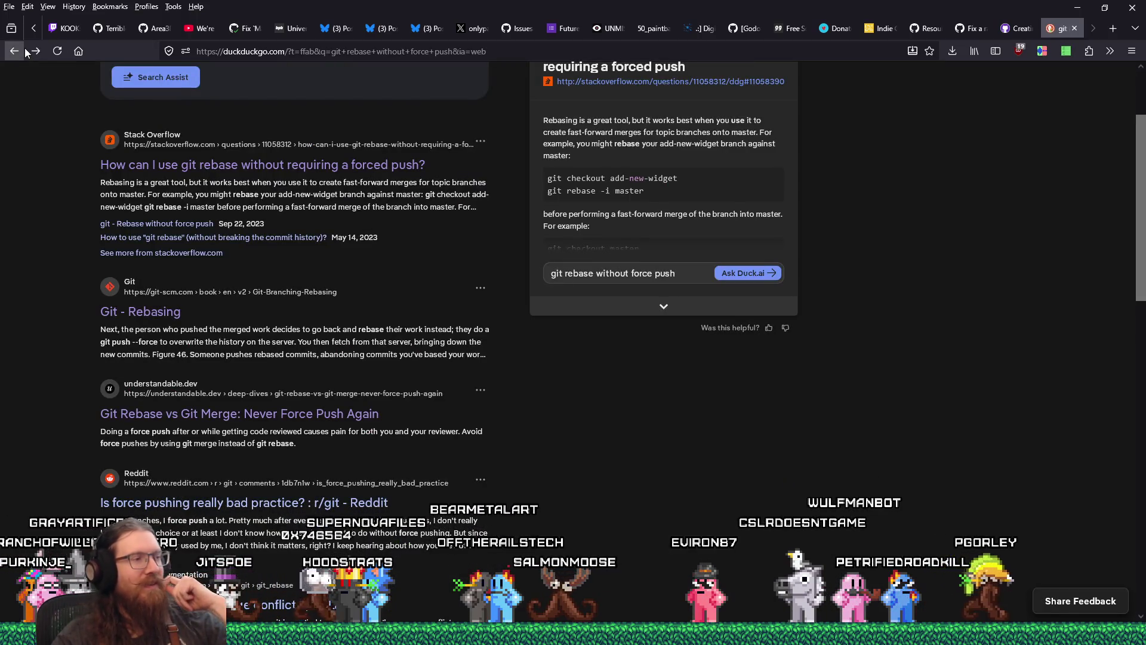
Find and open the r/git result 'Possible to rebase onto master without force pushing?'
scroll(81, 231, "down", 3)
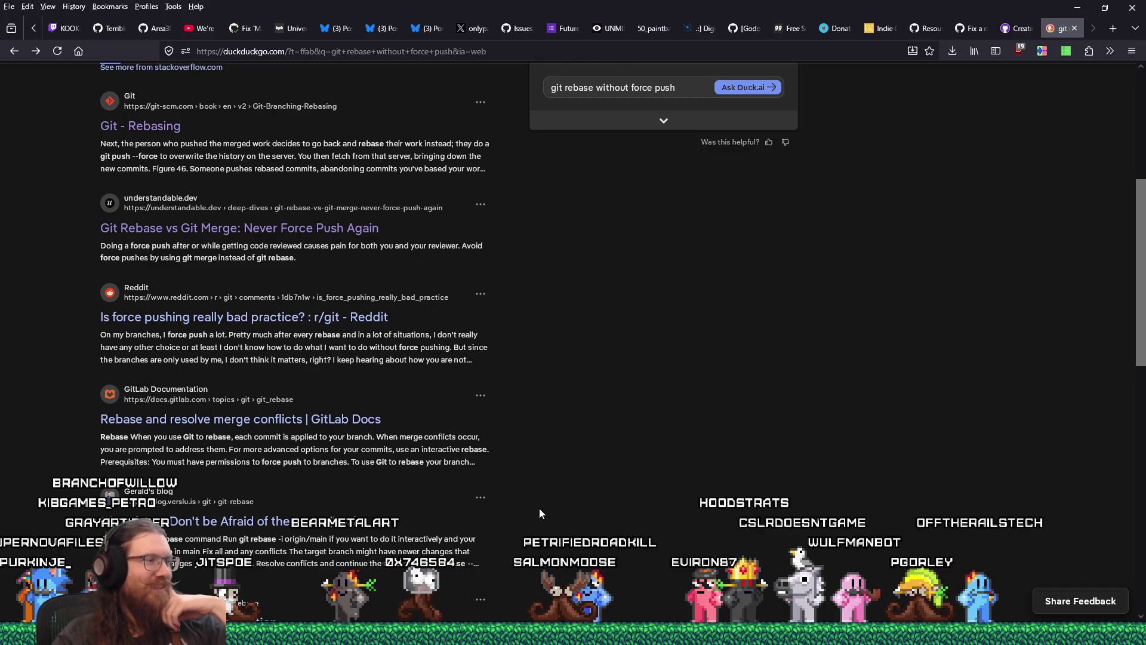
scroll(540, 514, "down", 2)
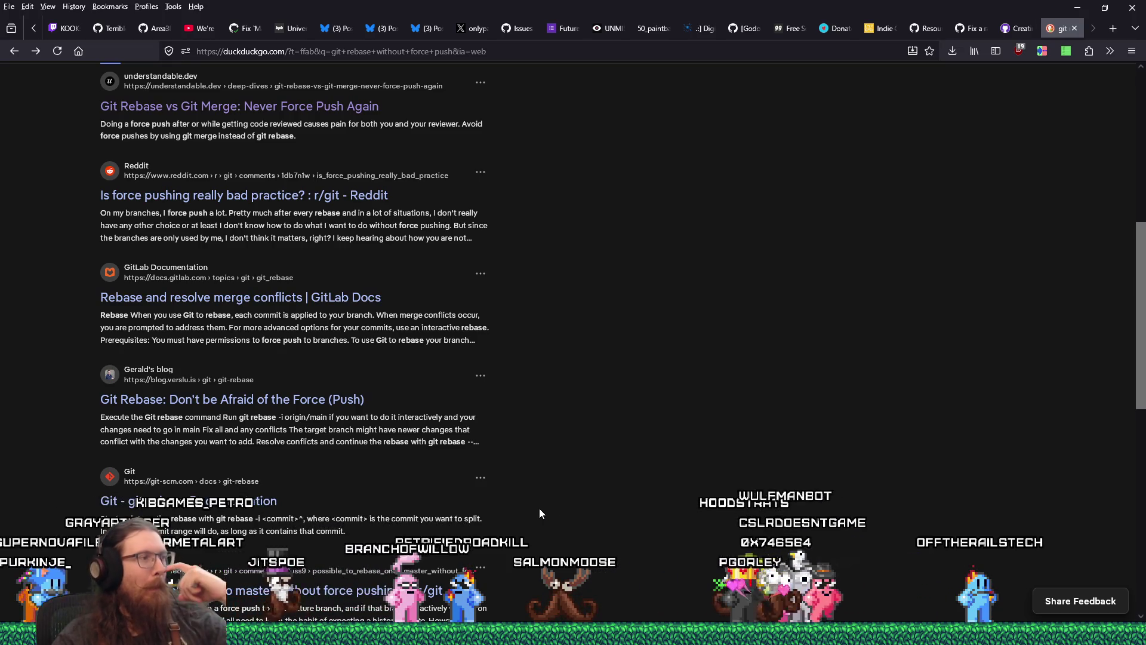
scroll(540, 513, "down", 2)
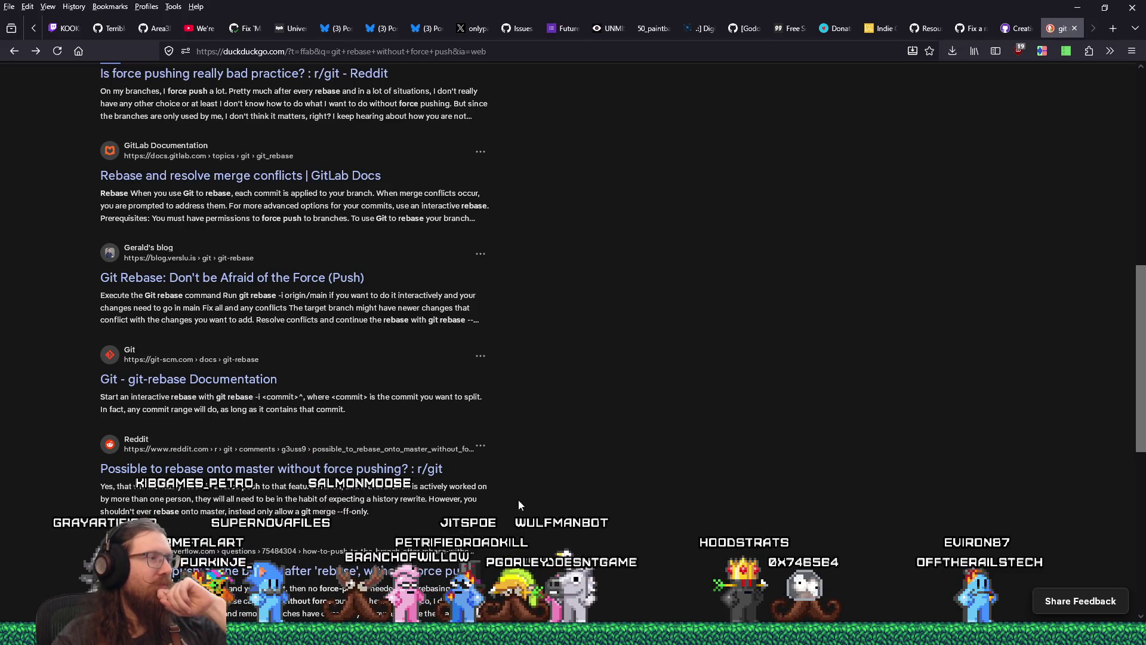
left_click(334, 469)
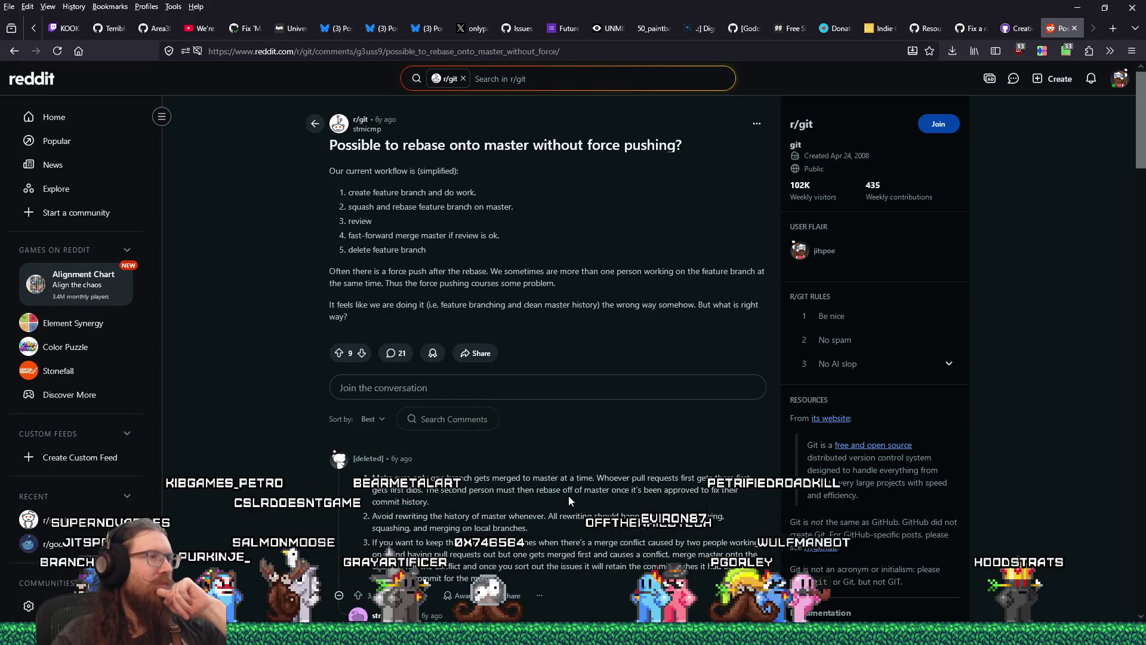
scroll(569, 498, "down", 2)
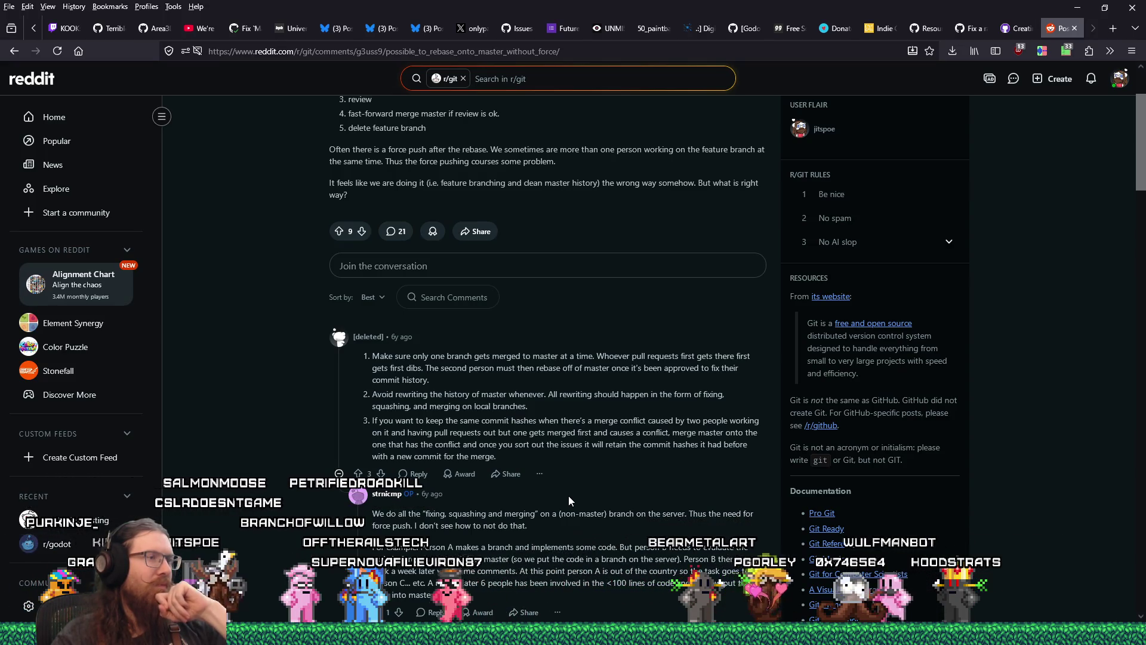
scroll(569, 496, "down", 3)
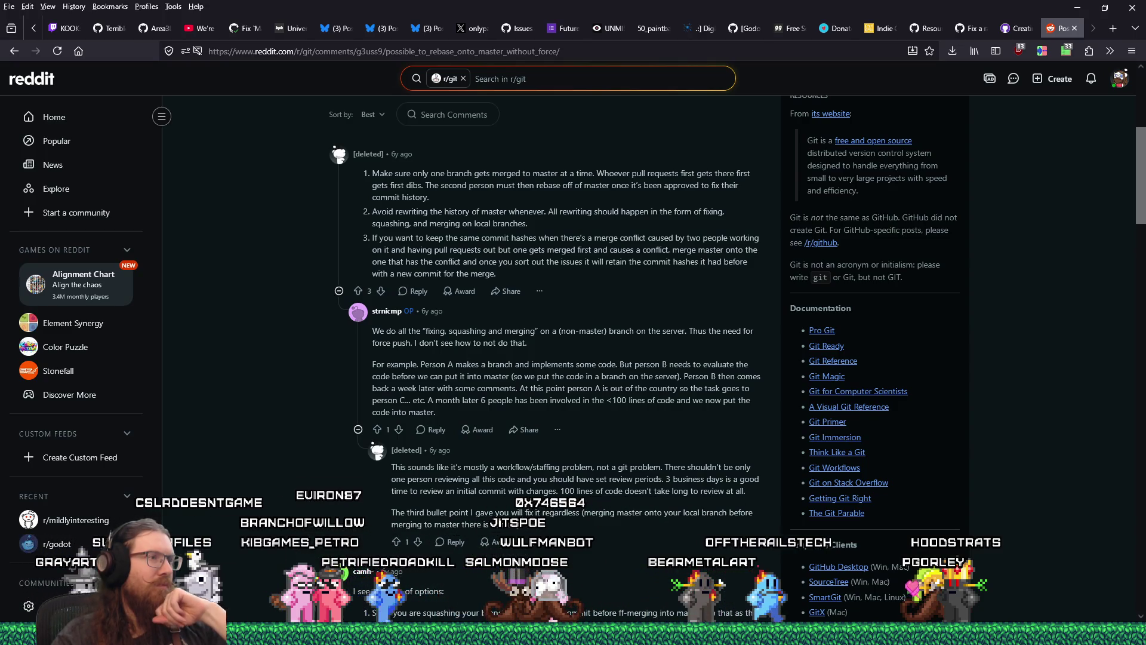
scroll(573, 359, "down", 2)
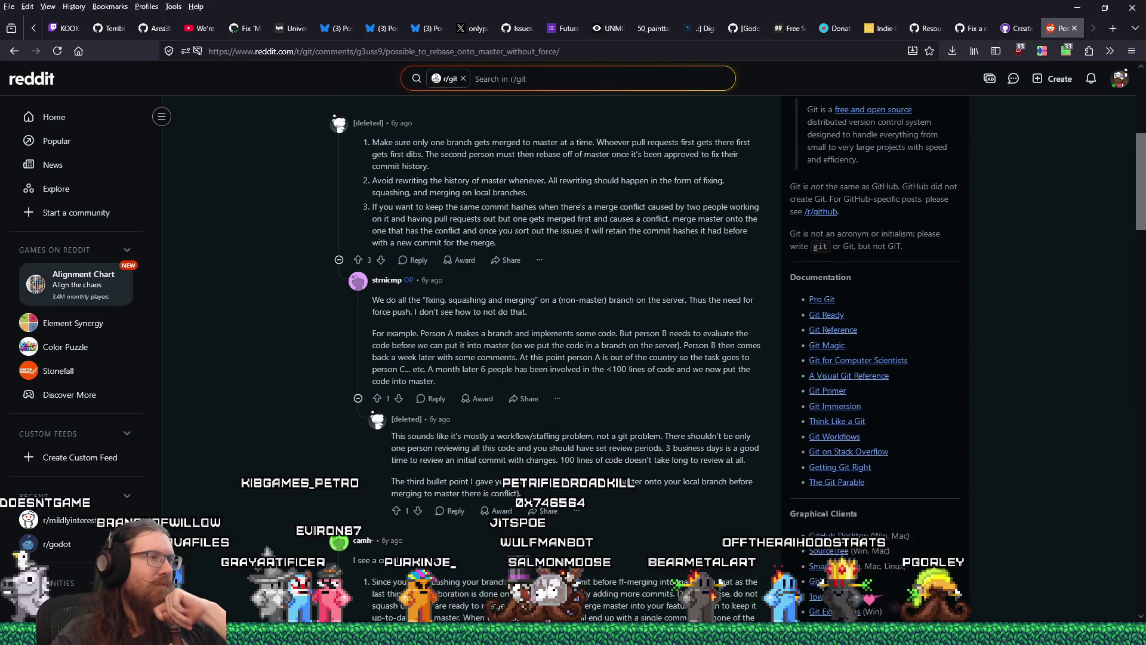
scroll(573, 358, "down", 1)
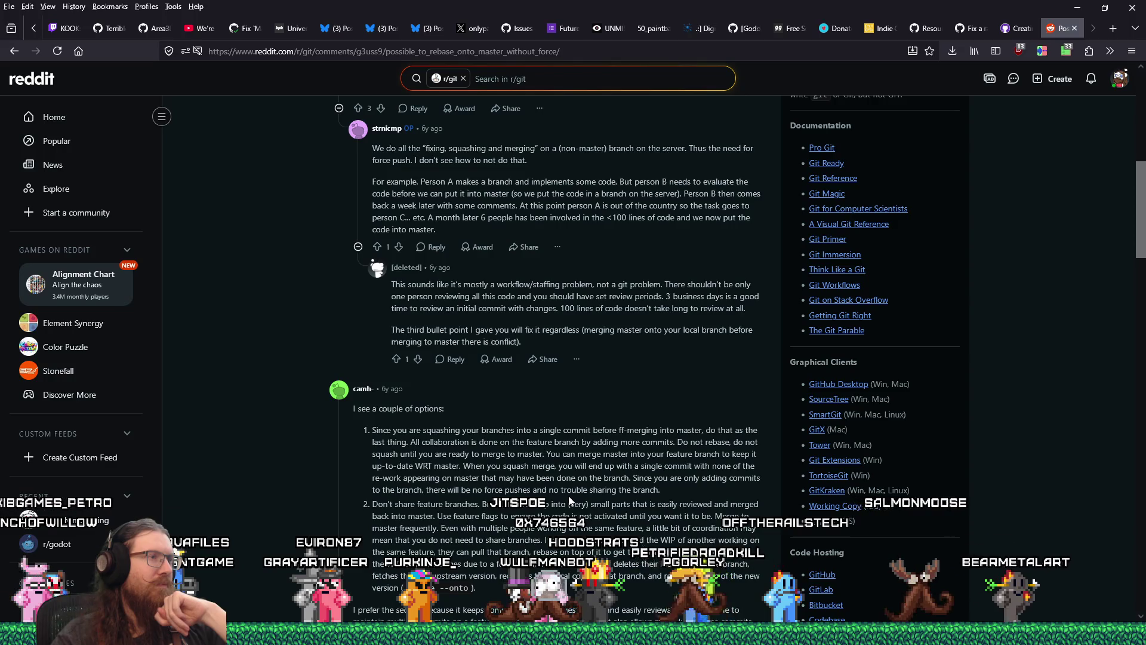
scroll(569, 501, "down", 3)
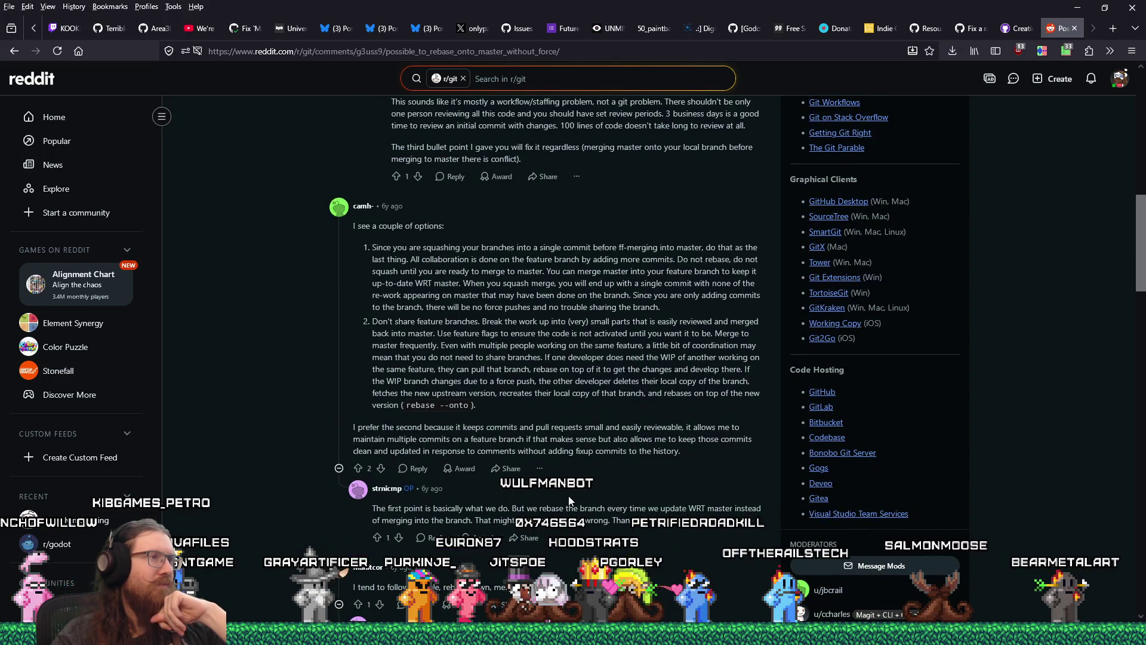
scroll(569, 500, "down", 1)
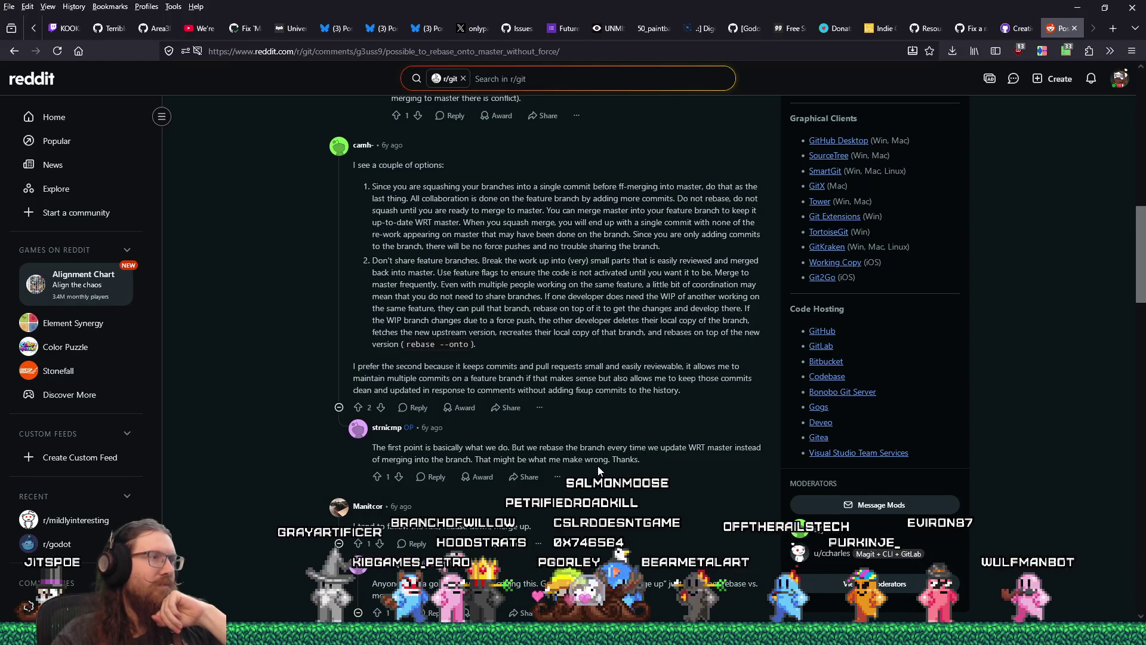
Read to the end of the Reddit comments, then bring the MINGW64 terminal back in front
scroll(597, 466, "down", 3)
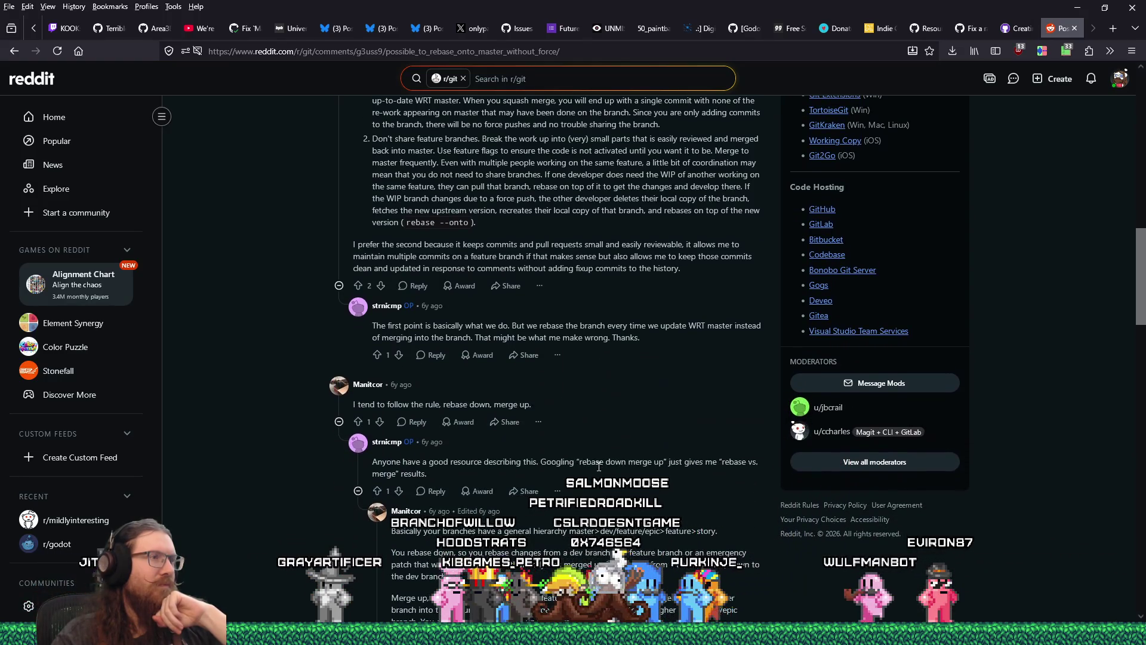
scroll(598, 466, "down", 1)
scroll(599, 466, "down", 1)
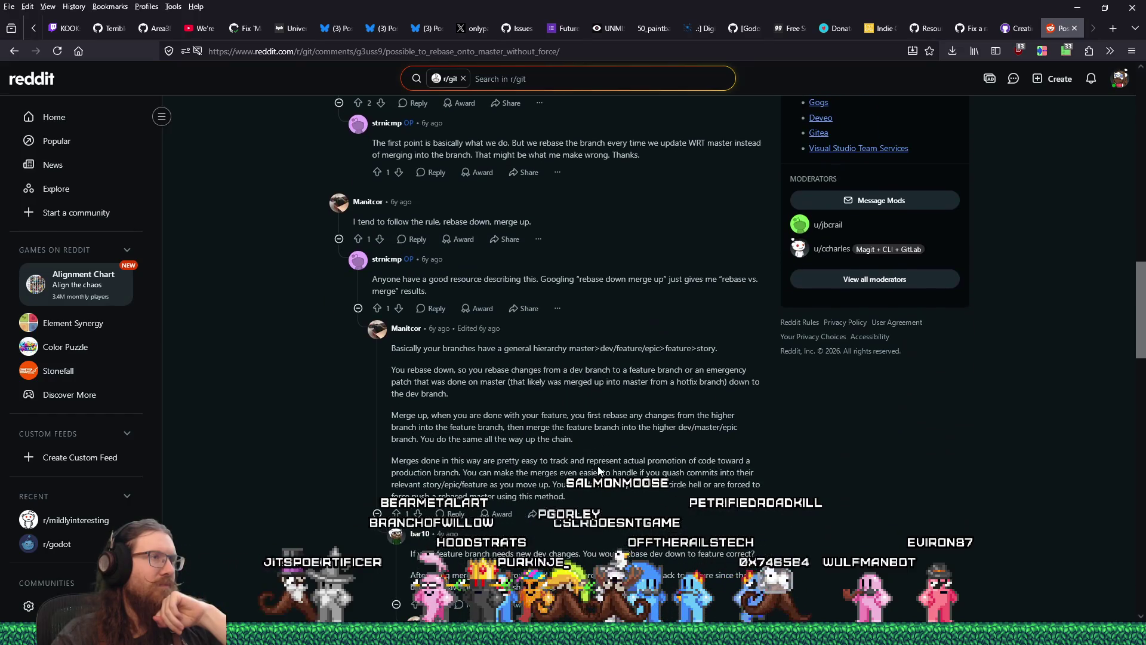
scroll(598, 470, "down", 1)
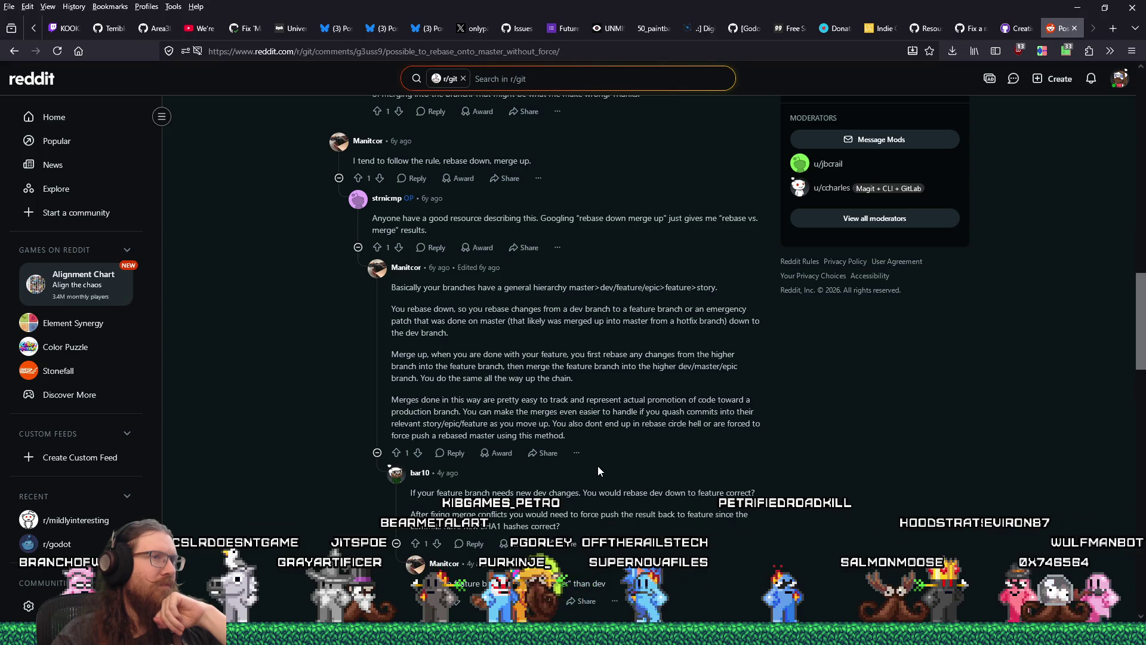
scroll(599, 470, "down", 1)
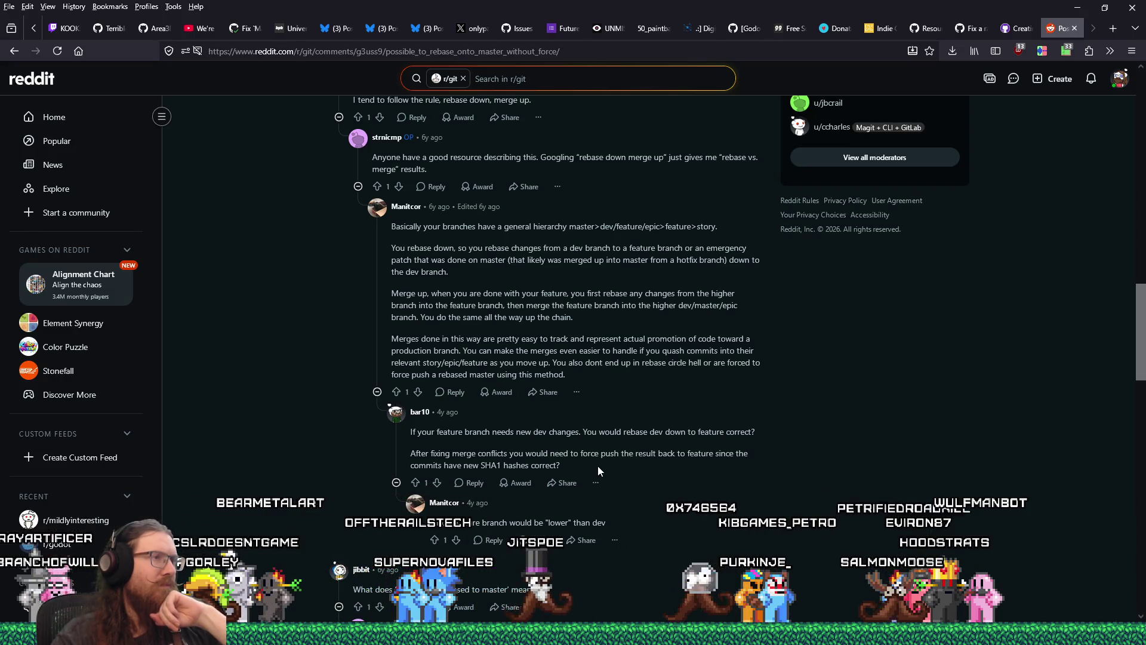
scroll(598, 466, "down", 1)
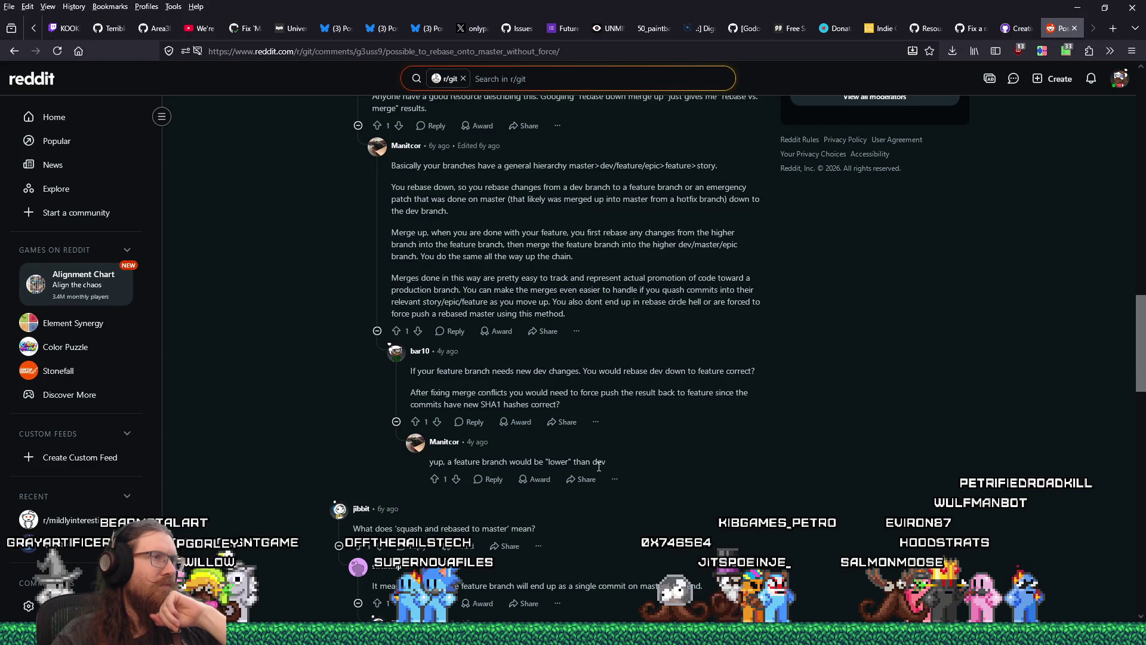
scroll(599, 466, "down", 1)
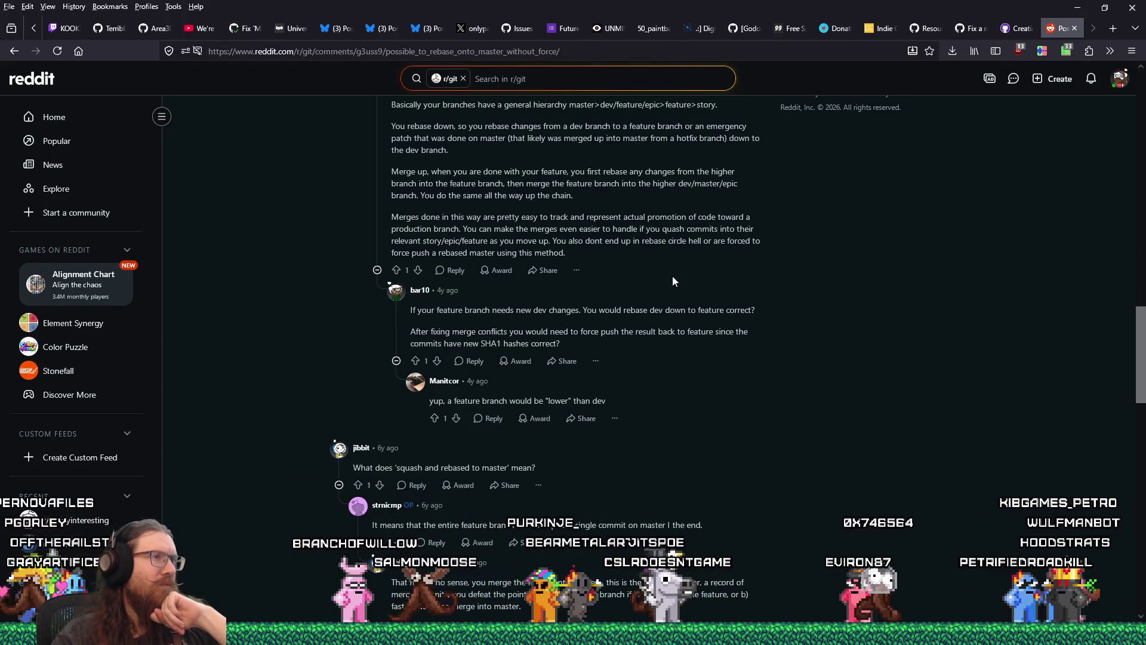
scroll(744, 382, "down", 4)
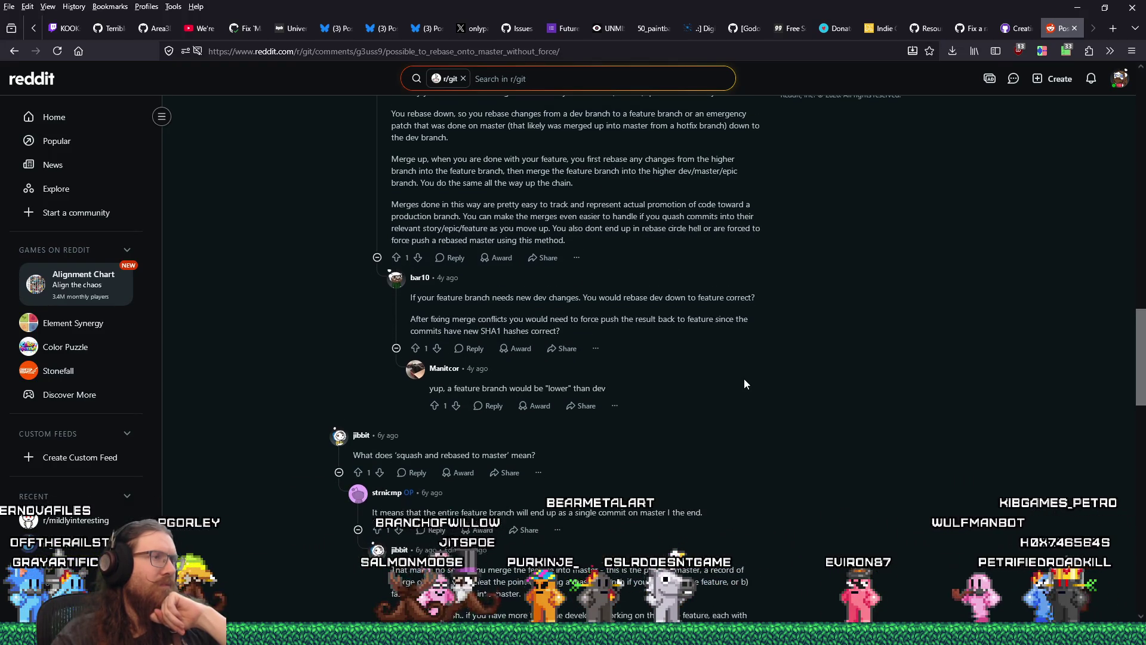
scroll(744, 379, "up", 10)
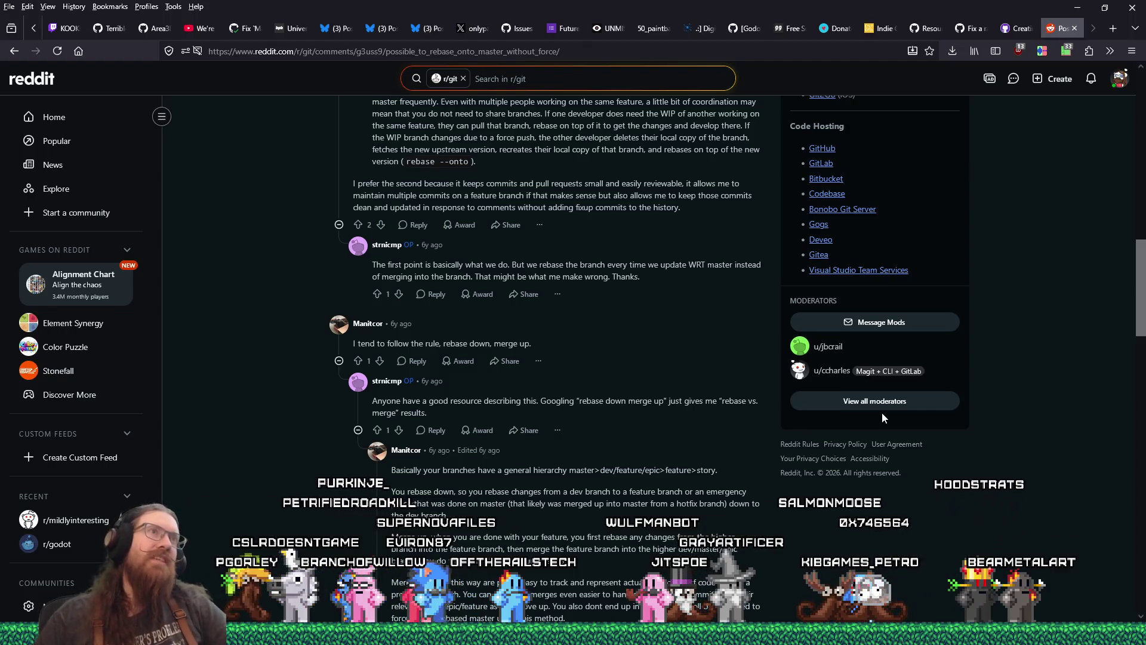
key("alt+Tab")
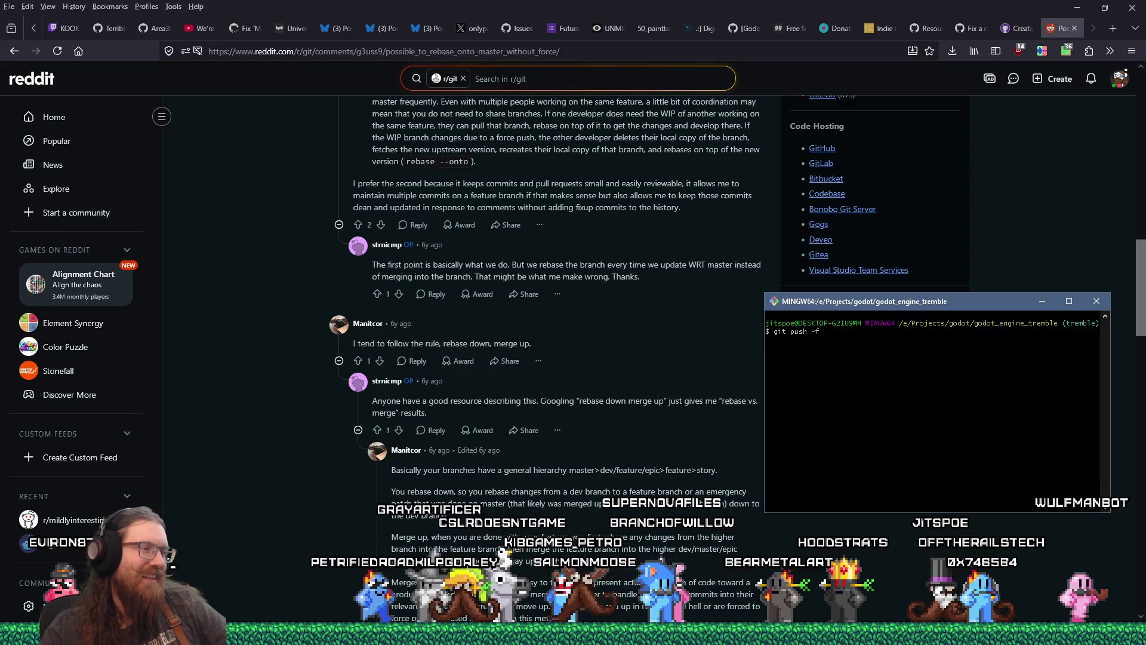
Move the terminal up and left, then bring the Reddit thread forward over it and keep reading
mouse_move(313, 634)
left_click_drag(880, 304, 704, 268)
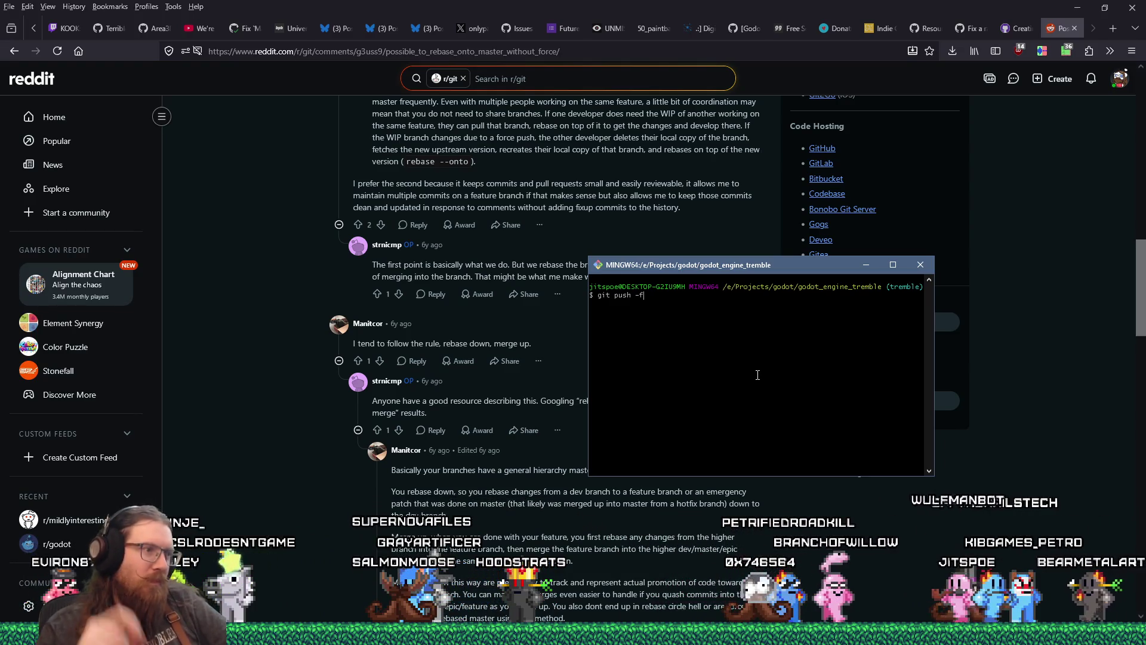
left_click(811, 554)
scroll(810, 554, "down", 4)
scroll(811, 554, "down", 7)
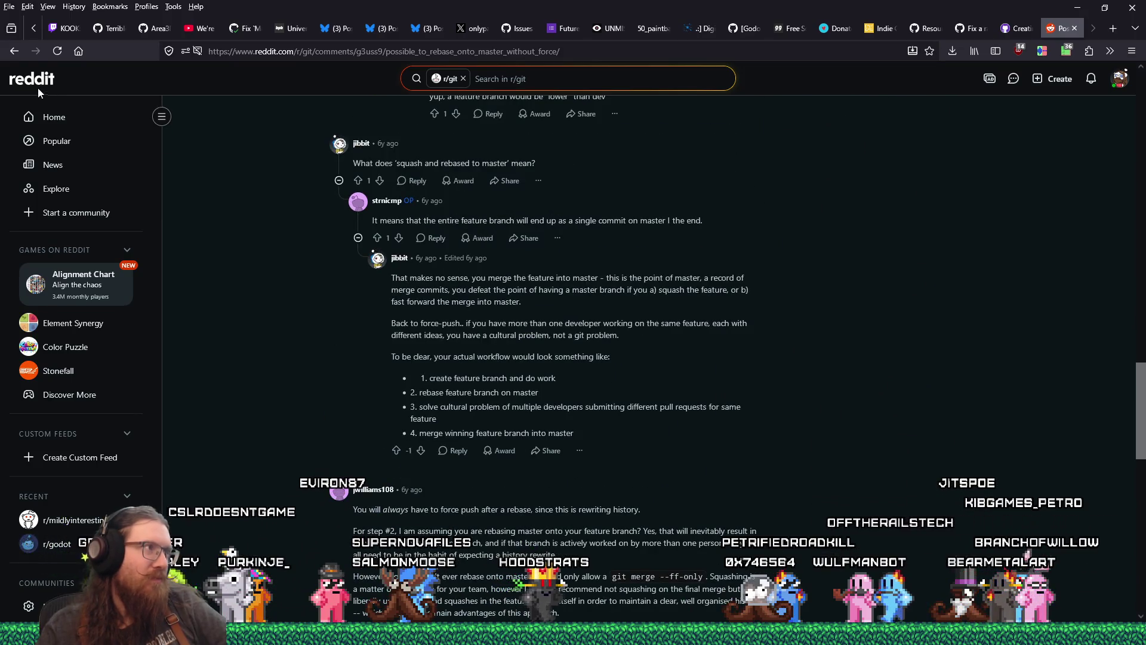
Go back from the Reddit thread to the DuckDuckGo search results and scroll through them
key("alt+Left")
scroll(512, 413, "down", 2)
scroll(511, 408, "down", 1)
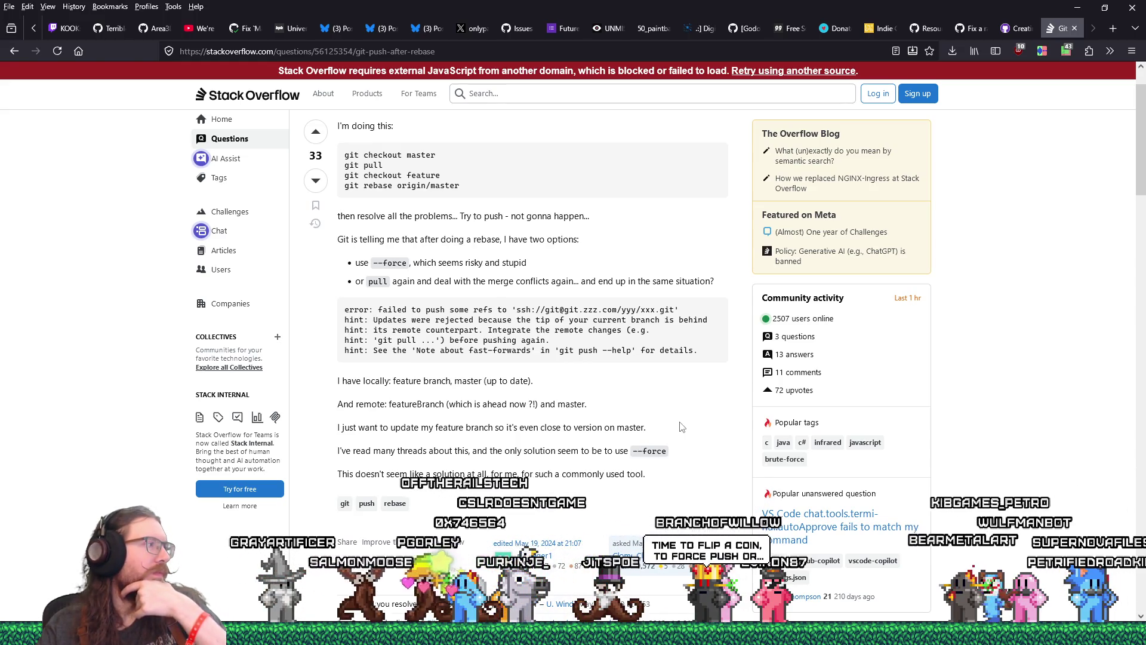
scroll(682, 427, "down", 1)
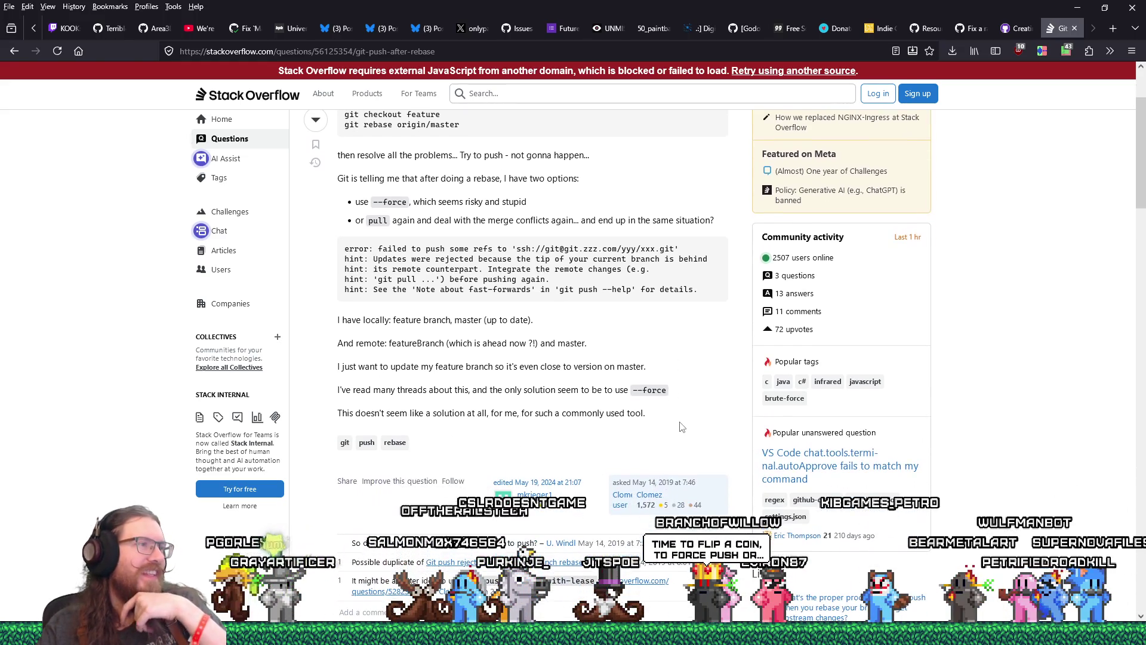
scroll(682, 426, "down", 3)
scroll(682, 427, "down", 1)
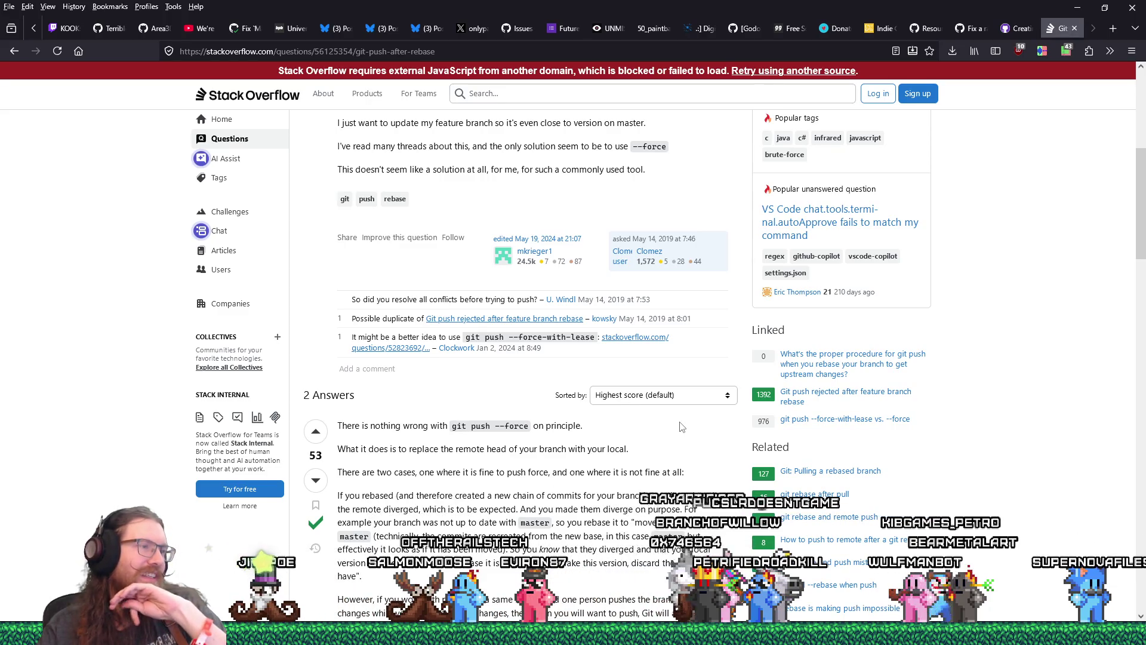
scroll(649, 457, "down", 4)
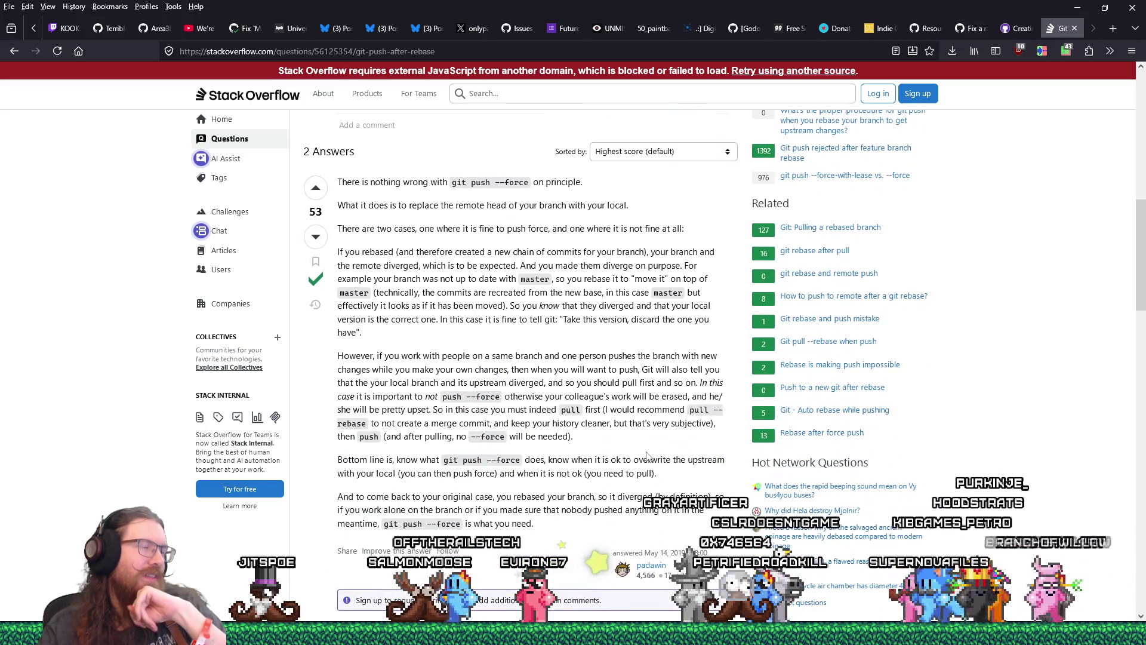
scroll(647, 456, "down", 6)
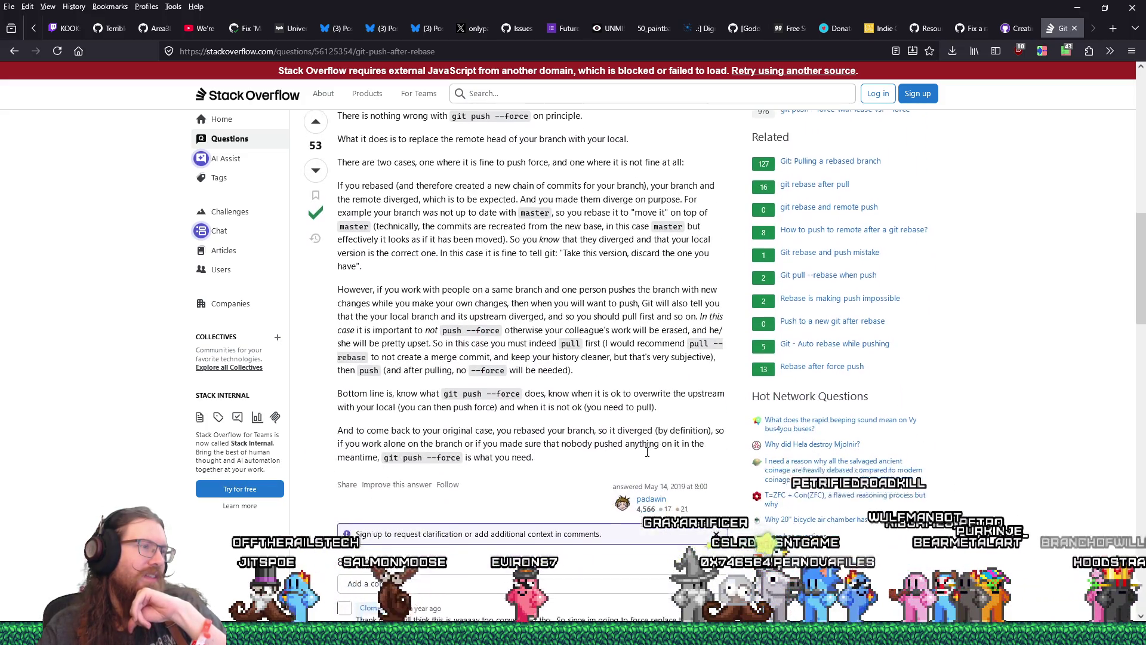
scroll(647, 453, "down", 8)
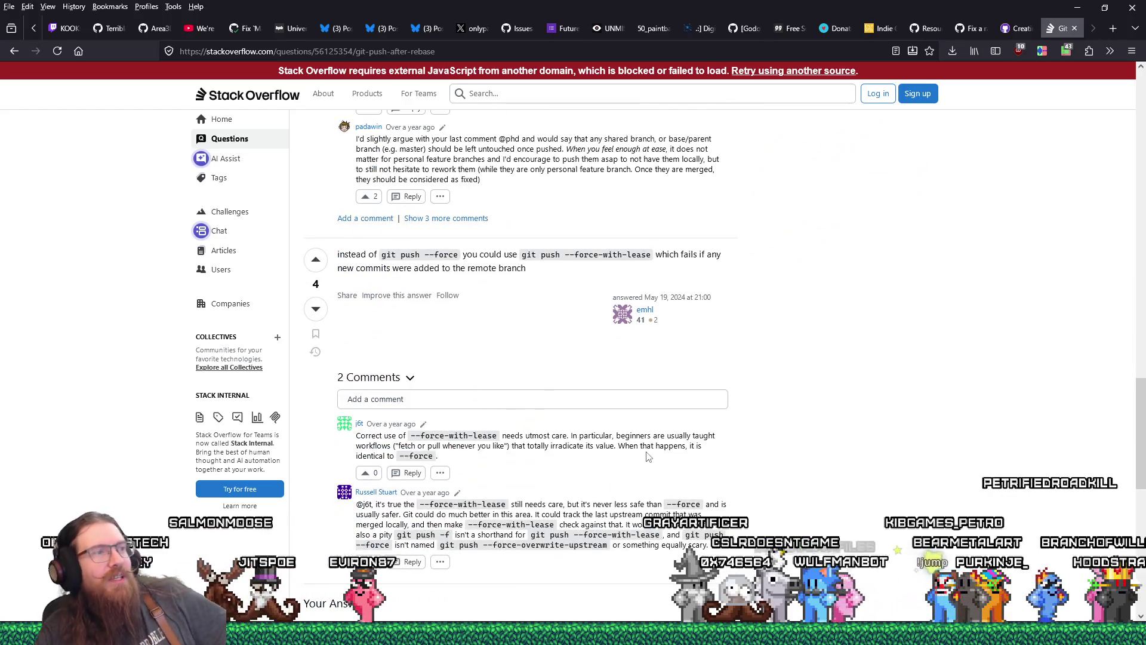
key("alt+Tab")
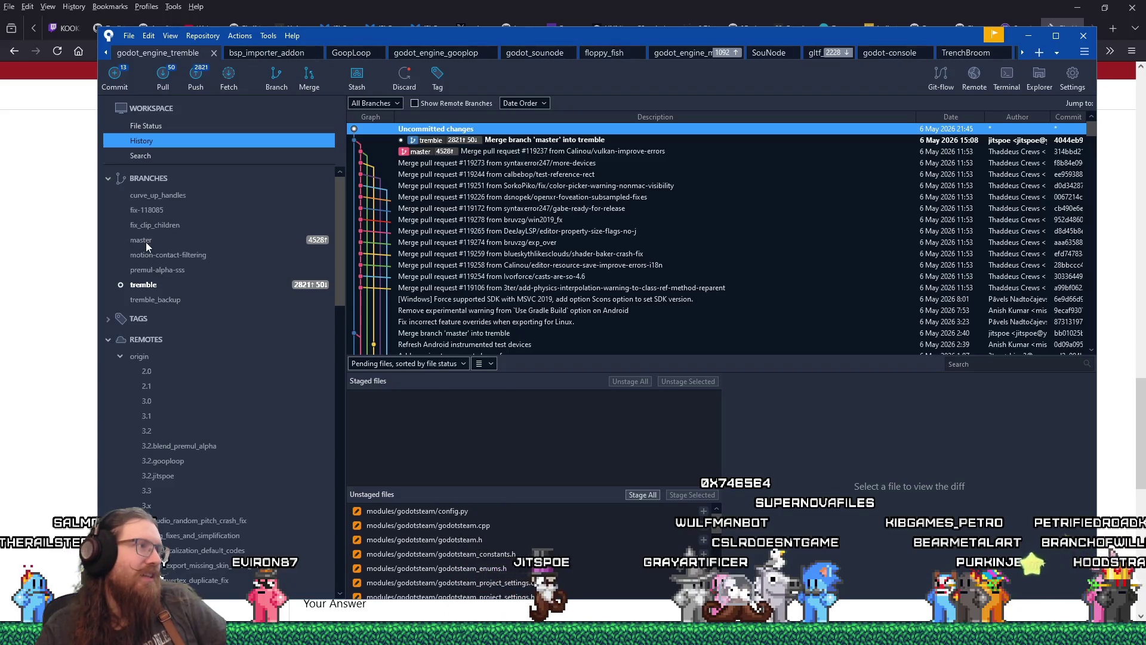
Compare master's latest commit with the working copy and view the core/os/main_loop.cpp diff
right_click(146, 242)
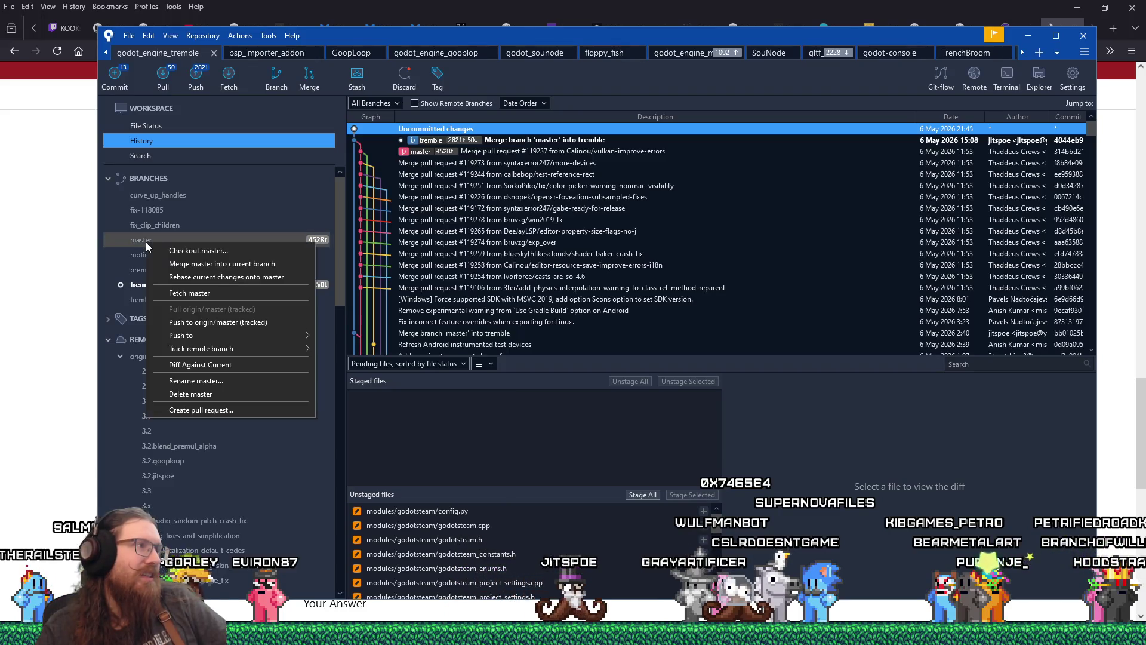
left_click(260, 363)
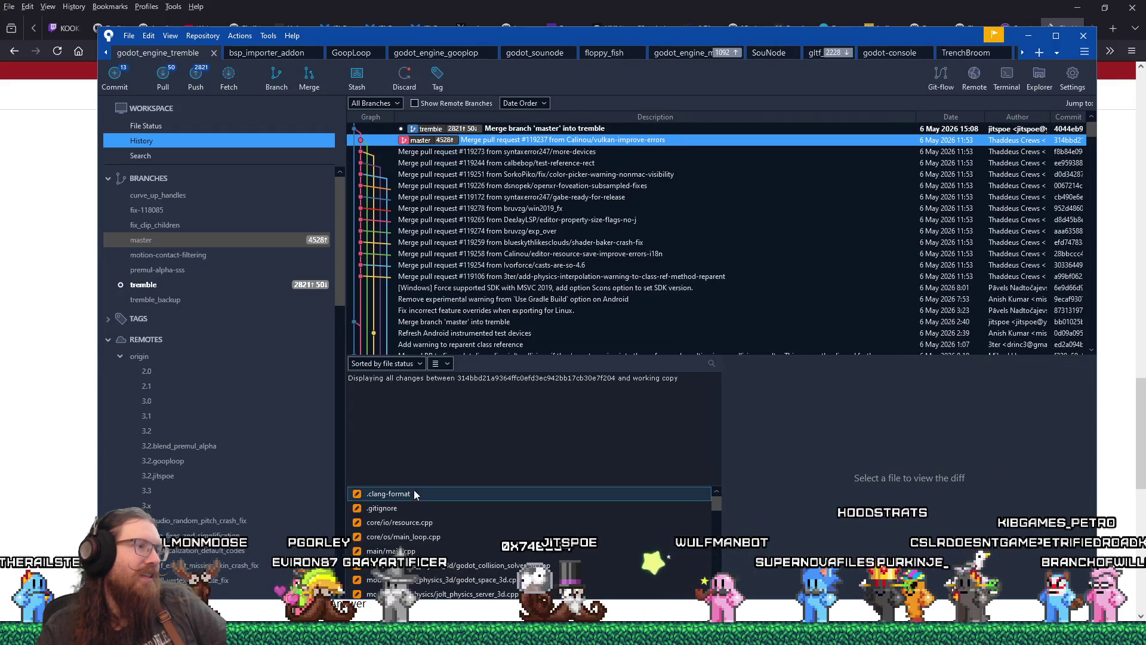
left_click(417, 493)
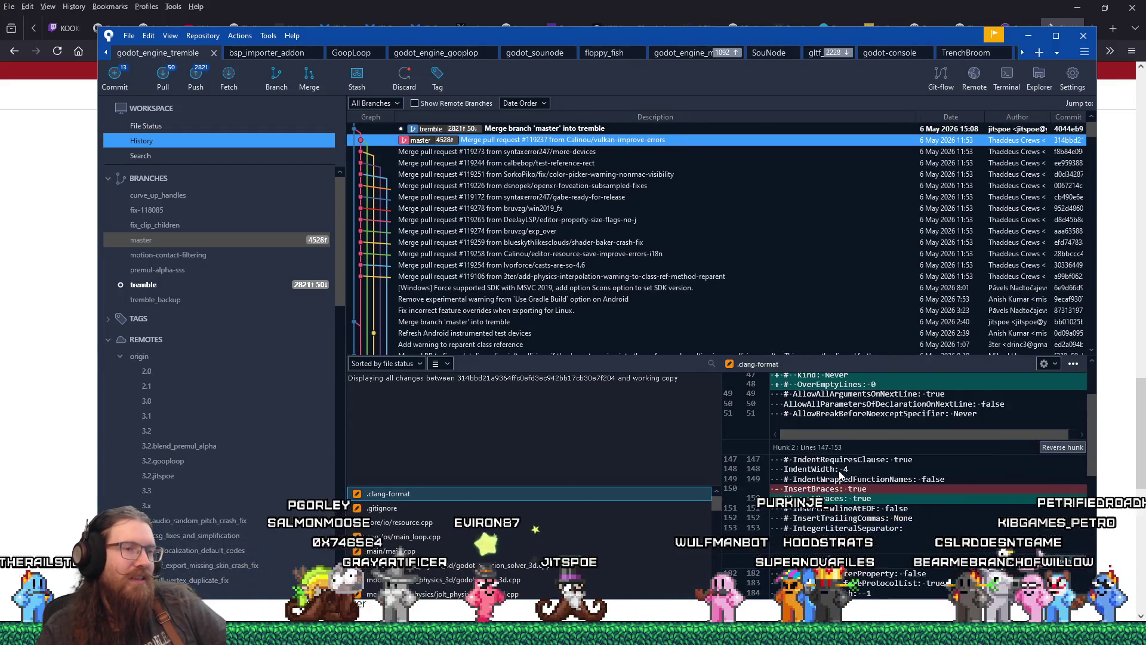
left_click(479, 509)
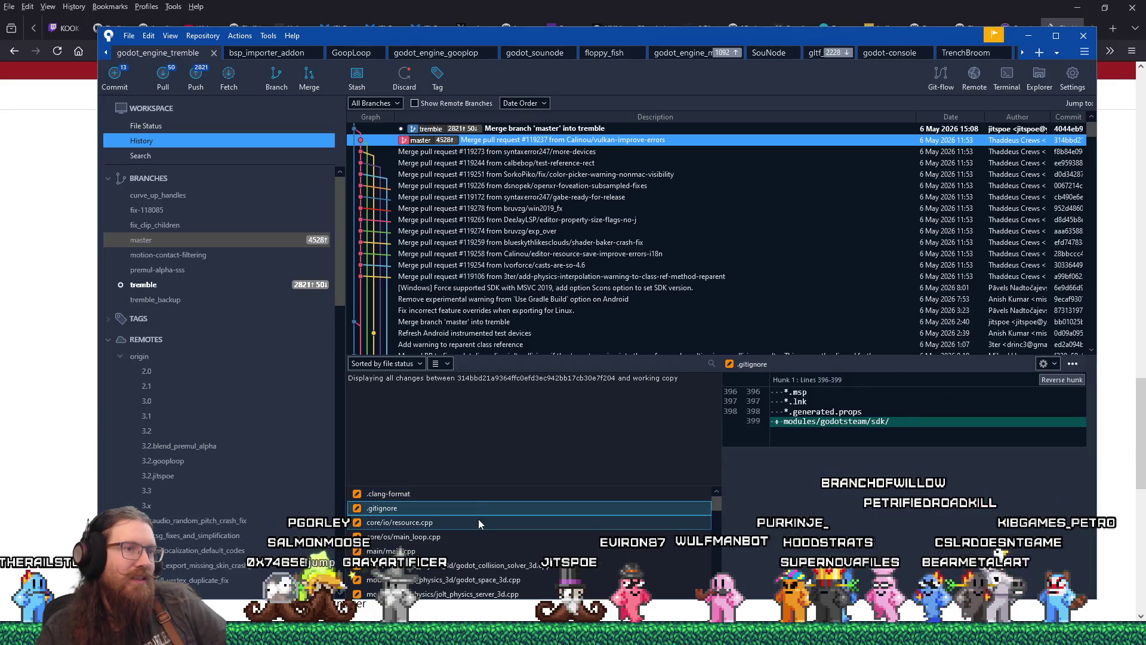
left_click(478, 519)
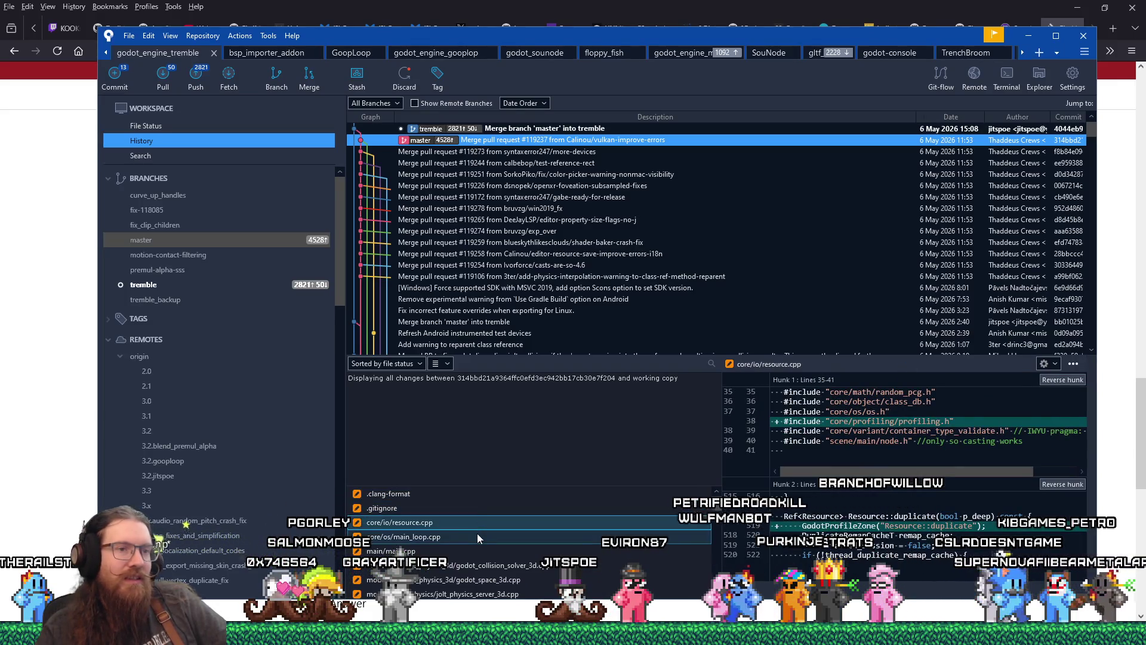
left_click(478, 536)
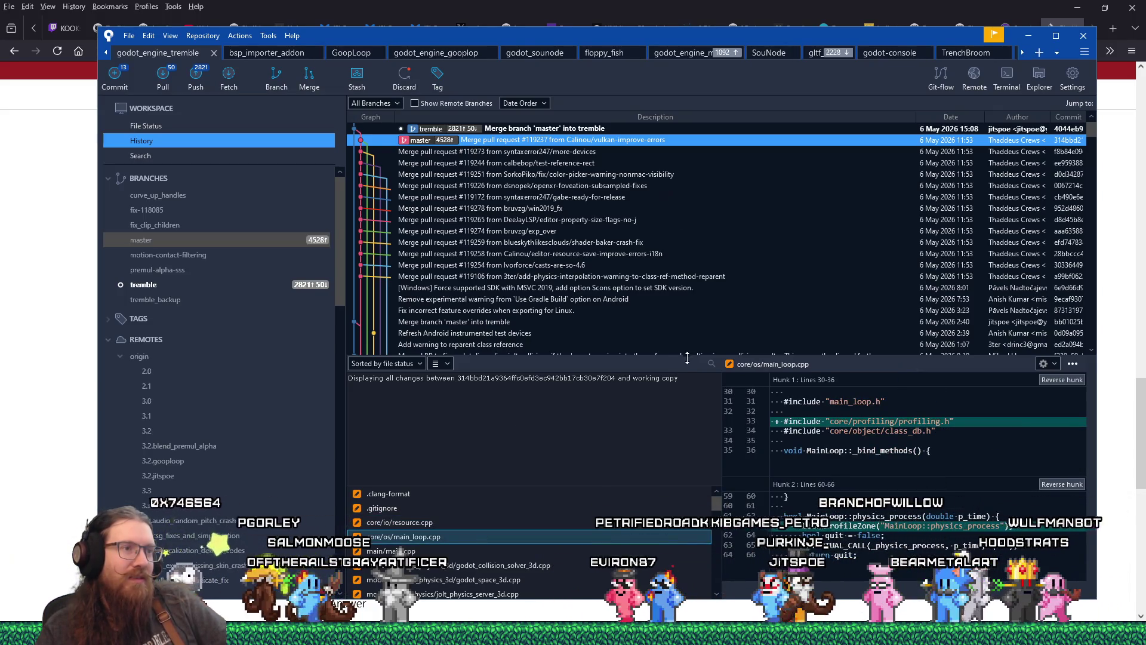
left_click_drag(690, 354, 687, 212)
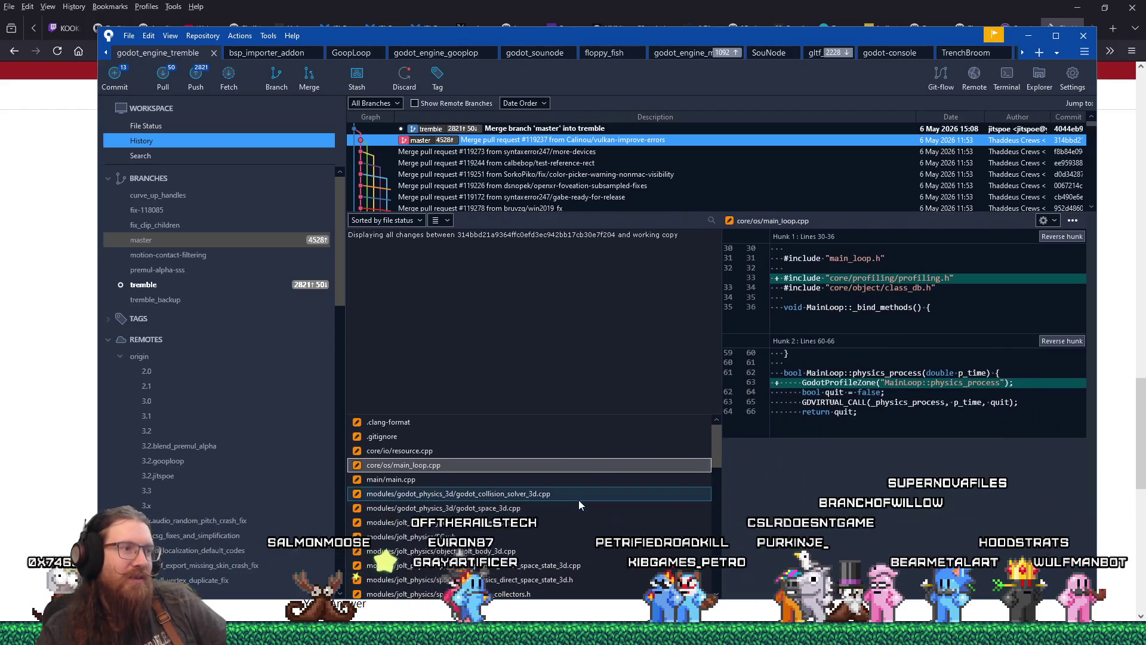
Step through the diffs for main.cpp and the Godot and Jolt physics files, including jolt_space_3d.cpp
left_click(583, 480)
left_click(582, 494)
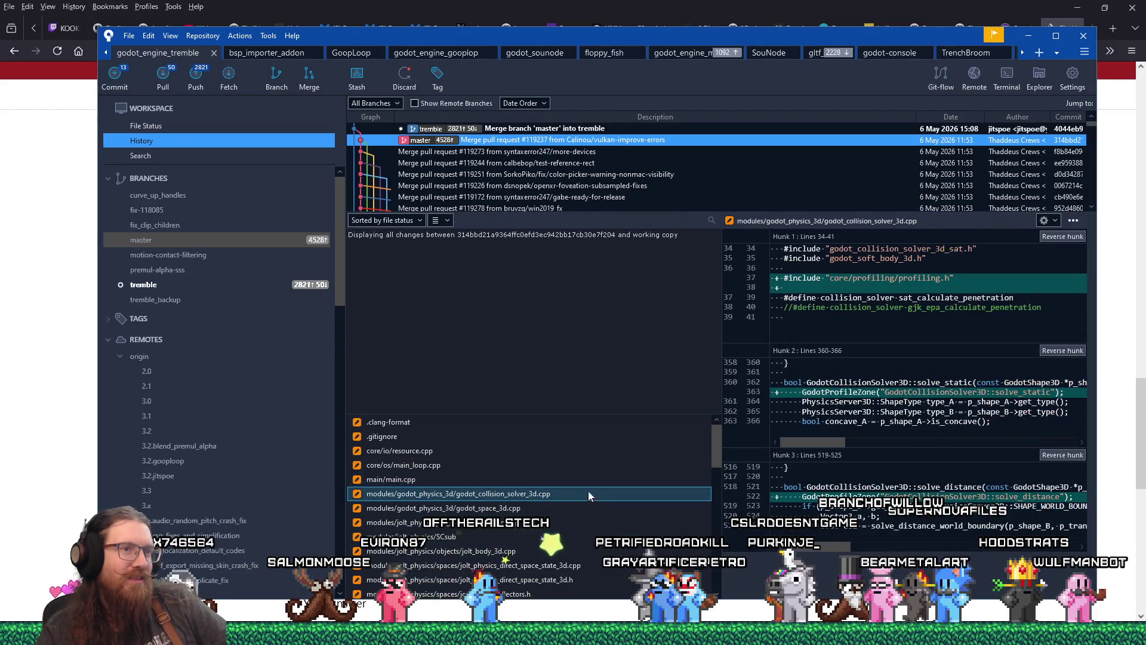
left_click(591, 508)
left_click(586, 523)
left_click(582, 536)
left_click(575, 551)
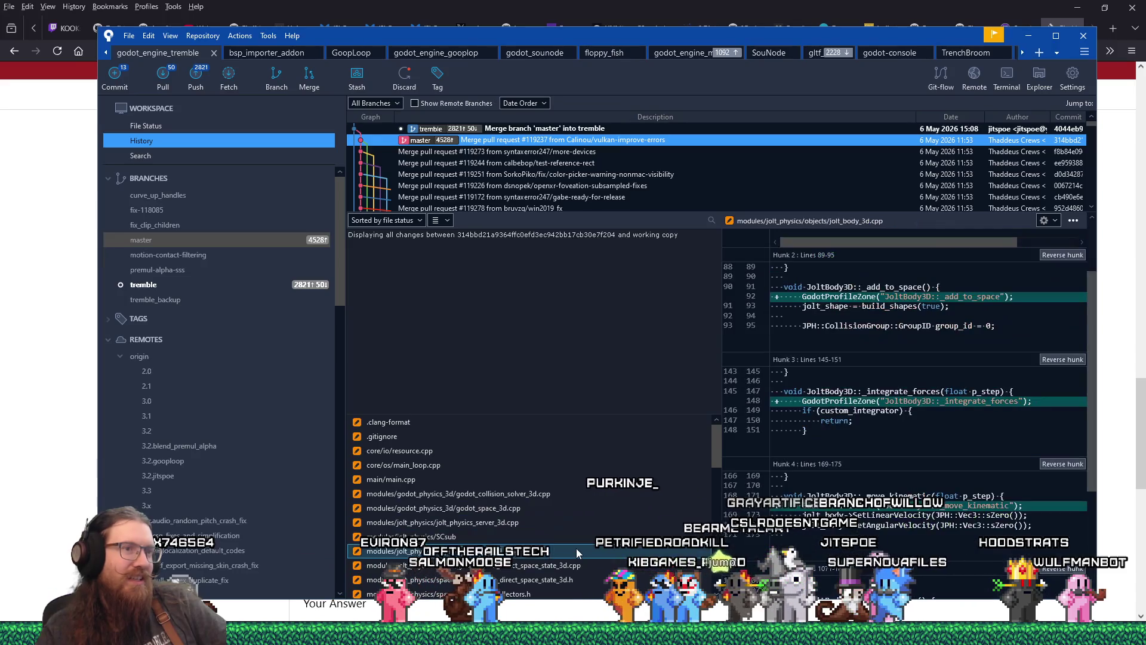
left_click(575, 565)
scroll(572, 539, "down", 1)
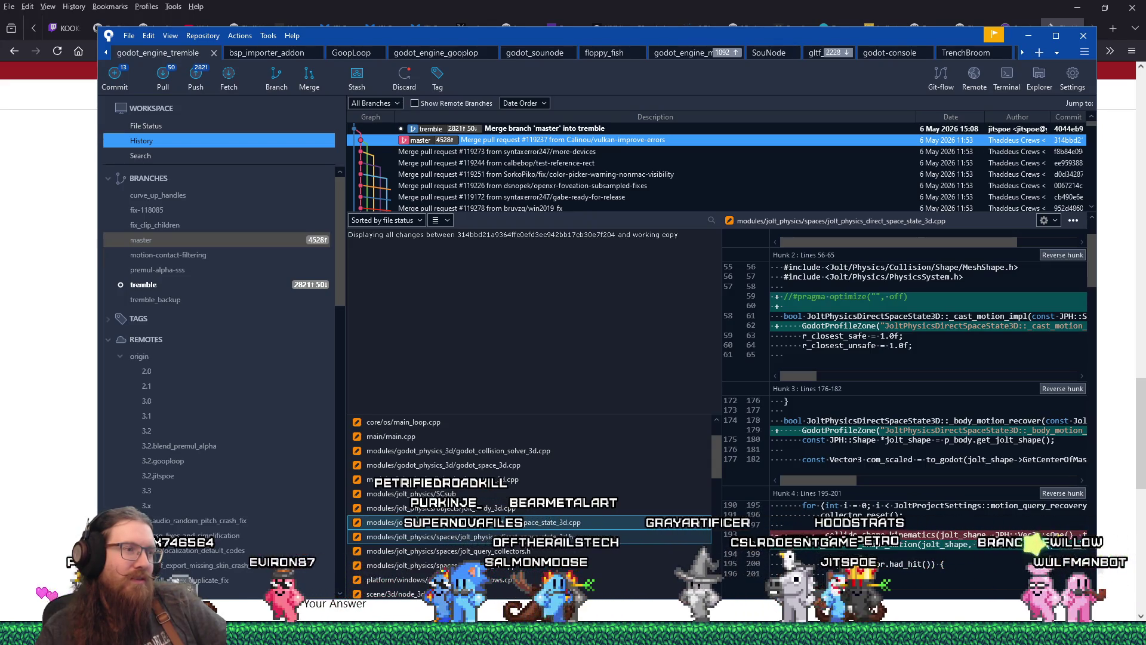
left_click(575, 537)
key("Down")
key("Down")
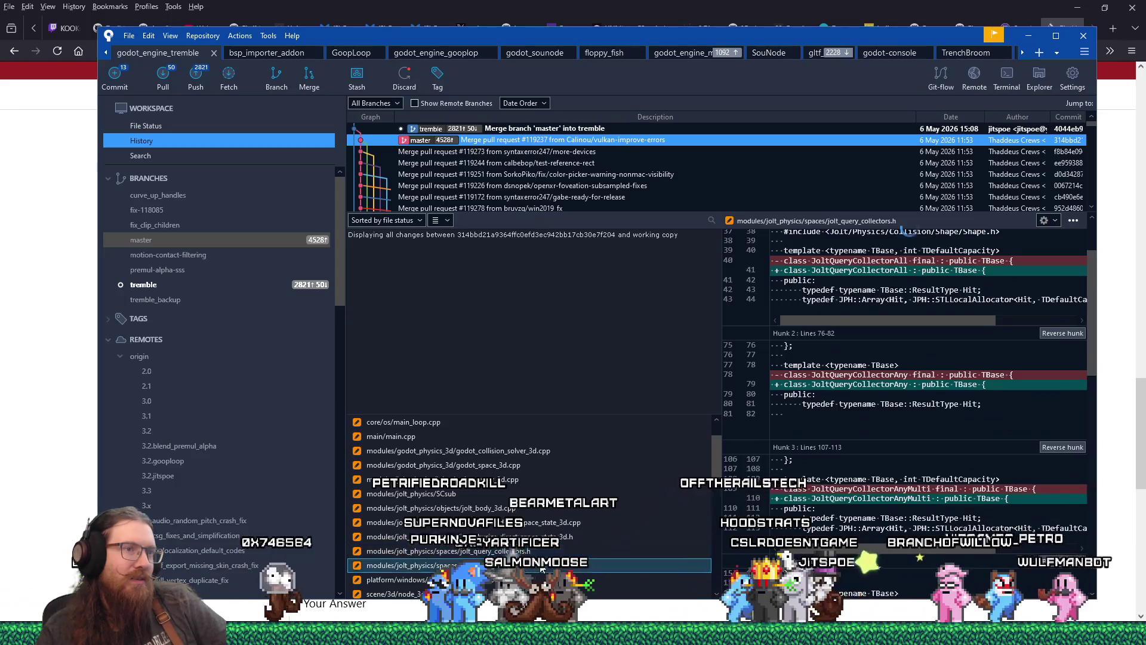
key("Down")
key("Down")
key("Down")
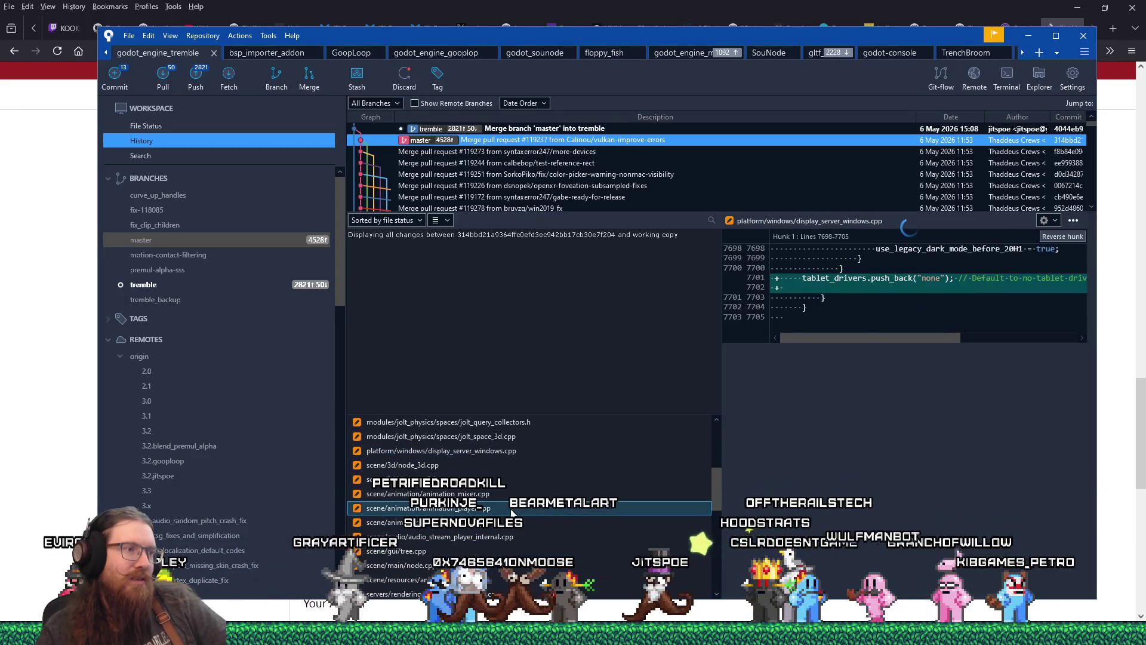
key("Down")
key("Down")
key("Down")
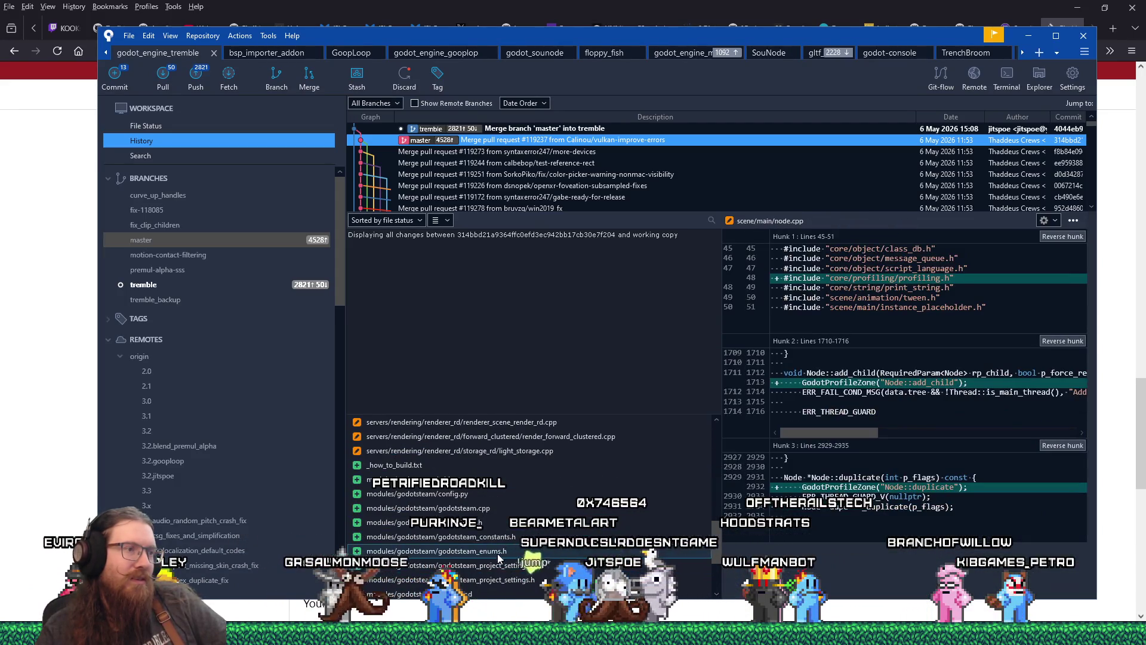
Read through the light_storage.cpp diff
left_click(506, 452)
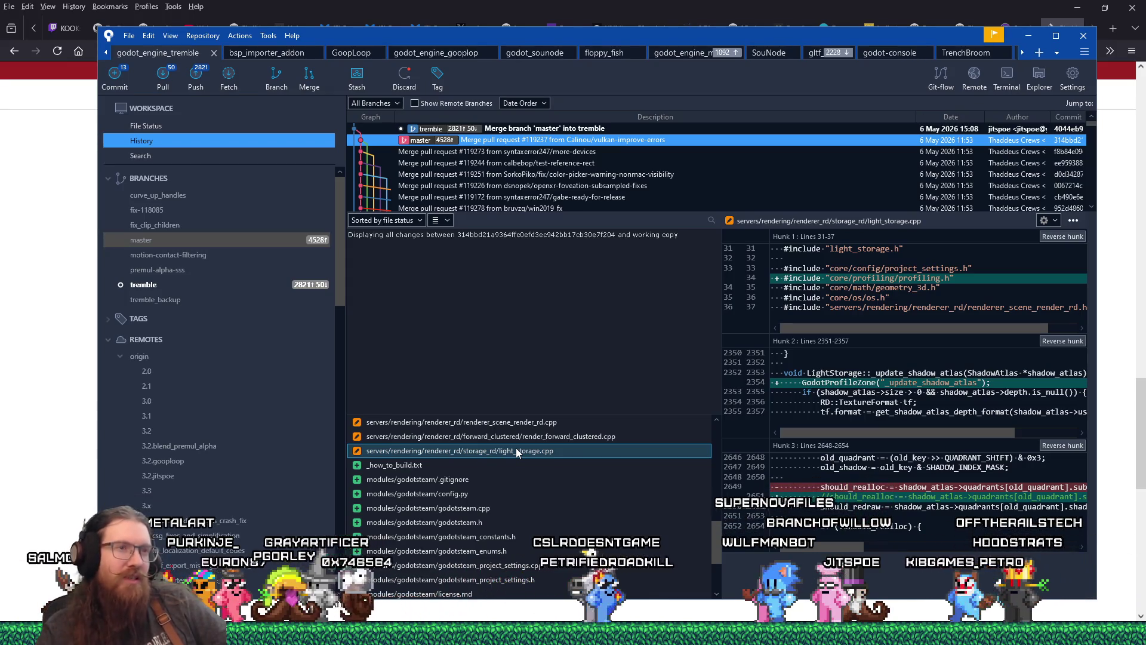
scroll(514, 446, "up", 10)
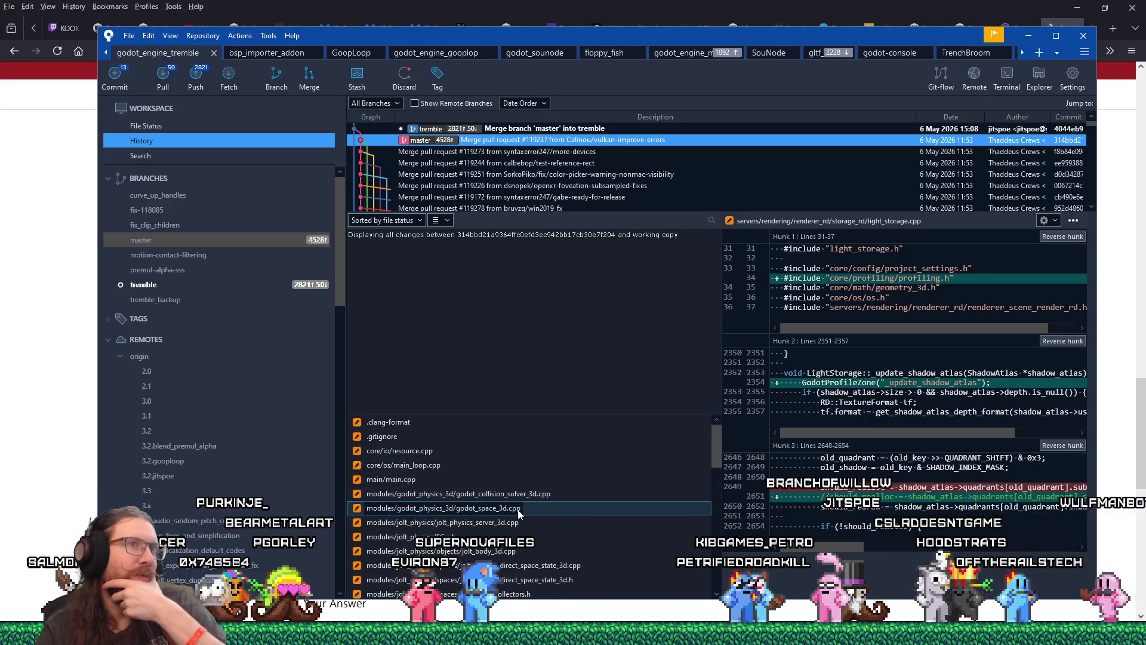
scroll(518, 512, "down", 2)
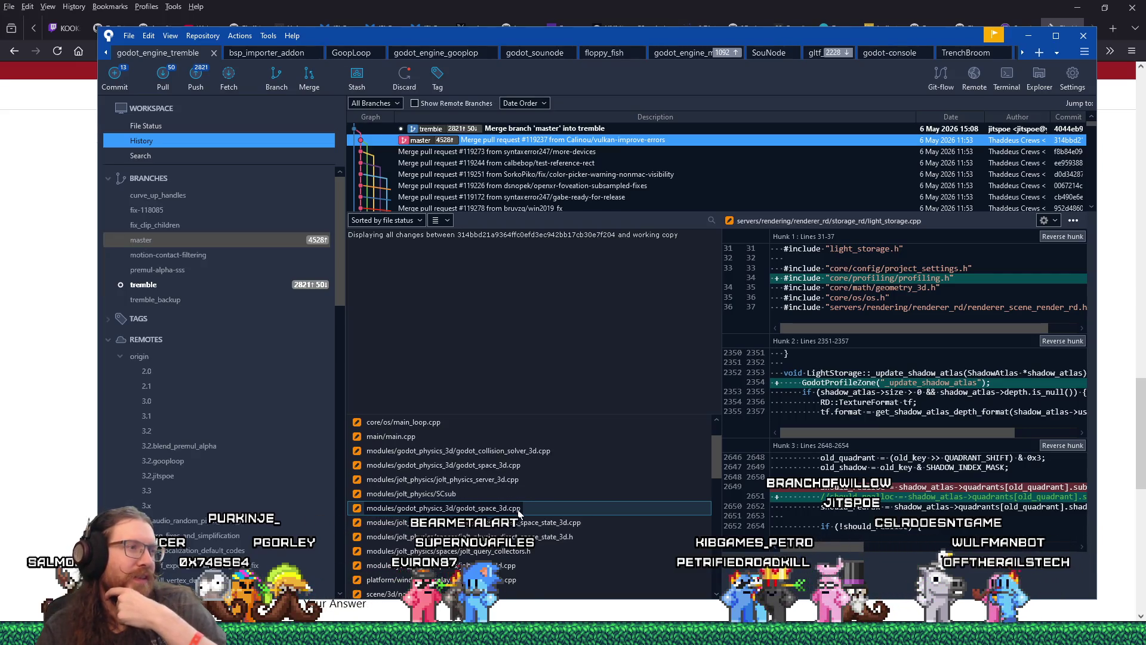
scroll(517, 512, "down", 5)
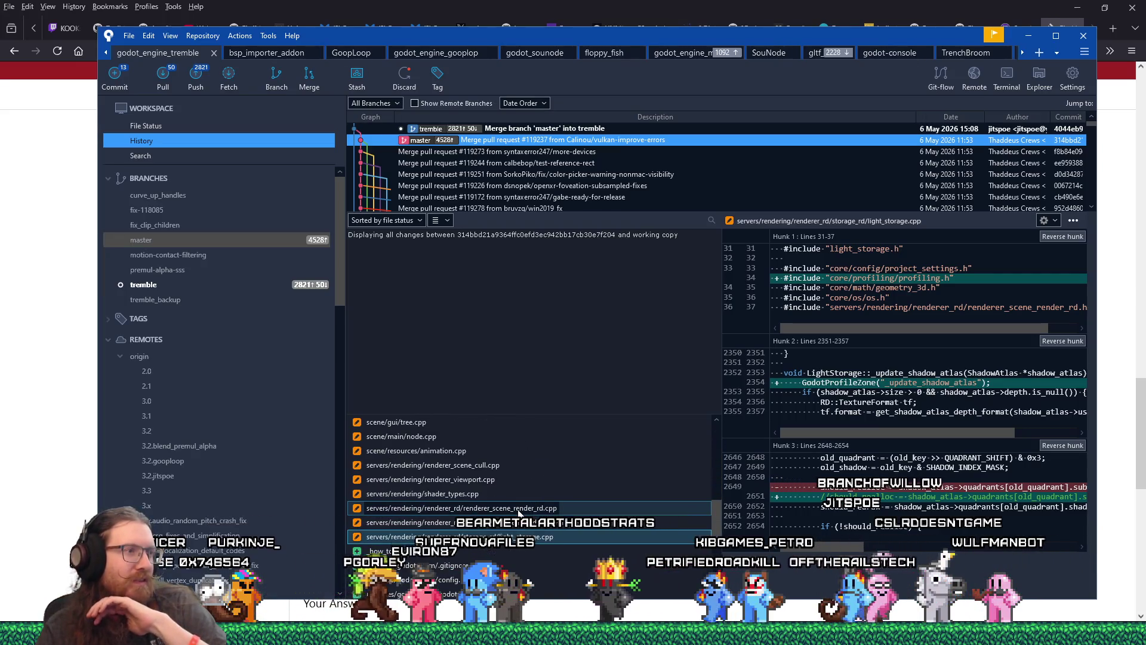
scroll(517, 510, "down", 1)
scroll(518, 511, "down", 5)
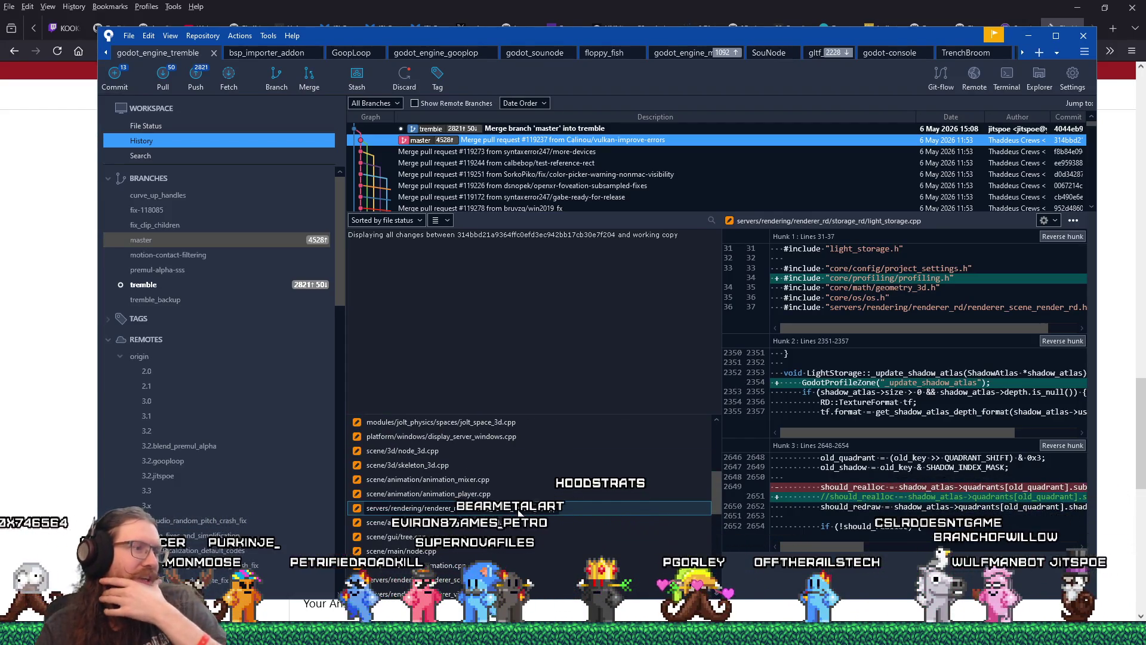
scroll(518, 510, "down", 2)
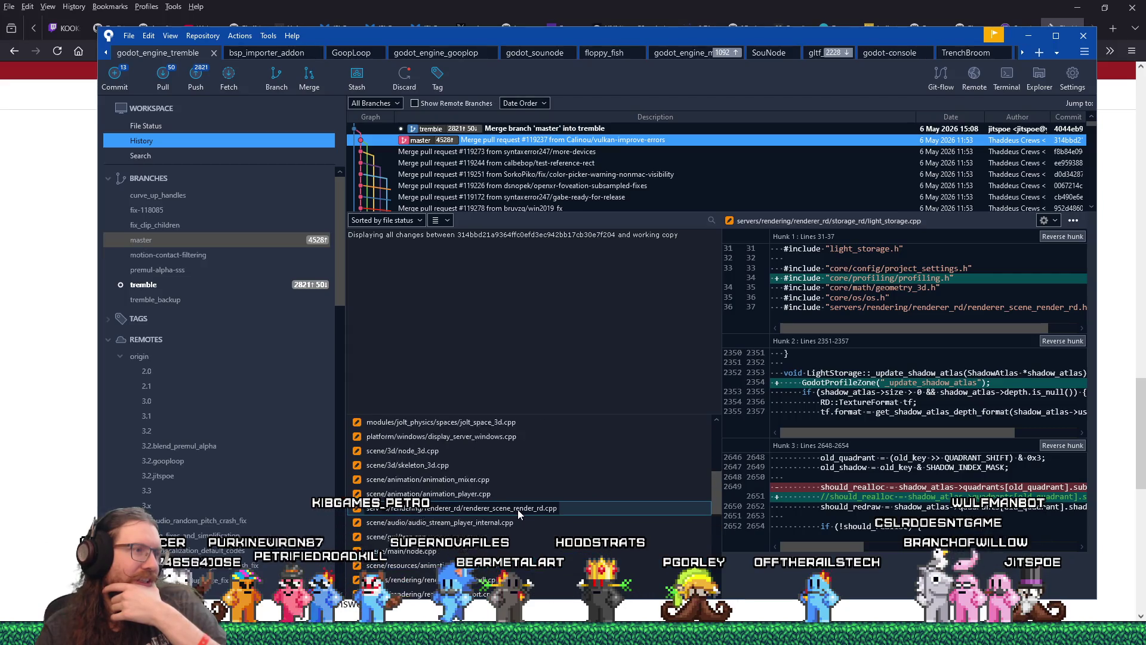
scroll(518, 509, "up", 10)
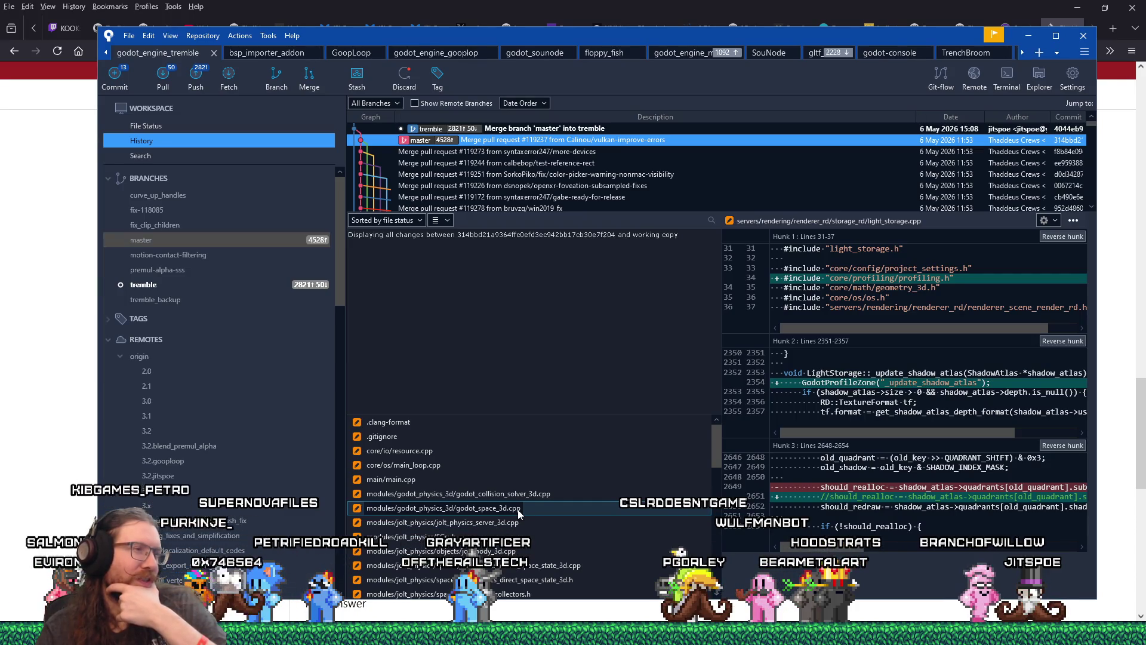
scroll(518, 508, "down", 2)
scroll(517, 509, "up", 2)
Recheck the .gitignore, resource.cpp, main.cpp, node_3d.cpp and animation_player.cpp diffs, then show File Status
left_click(527, 439)
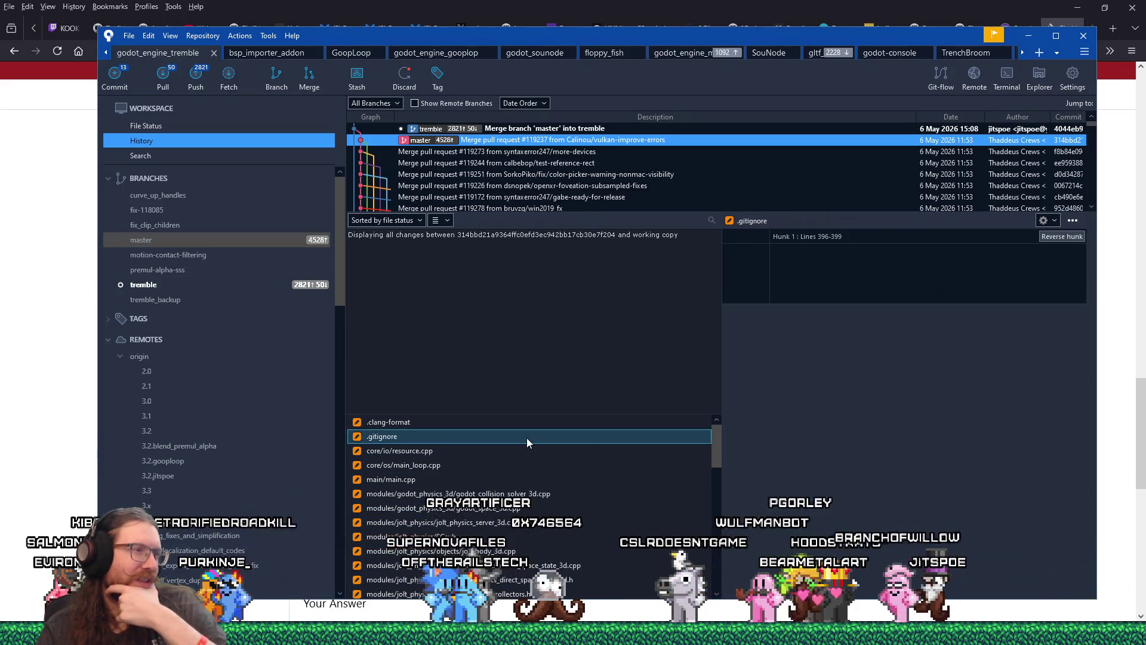
left_click(525, 453)
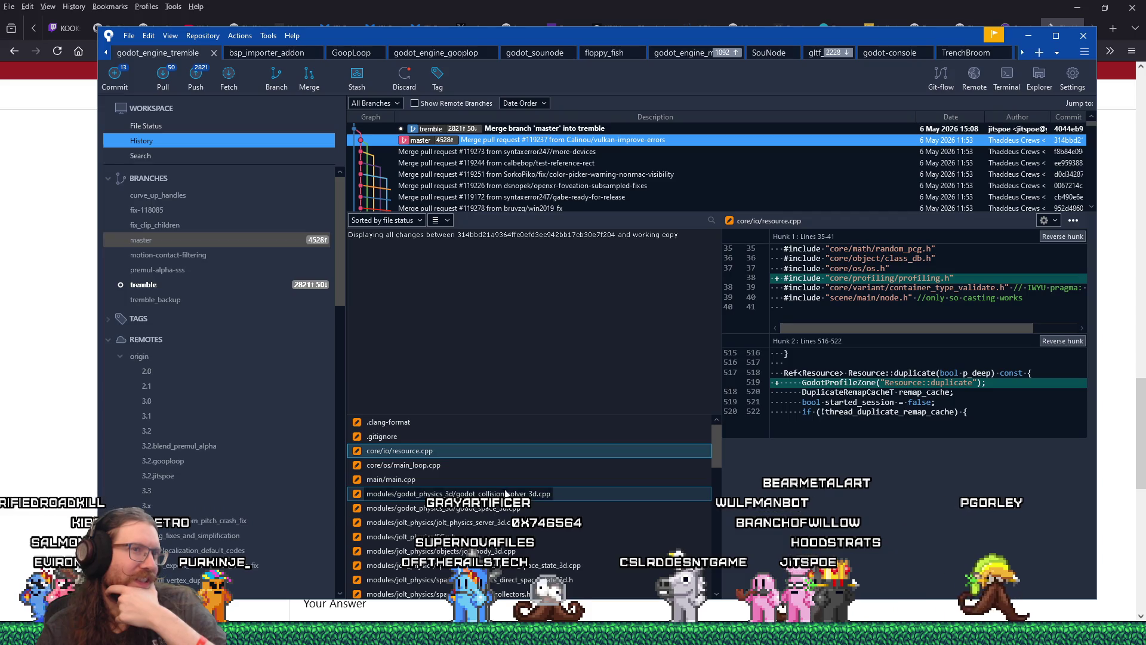
left_click(507, 483)
left_click(504, 513)
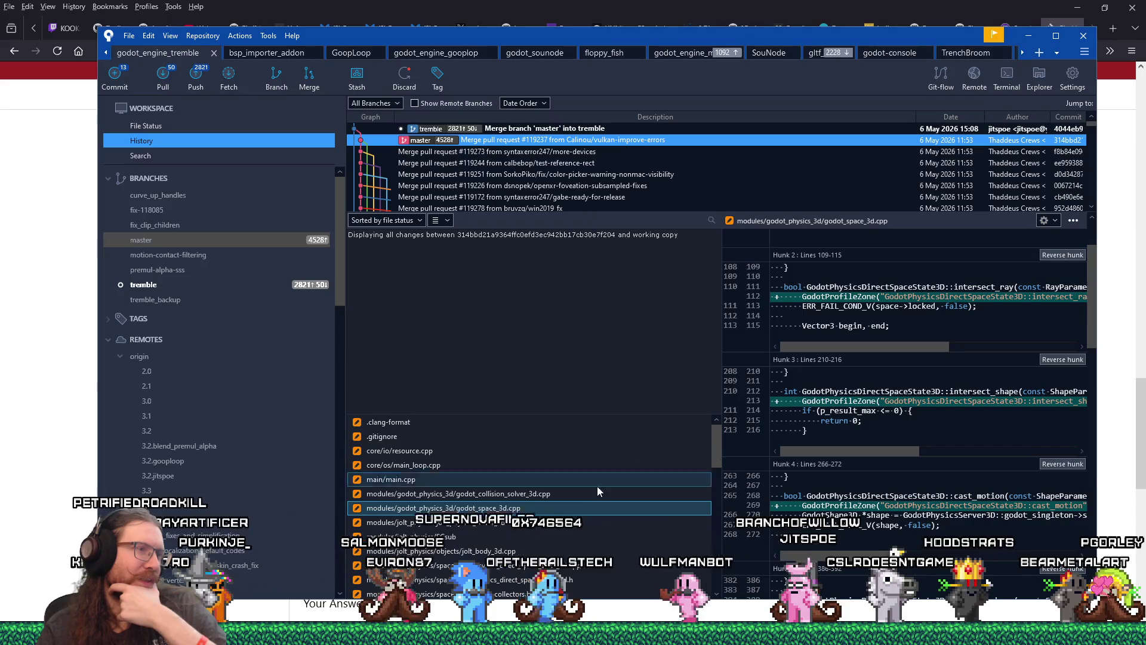
scroll(597, 484, "down", 5)
left_click(584, 463)
left_click(560, 508)
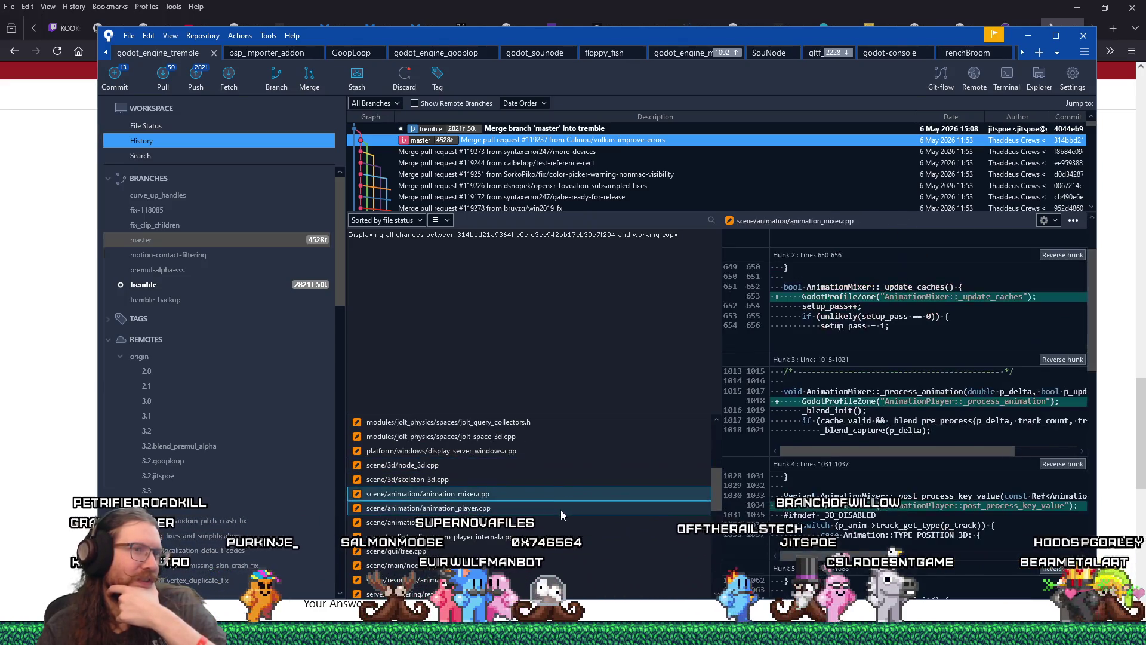
scroll(561, 510, "down", 5)
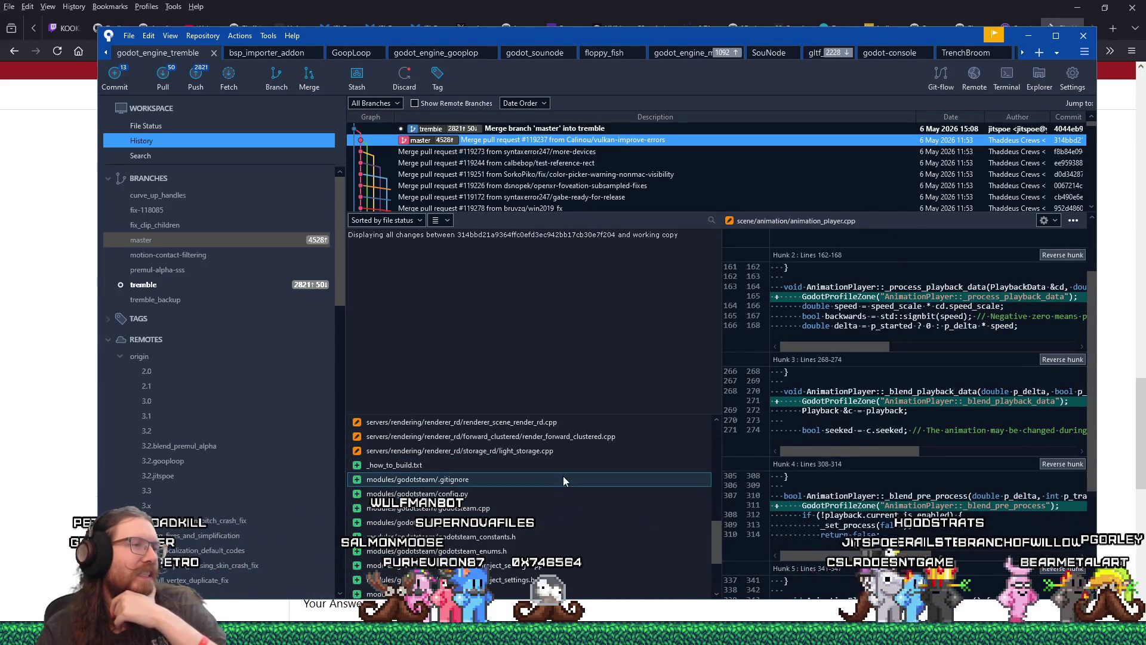
scroll(564, 475, "up", 10)
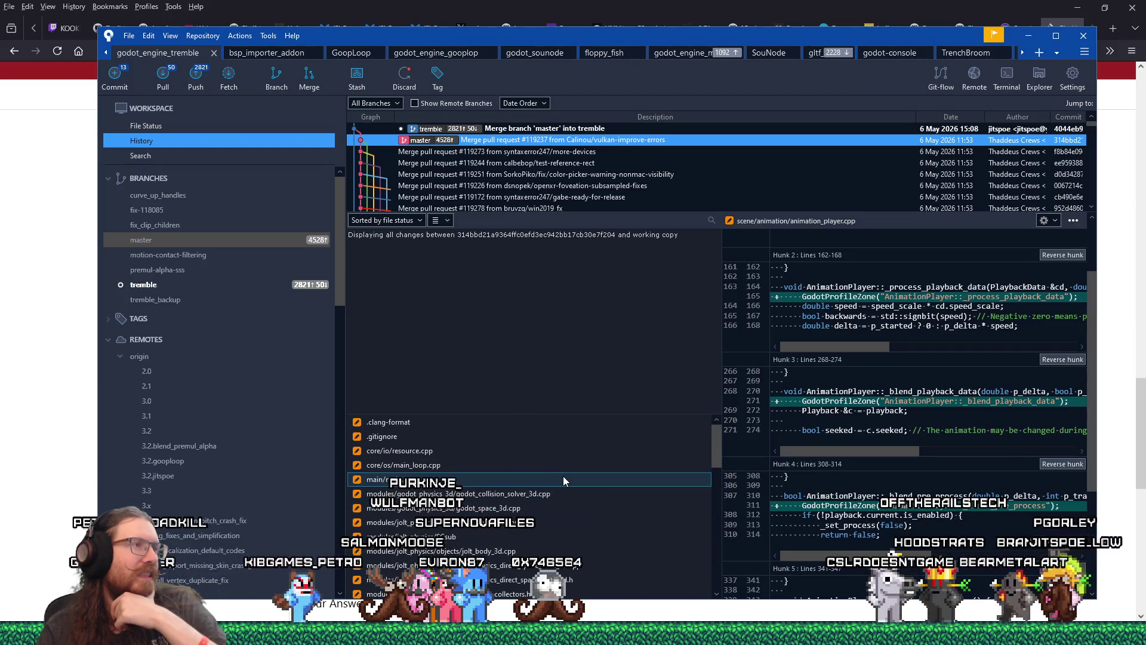
scroll(564, 476, "down", 10)
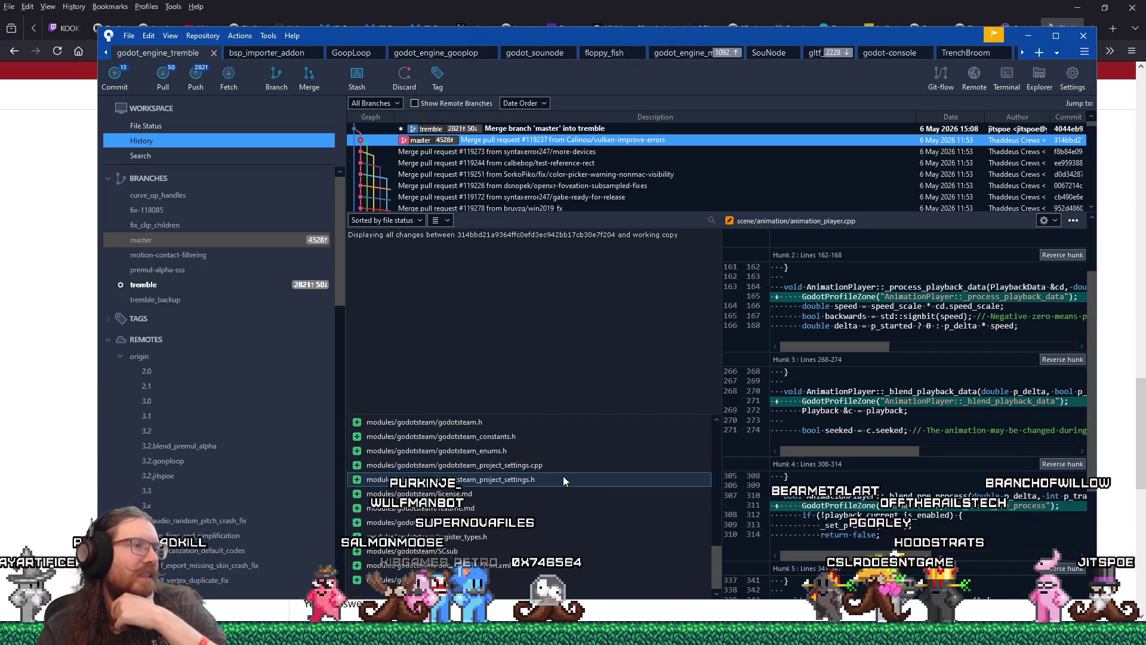
scroll(563, 475, "up", 3)
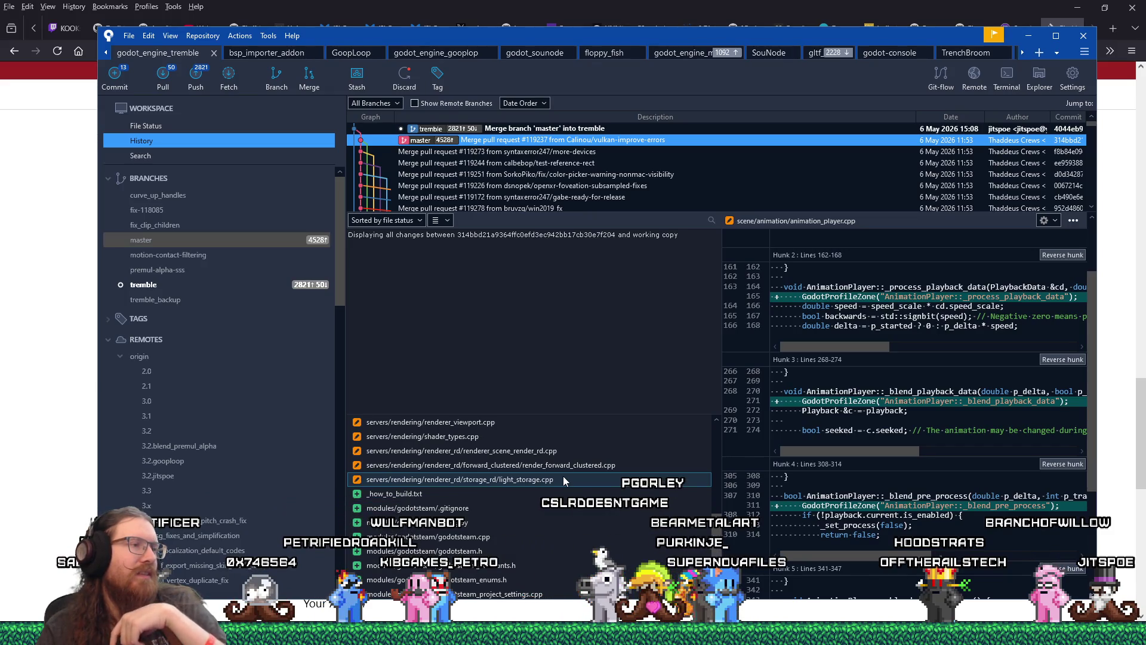
scroll(564, 475, "down", 2)
scroll(564, 475, "up", 4)
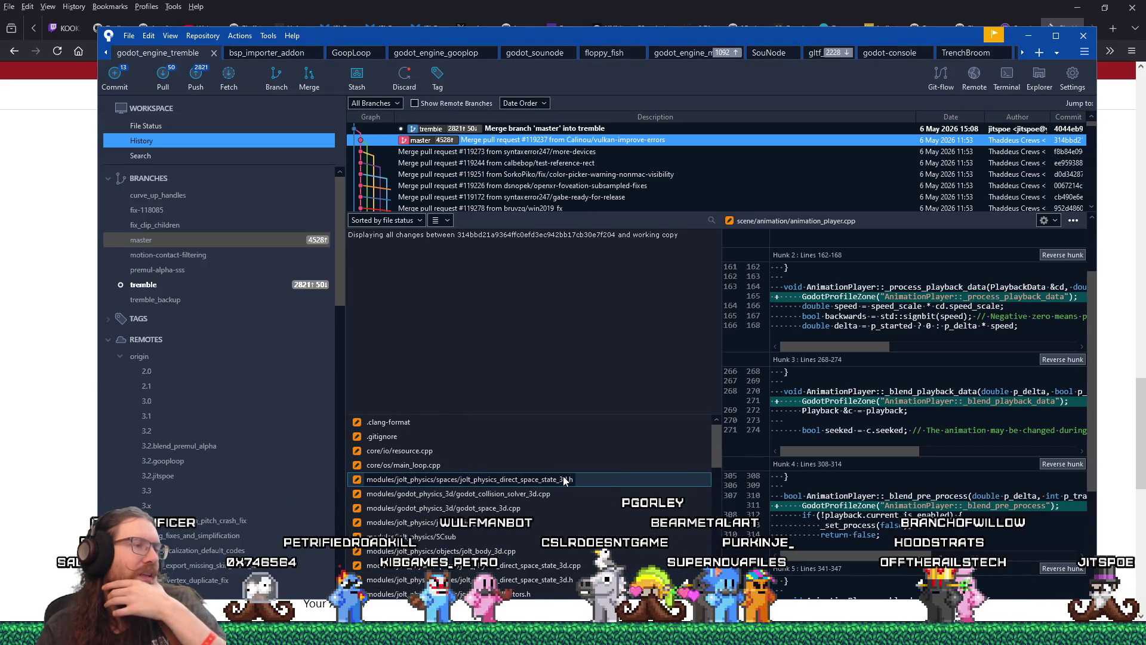
left_click(174, 130)
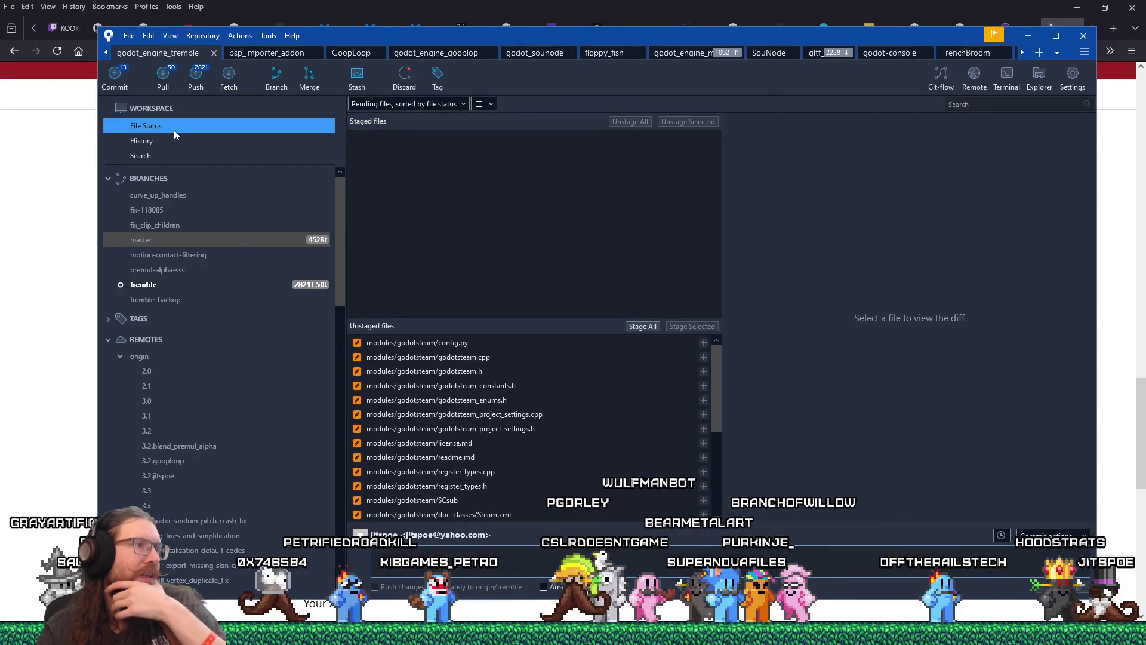
Preview the new SteamPacketPeer.svg, then select all unstaged godotsteam files and stage them
scroll(528, 375, "down", 4)
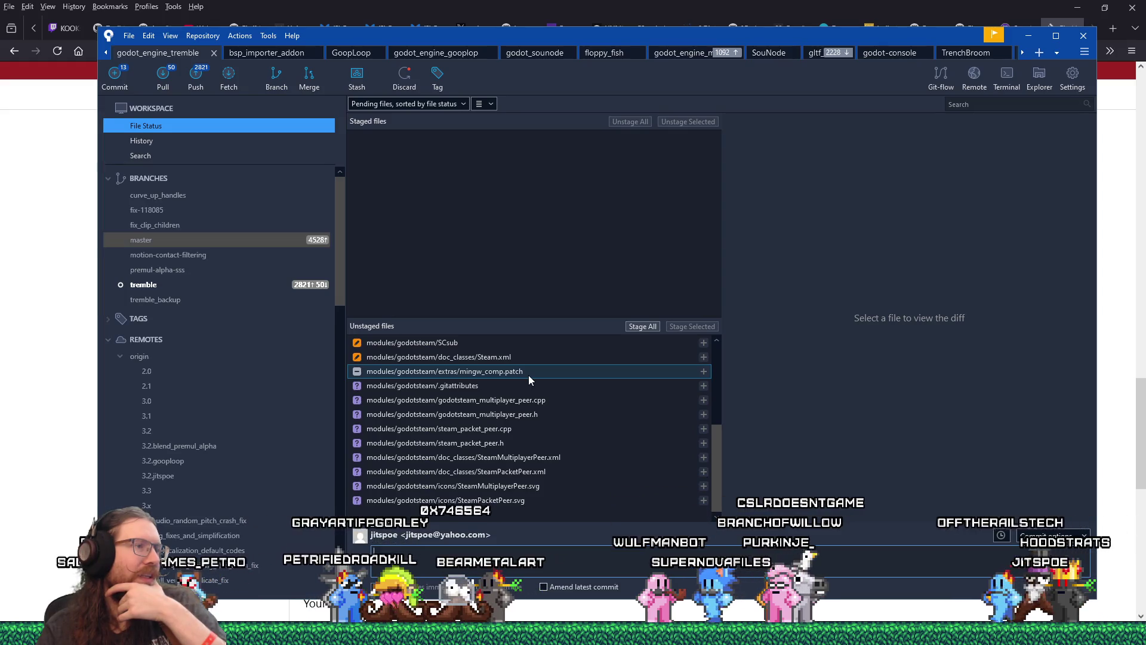
left_click(527, 506)
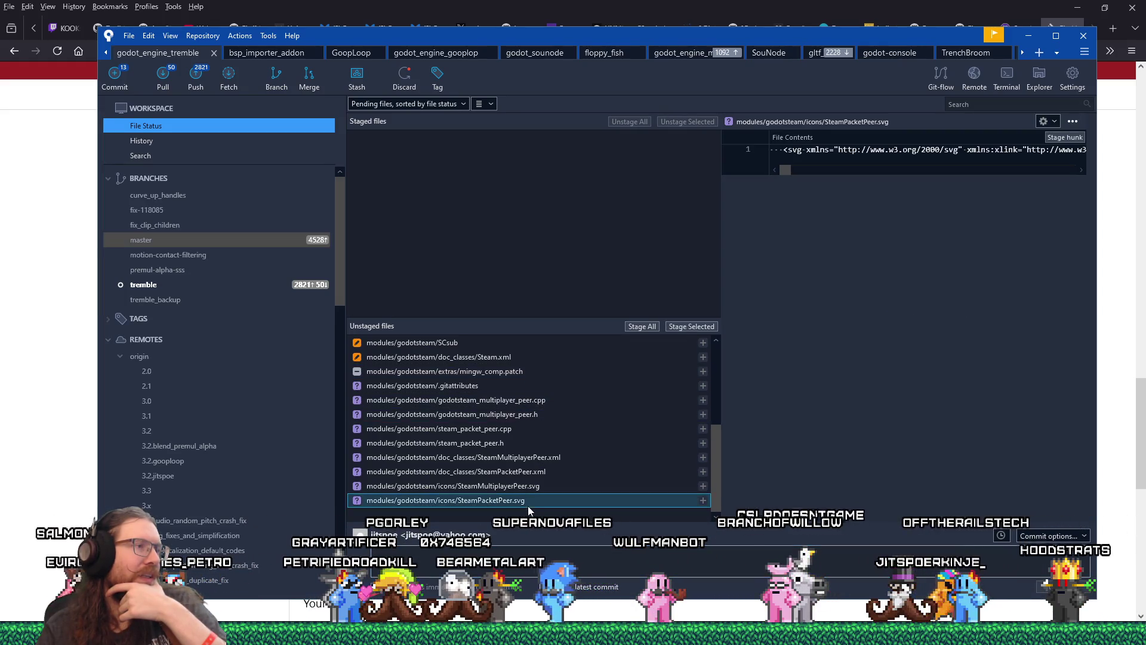
scroll(528, 507, "up", 4)
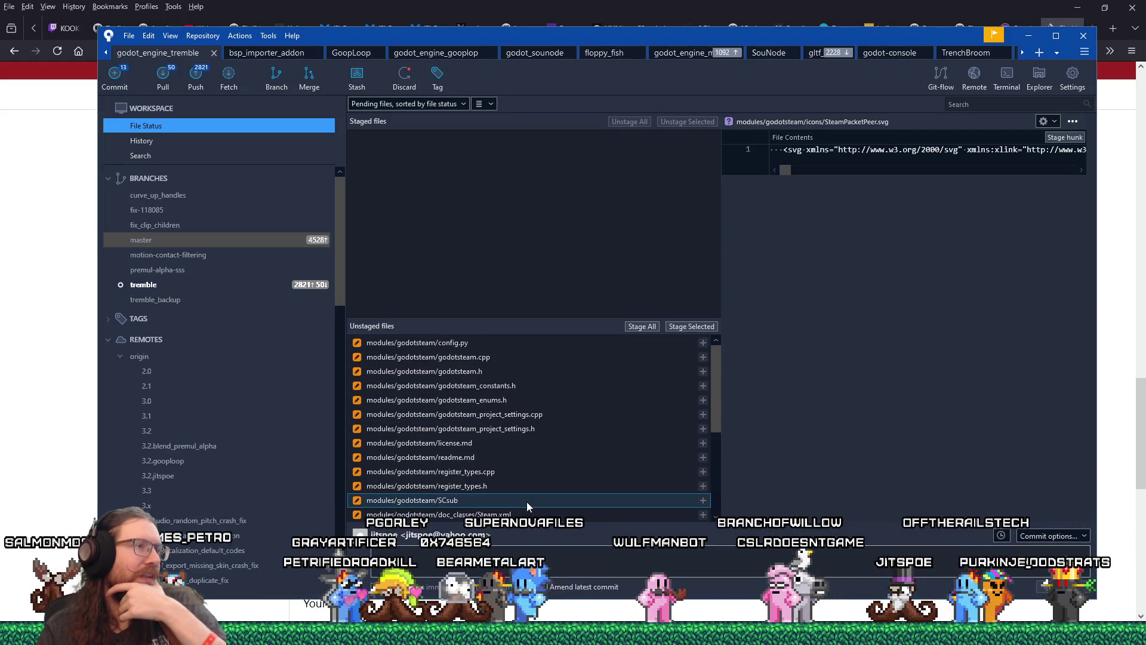
left_click(515, 344, "shift")
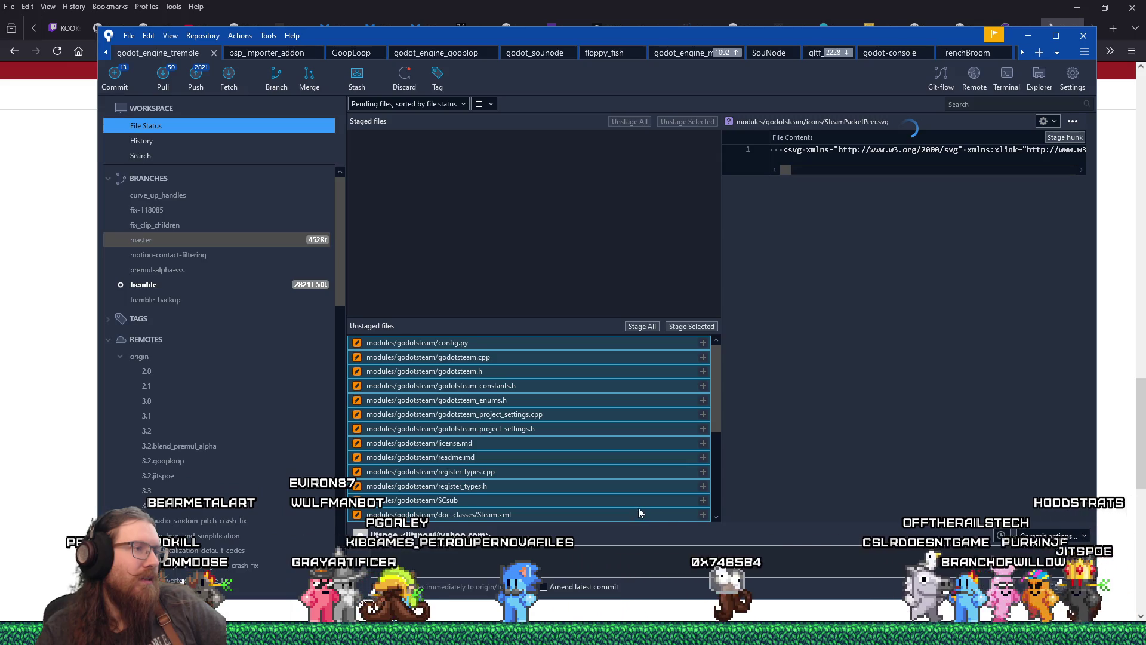
scroll(718, 380, "down", 1)
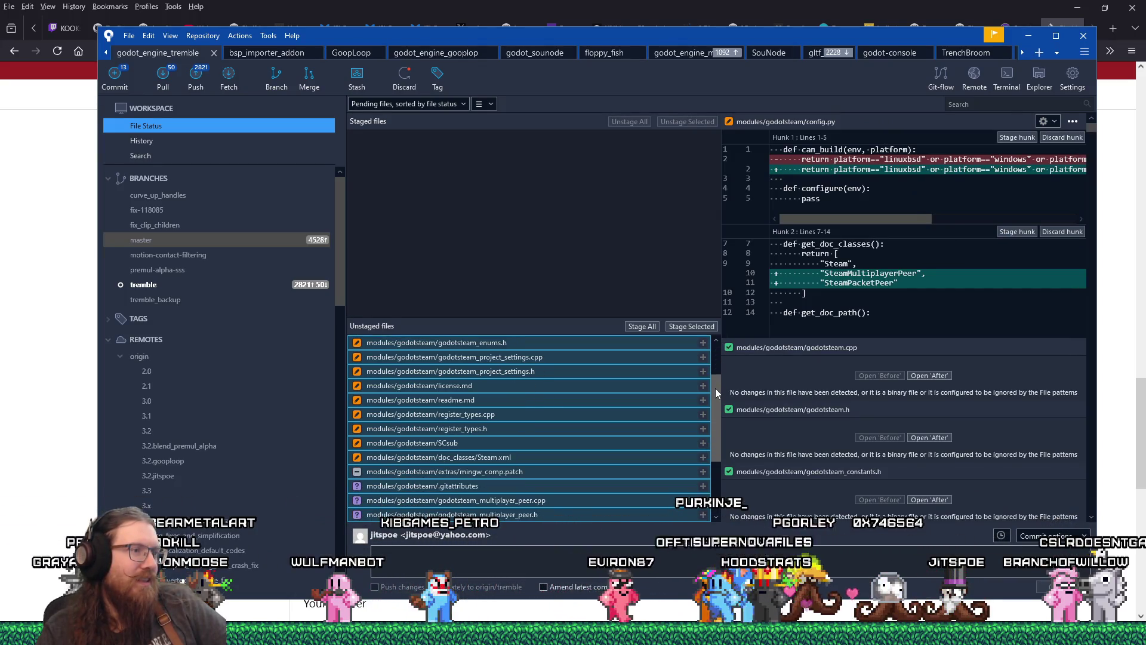
scroll(716, 389, "down", 1)
mouse_move(715, 399)
left_mouse_down()
mouse_move(711, 456)
mouse_move(719, 360)
left_mouse_up()
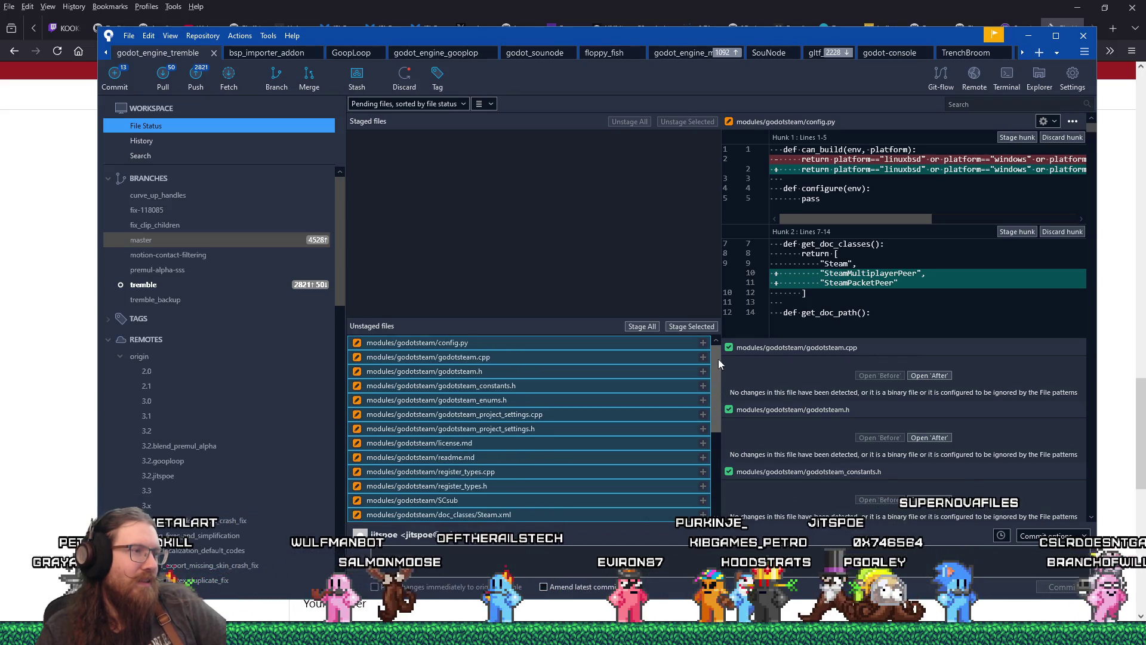
left_click(694, 326)
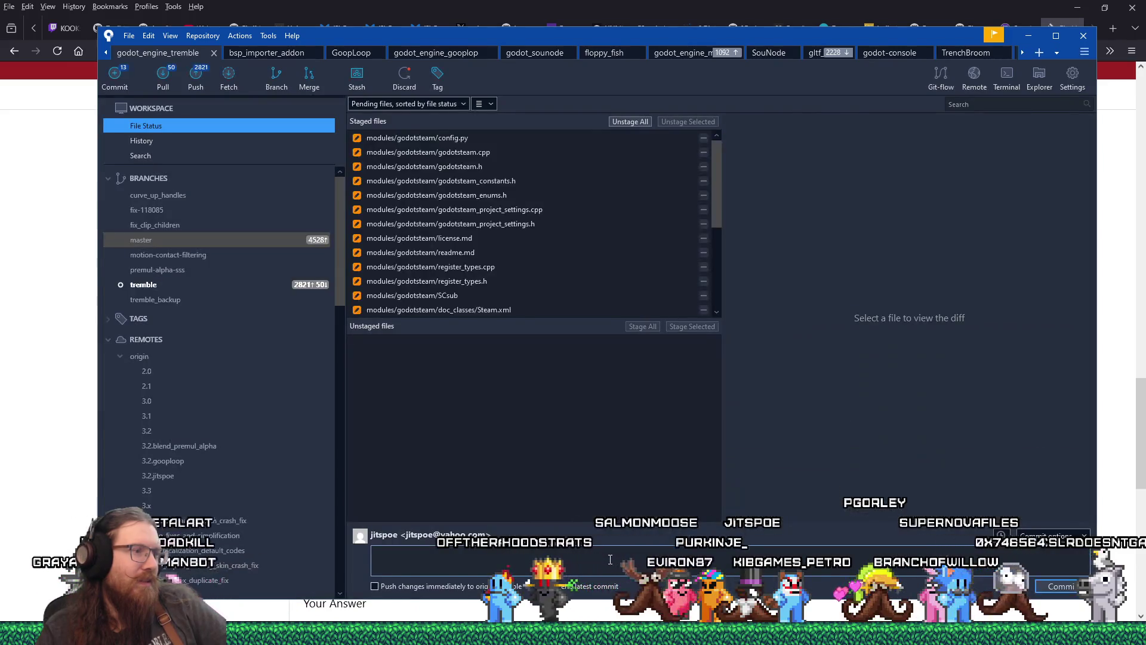
Write the commit message 'Updated godotsteam and Steam SDK.', check History, and return to File Status
left_click(621, 550)
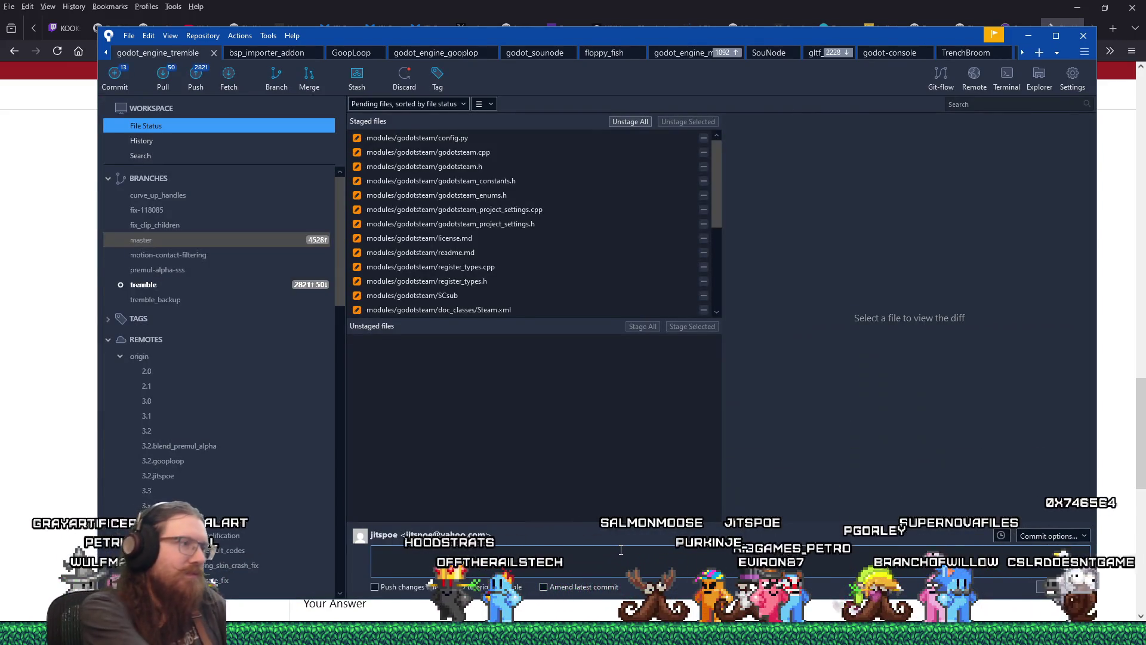
type("atedgodotsteam")
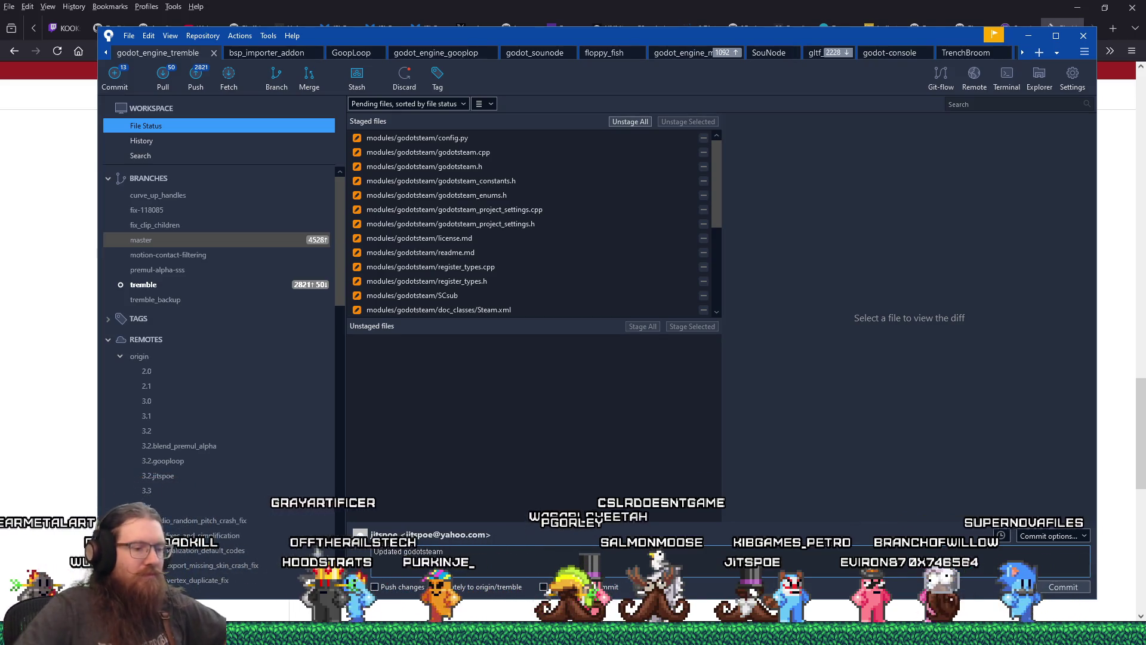
type("and S")
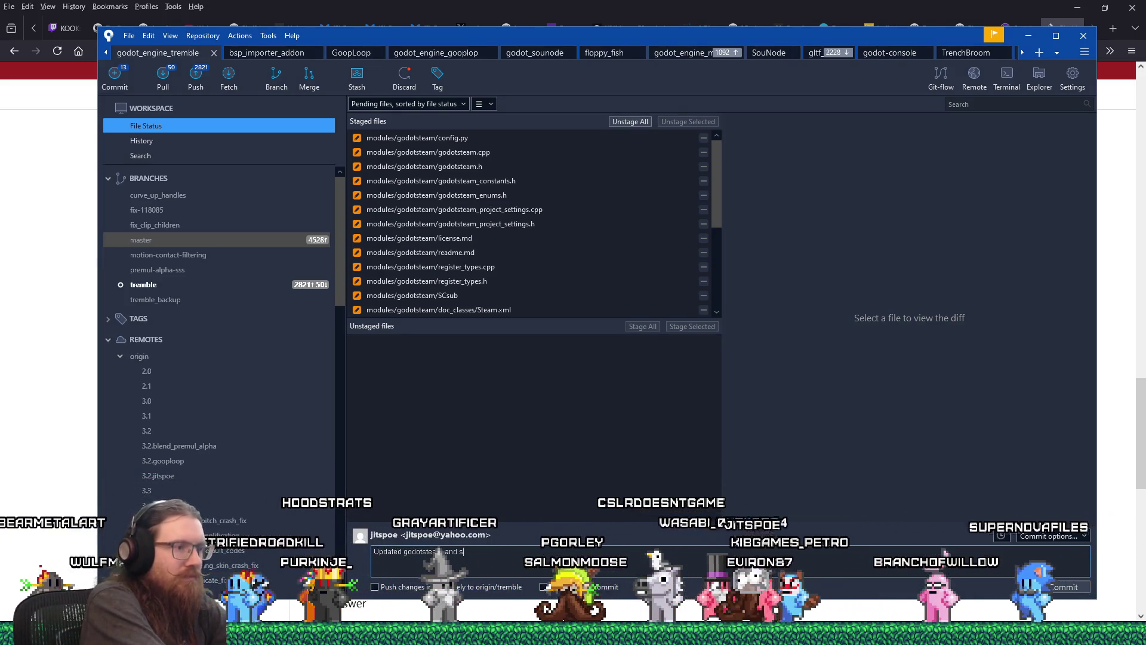
type("team SDK.")
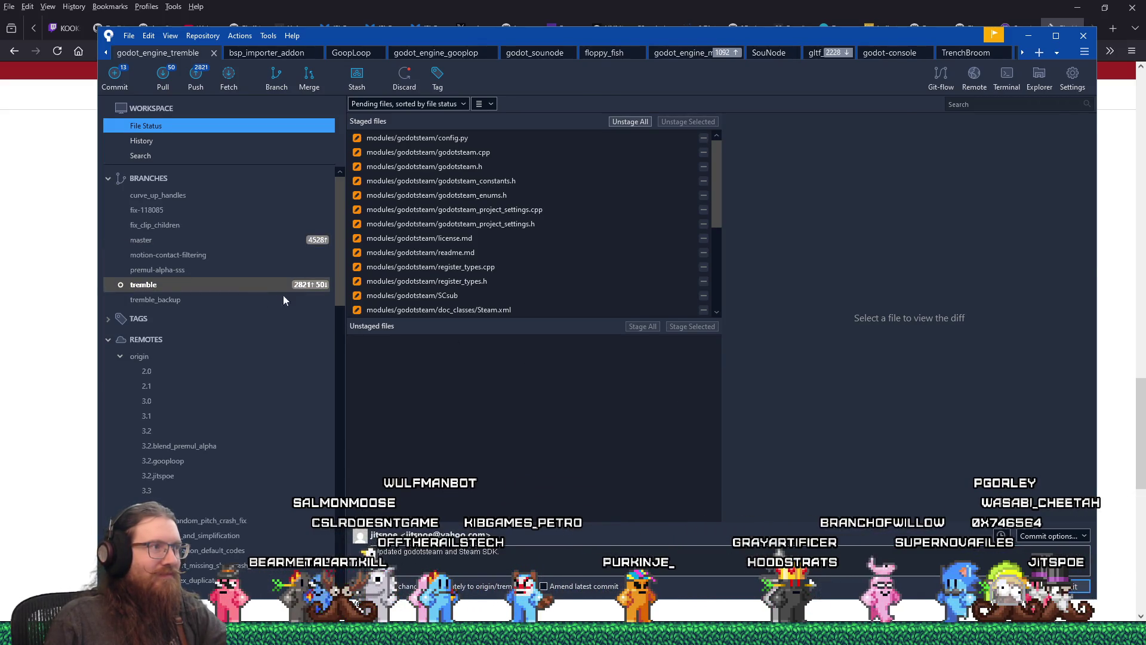
left_click(141, 142)
left_click(146, 126)
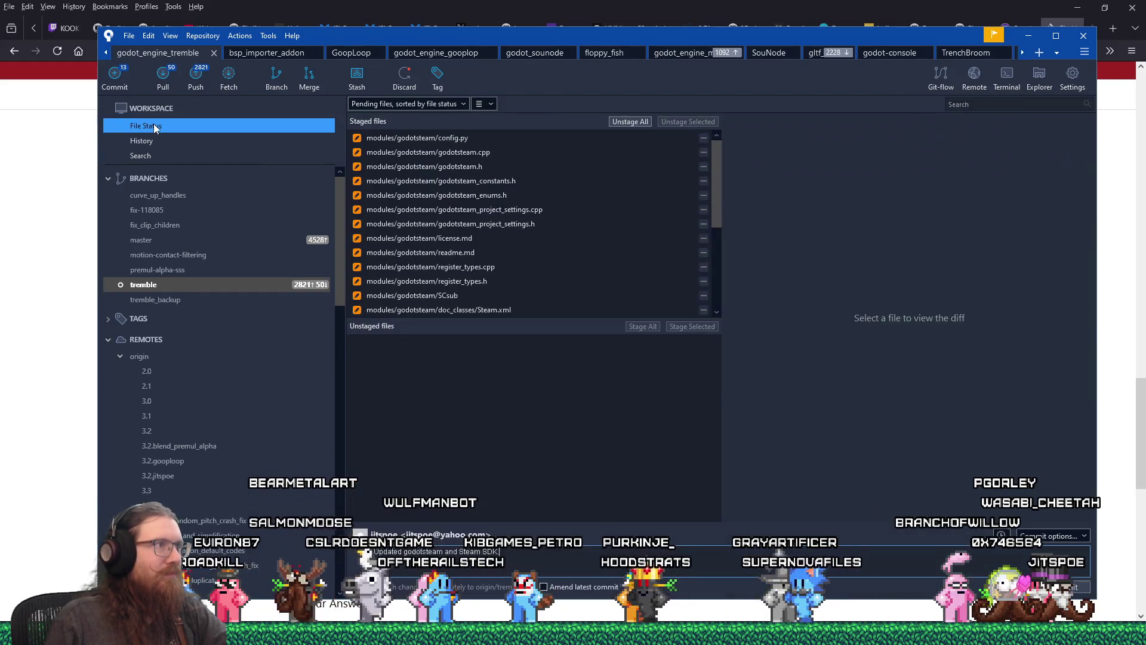
Commit the staged godotsteam files and move the git terminal to the right
left_click(974, 568)
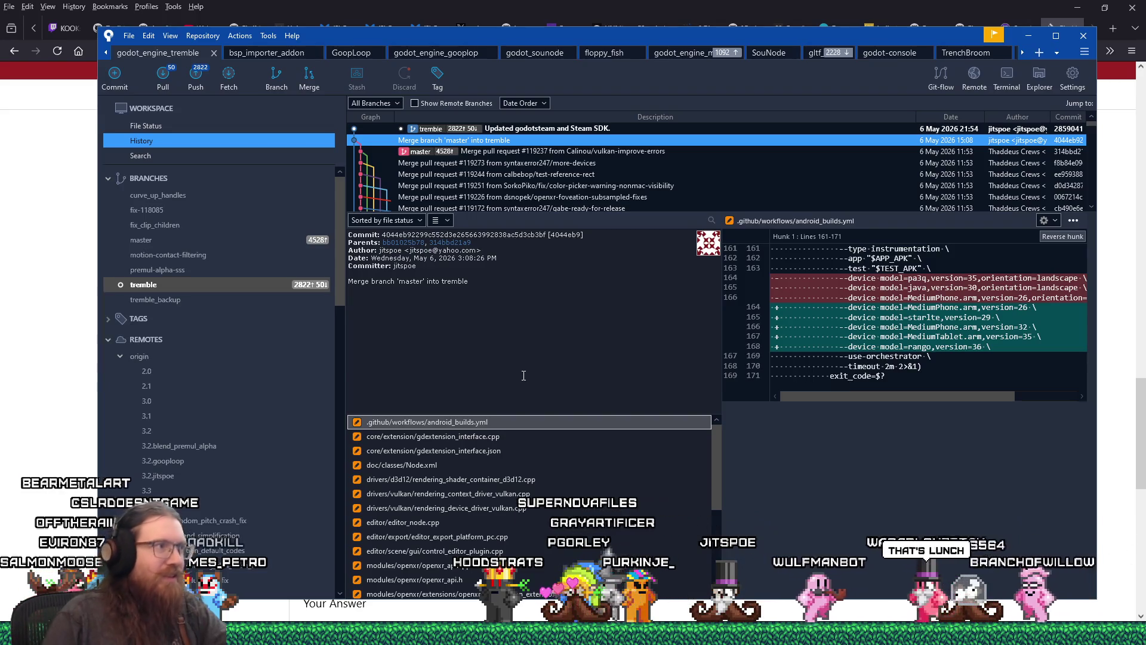
key("alt+Tab")
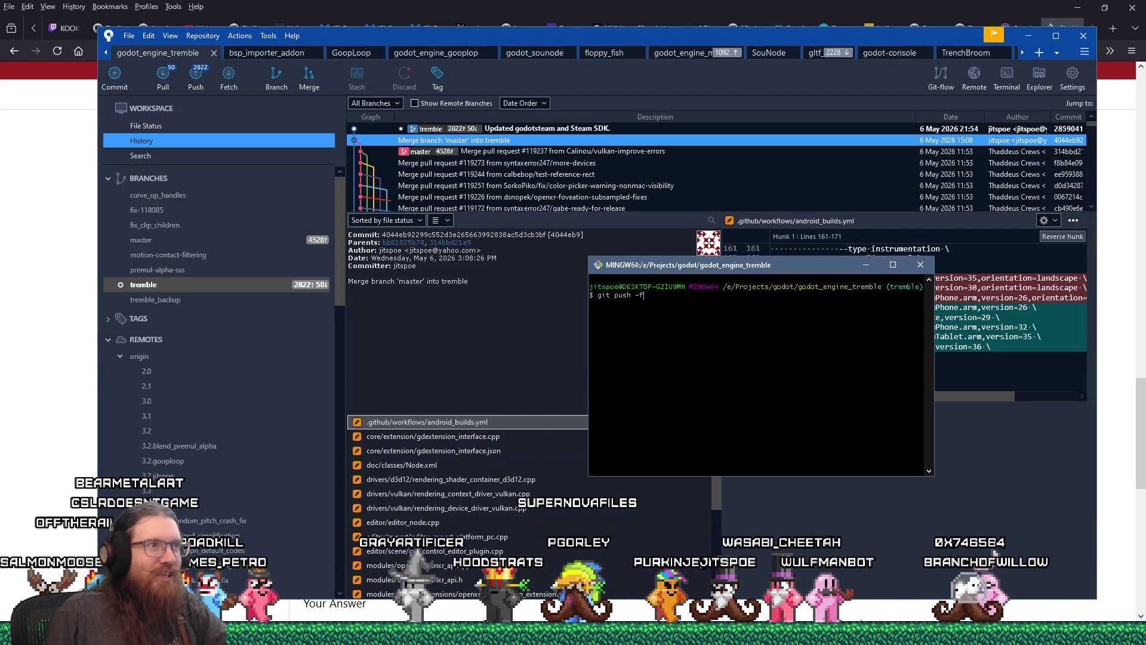
left_click_drag(807, 264, 976, 263)
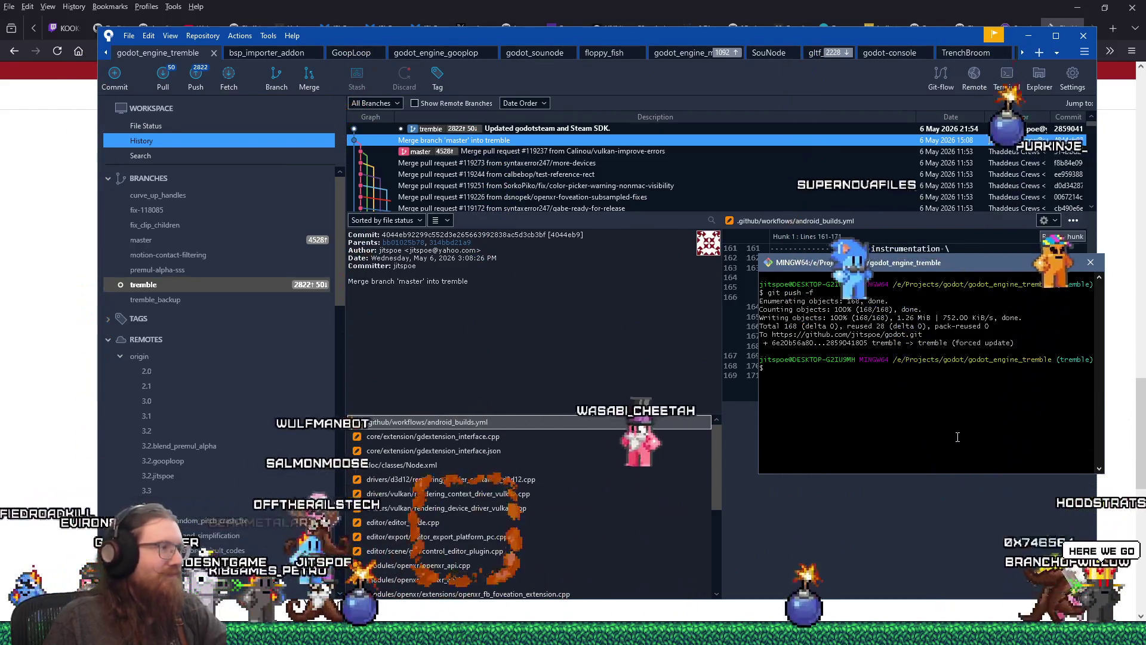
Fetch from all remotes, then go to the Stack Overflow answers in Firefox
left_click(226, 89)
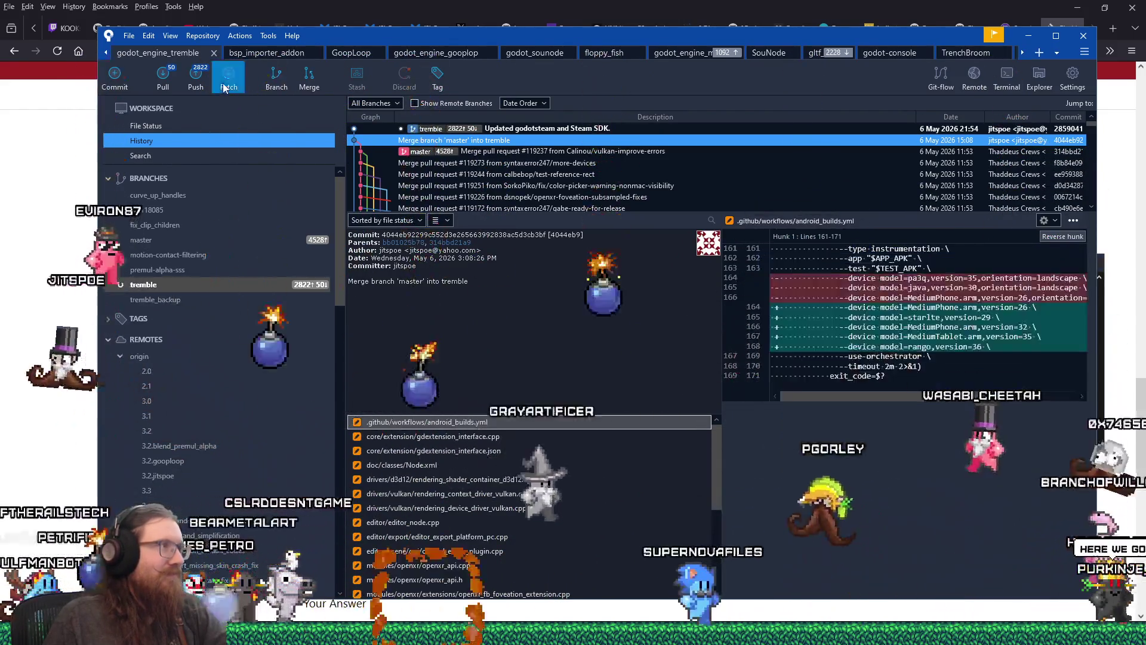
left_click(646, 171)
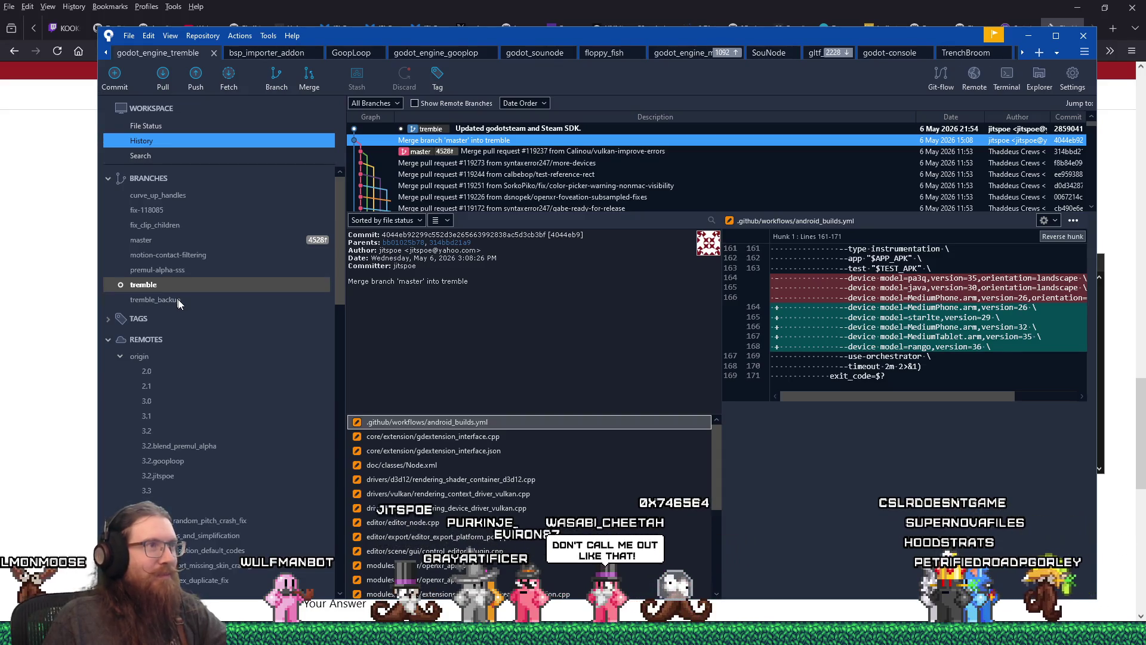
left_click(526, 6)
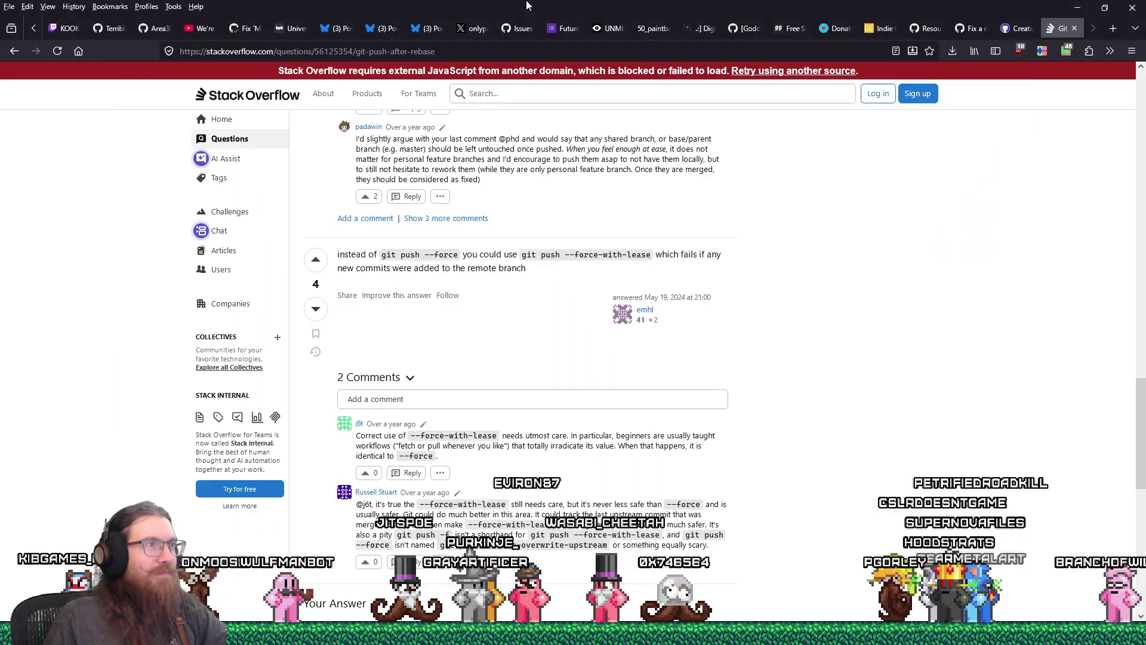
Close the Stack Overflow and GitHub Docs tabs and go back to Sourcetree's fix-118085 branch
key("alt+Tab")
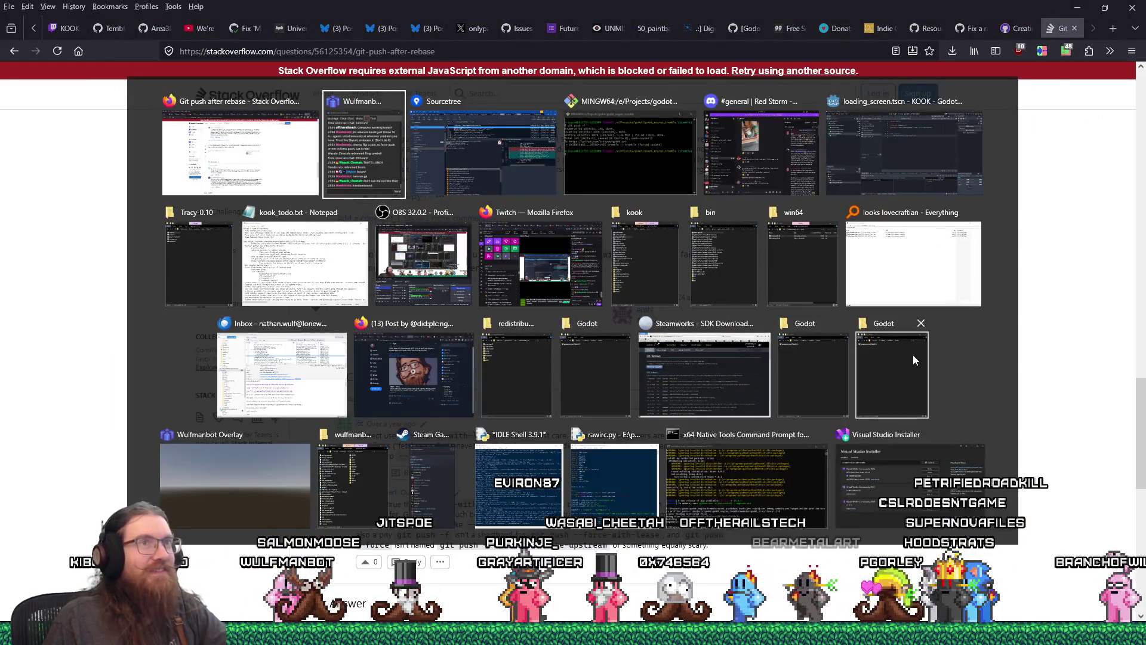
key("Escape")
left_click(1074, 28)
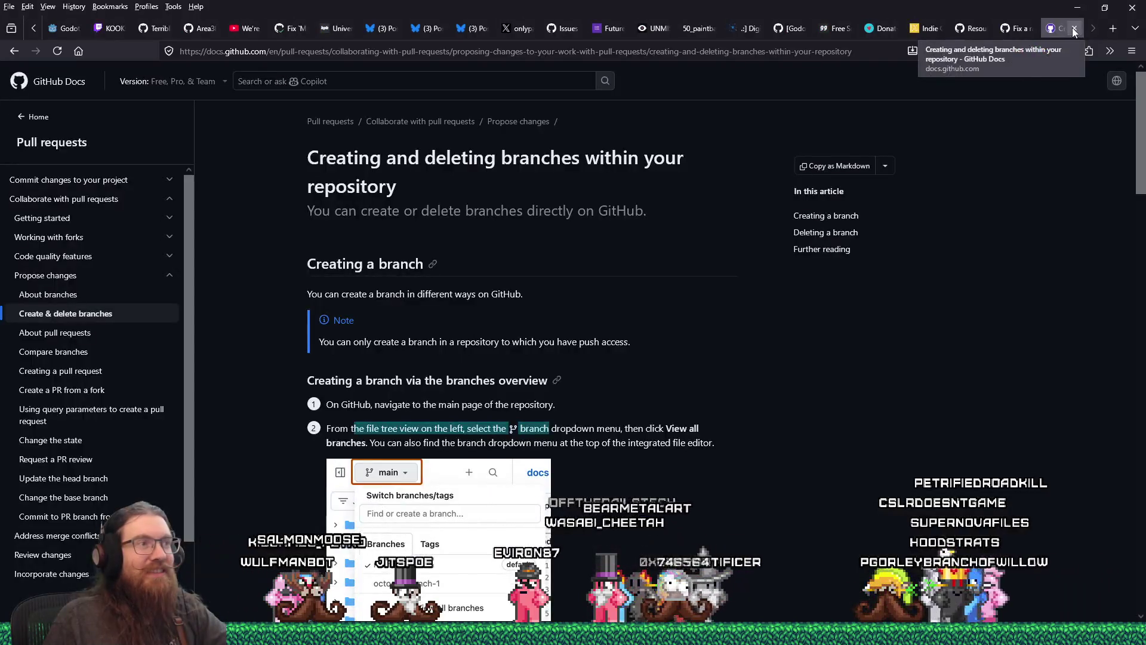
left_click(1073, 28)
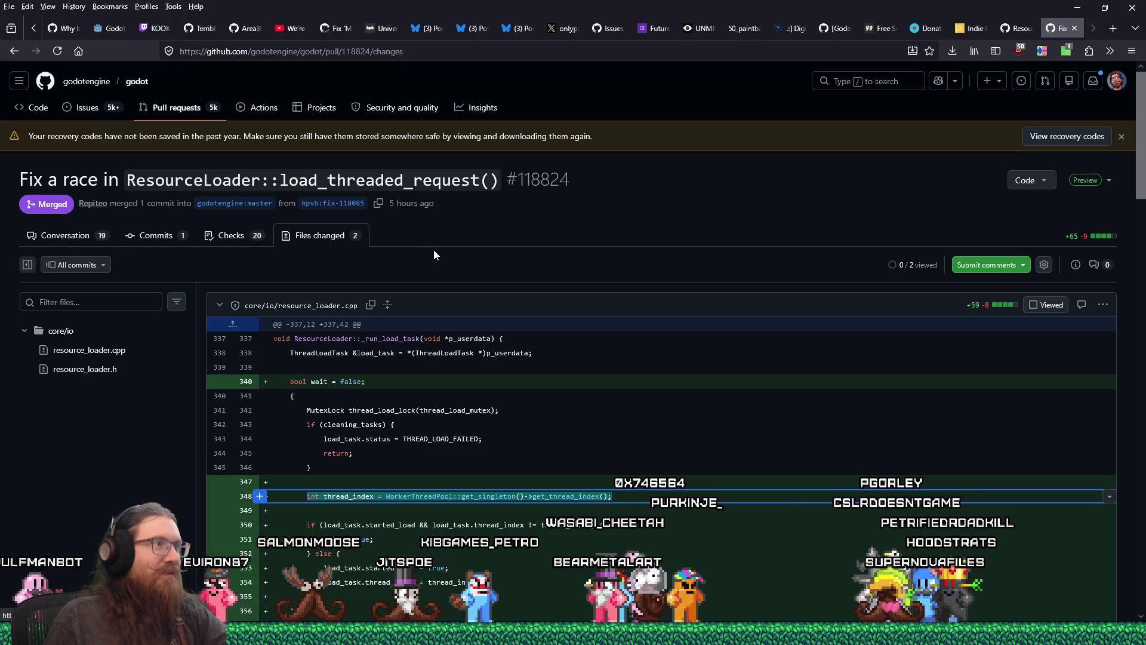
key("alt+Tab")
key("alt+Tab")
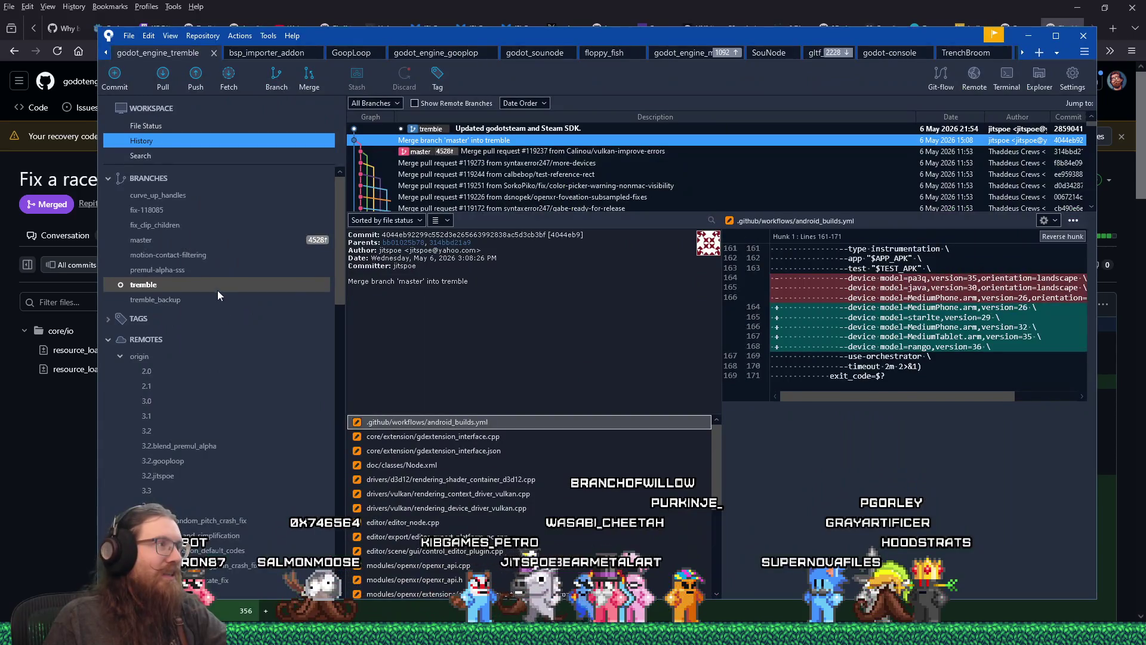
left_click(171, 212)
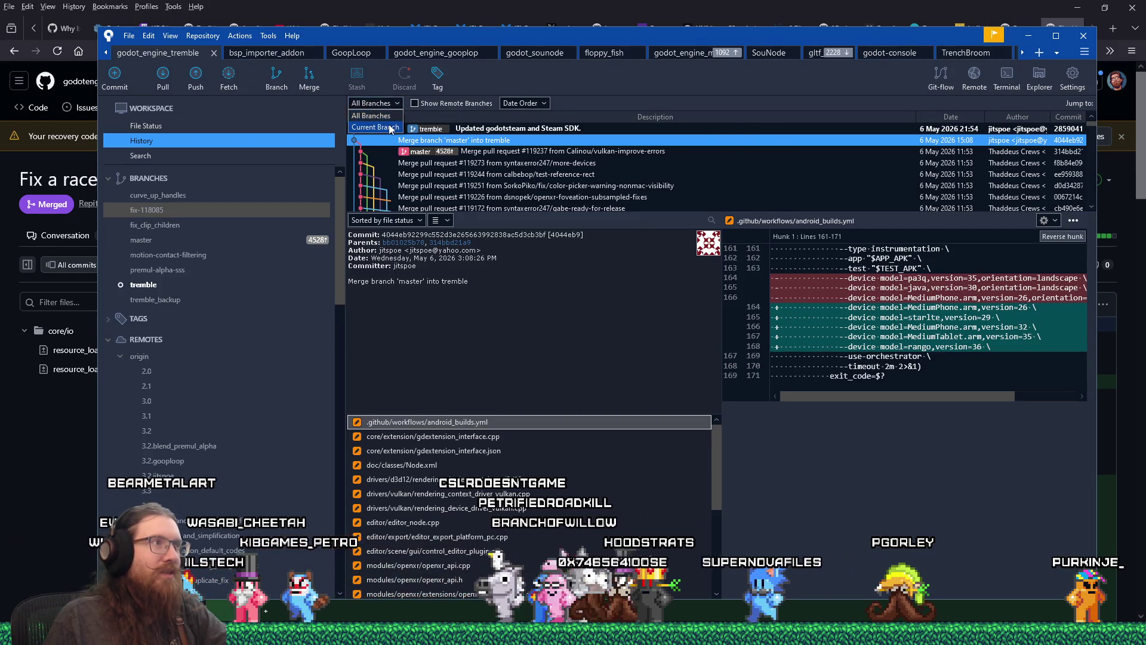
Filter History to Current Branch, enlarge the commit list, and jump to fix-118085's commit
left_click(391, 128)
left_click_drag(639, 213, 653, 331)
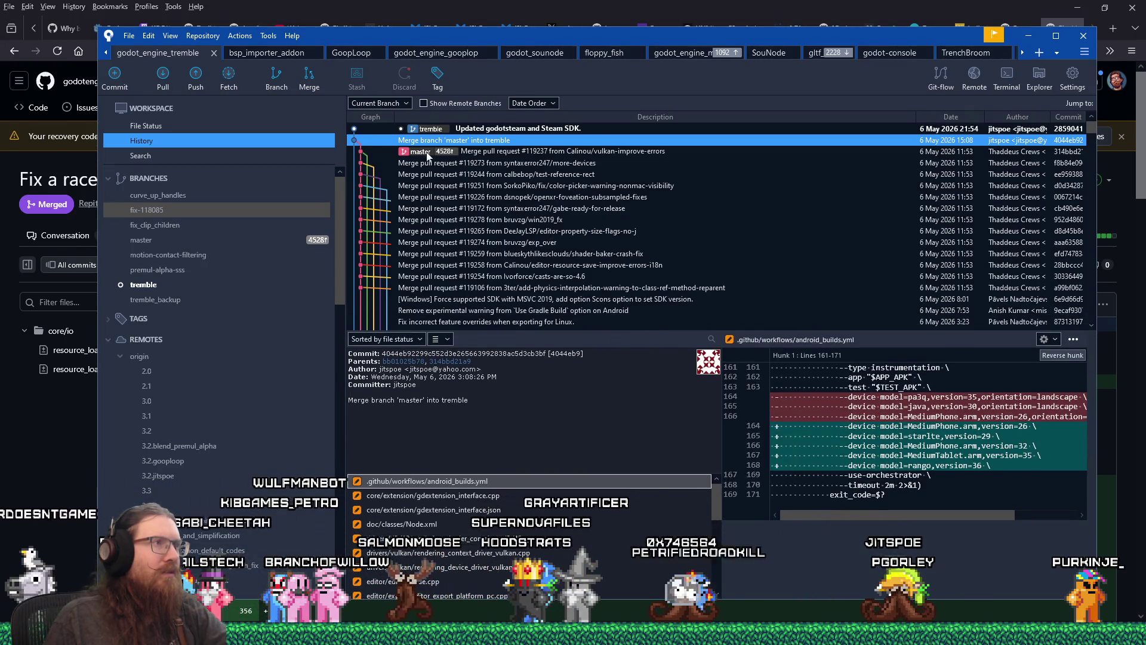
left_click(401, 103)
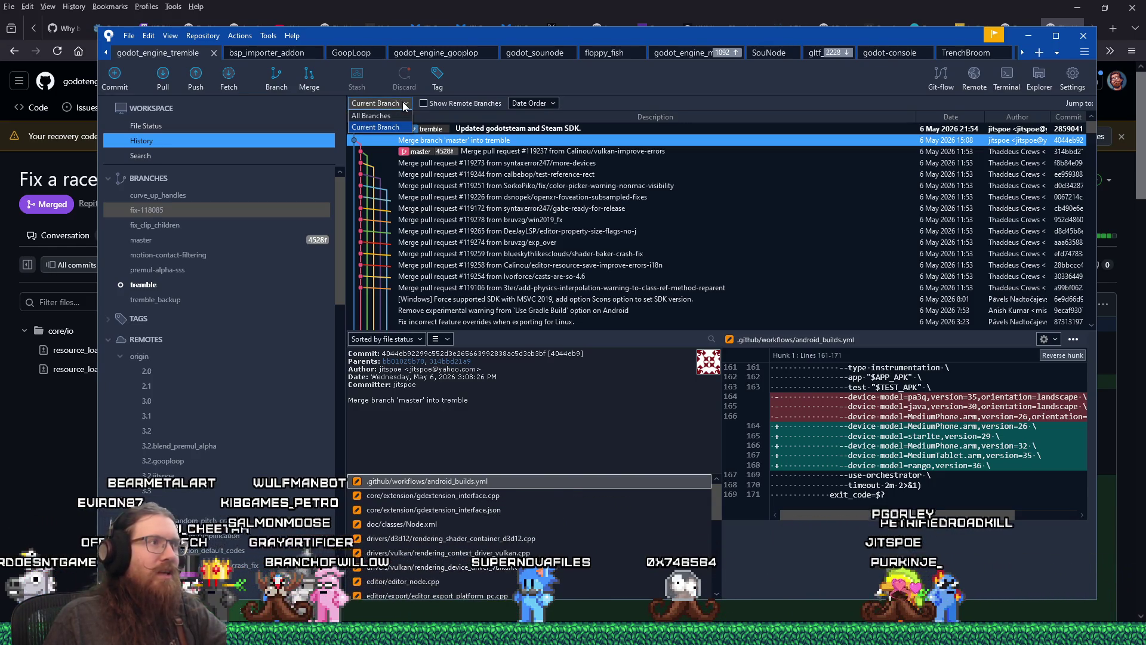
left_click(376, 126)
left_click(163, 215)
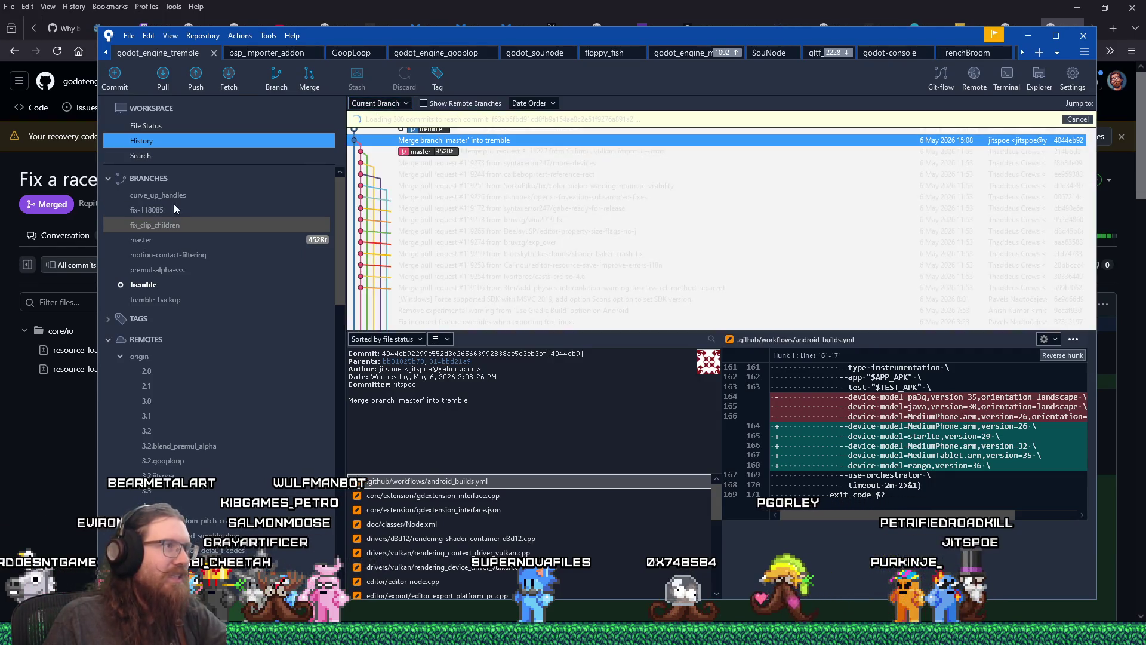
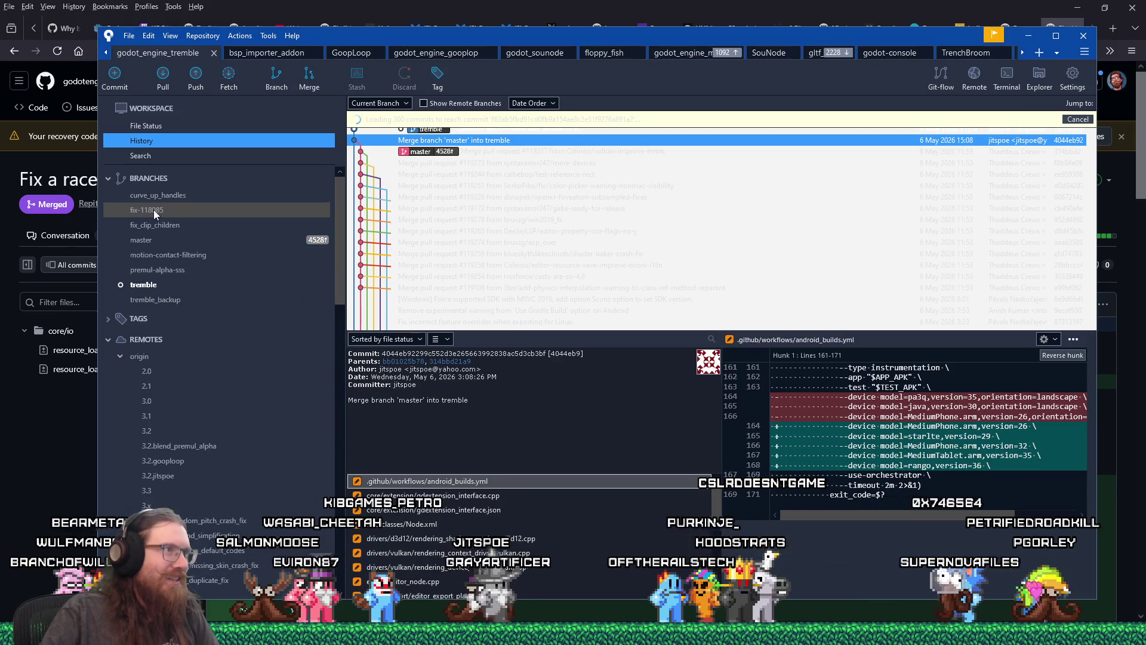
Set the godot_engine_tremble history filter to All Branches, skim the commits, then return to the browser
left_click(380, 103)
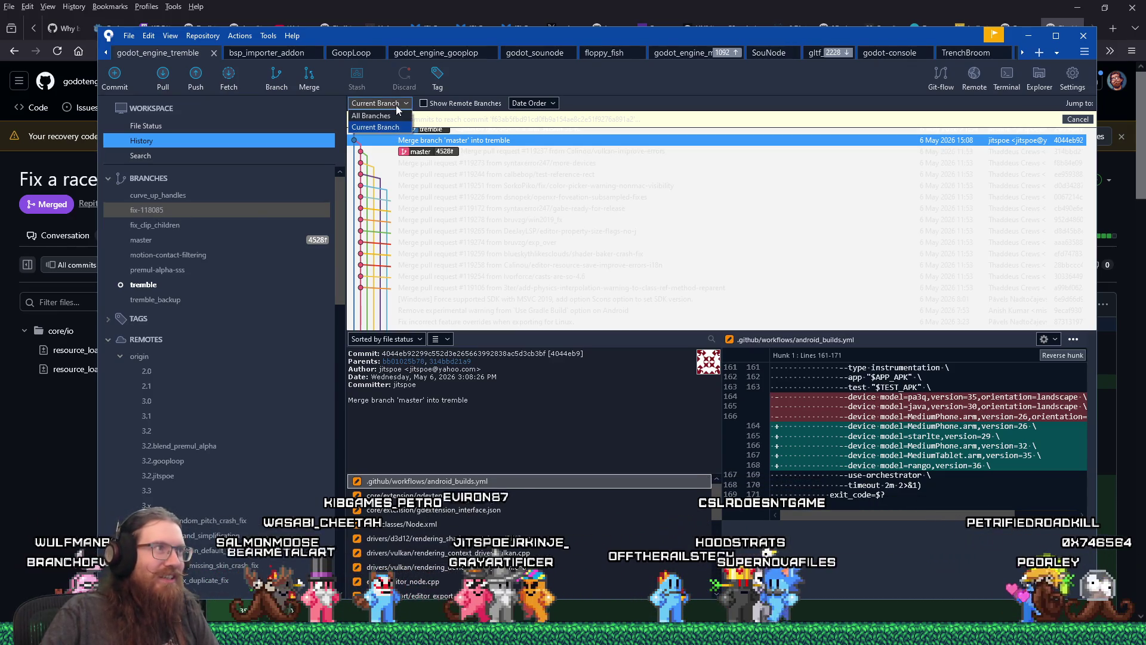
left_click(396, 105)
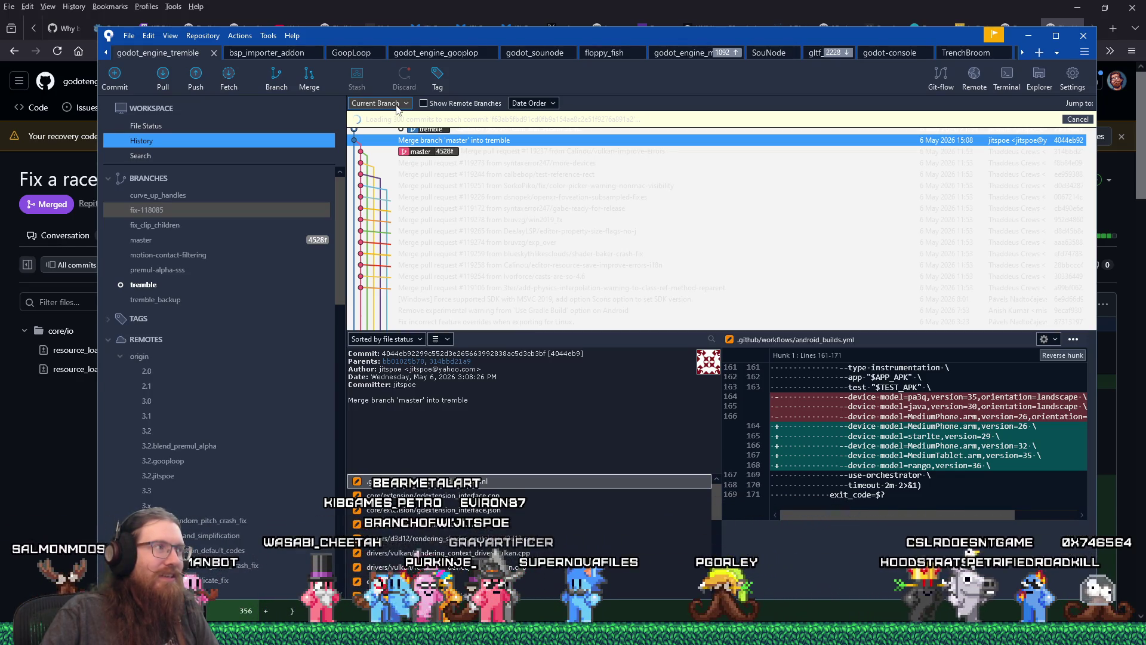
left_click(371, 116)
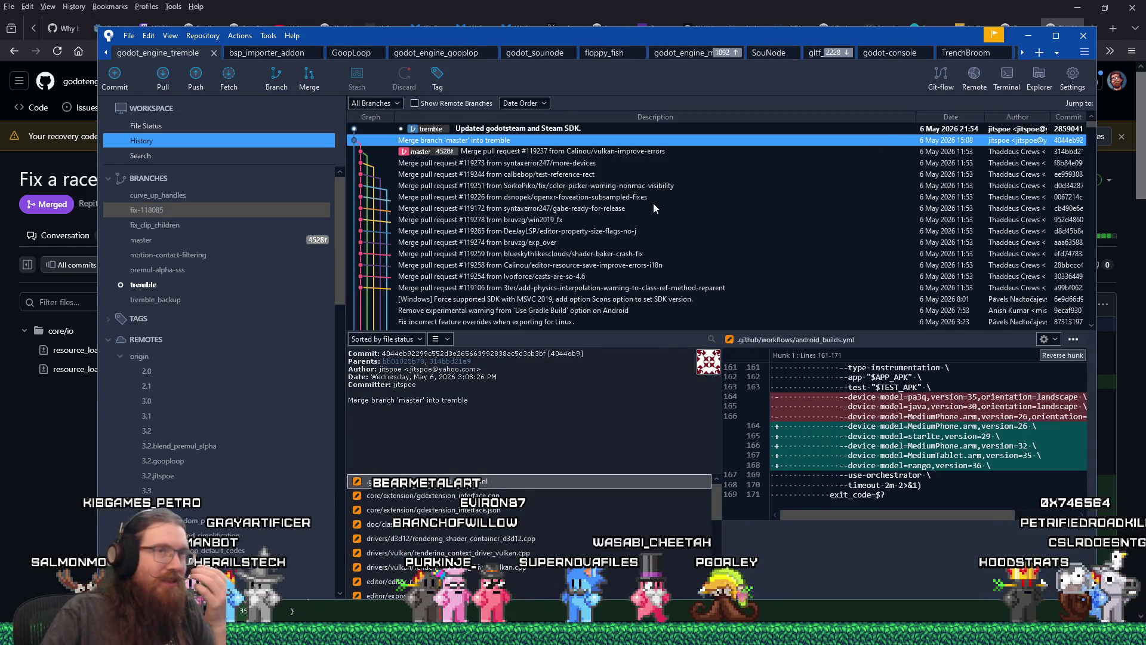
scroll(797, 188, "down", 1)
scroll(797, 191, "up", 1)
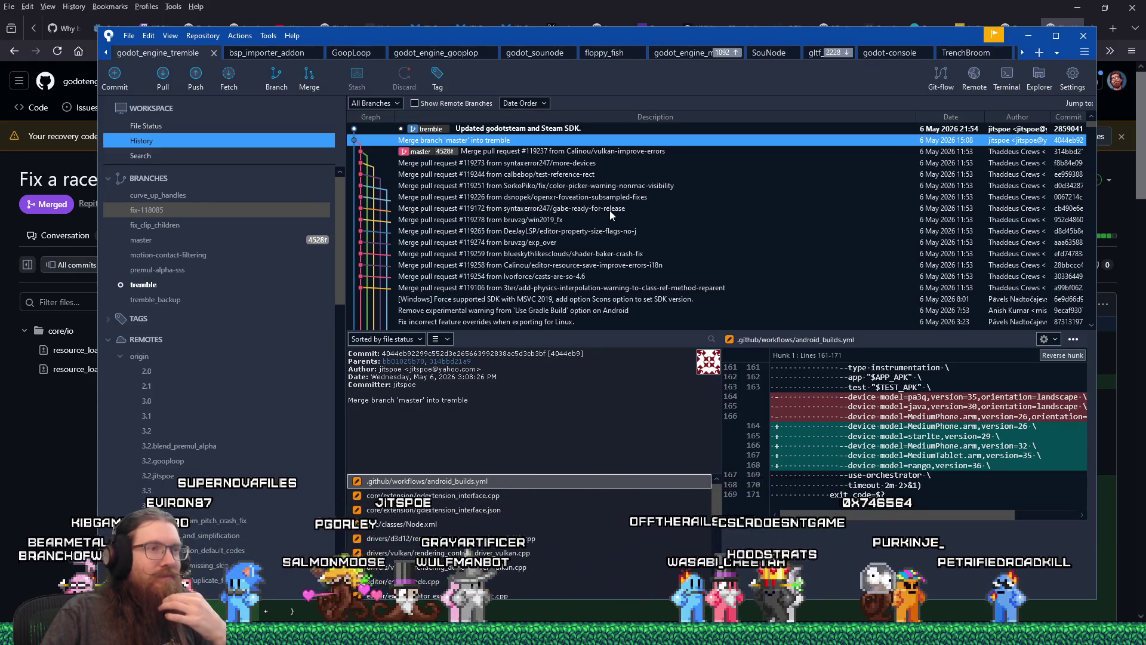
scroll(611, 210, "down", 1)
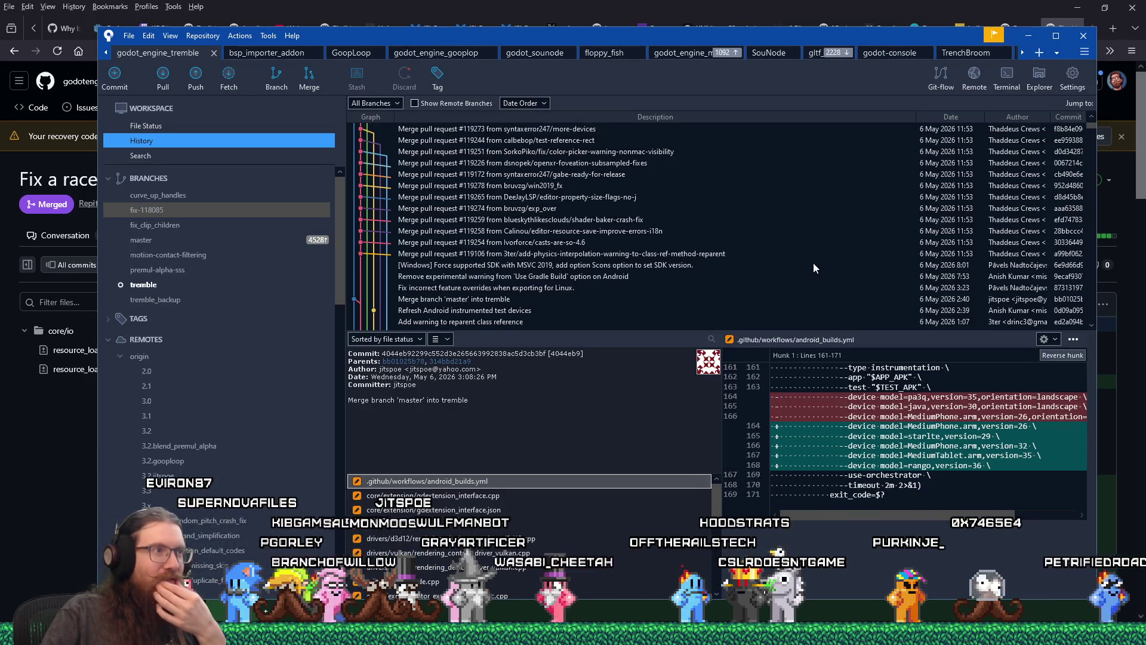
key("alt+Tab")
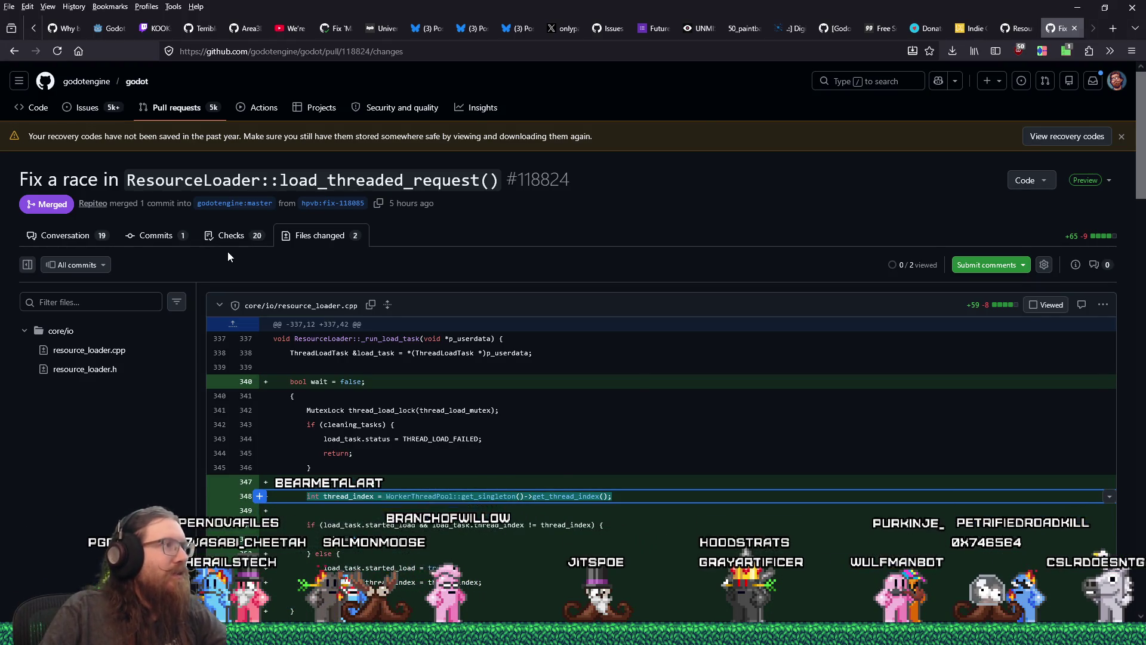
Reload PR #118824's Files changed page in Firefox, then go back to Sourcetree
key("alt+Tab")
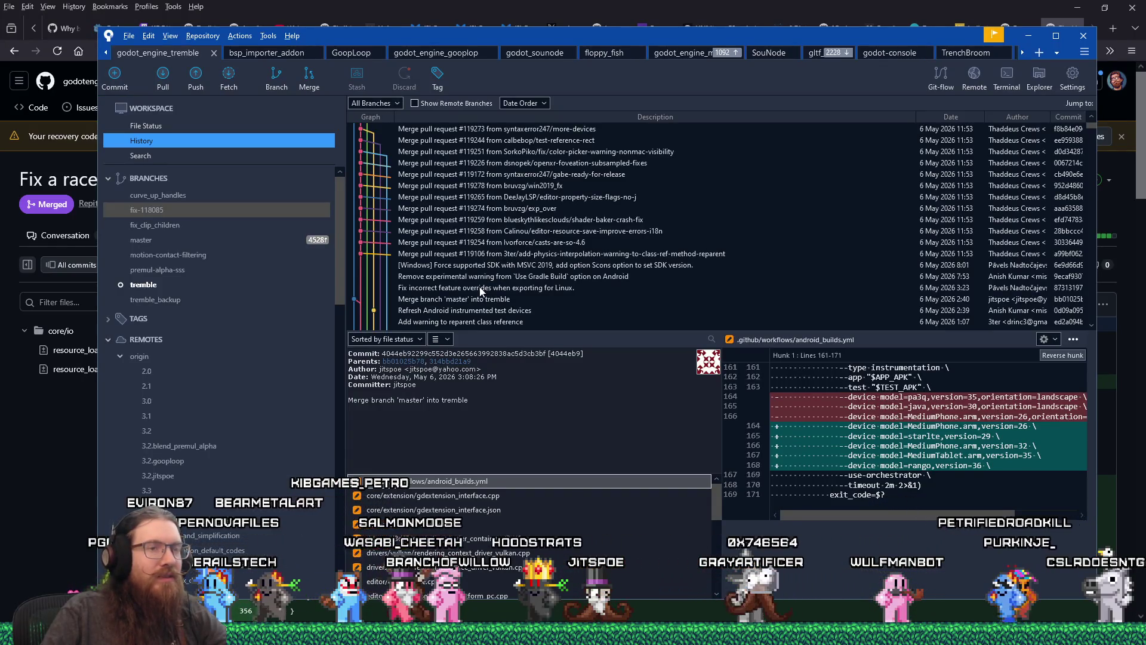
key("alt+Tab")
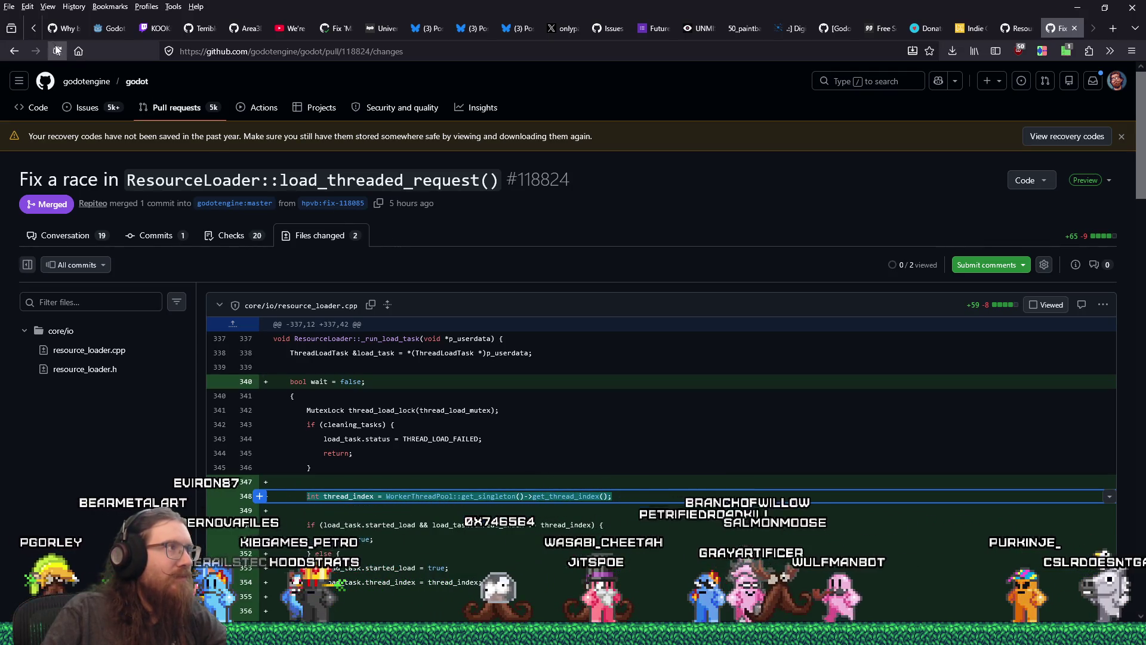
key("F5")
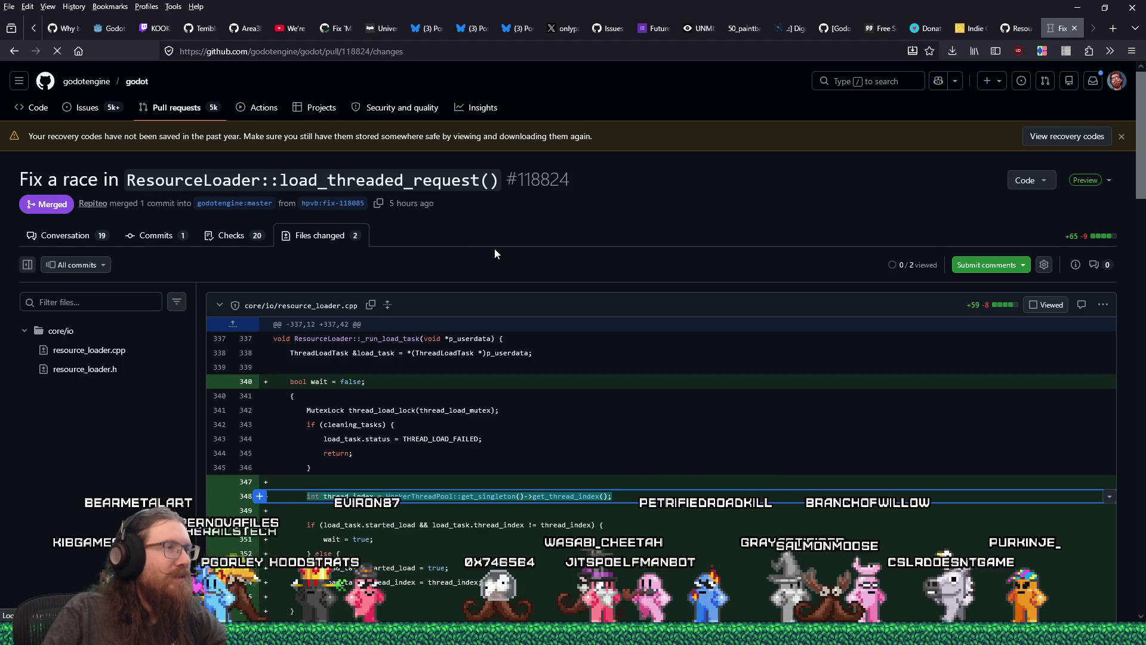
mouse_move(424, 206)
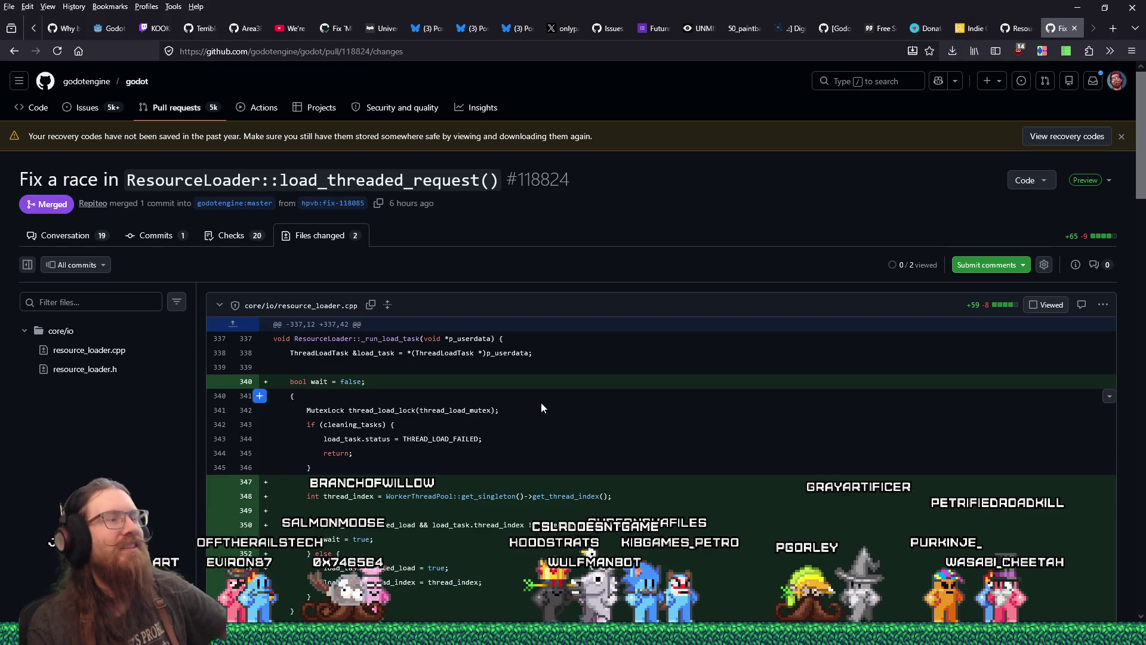
key("alt+Tab")
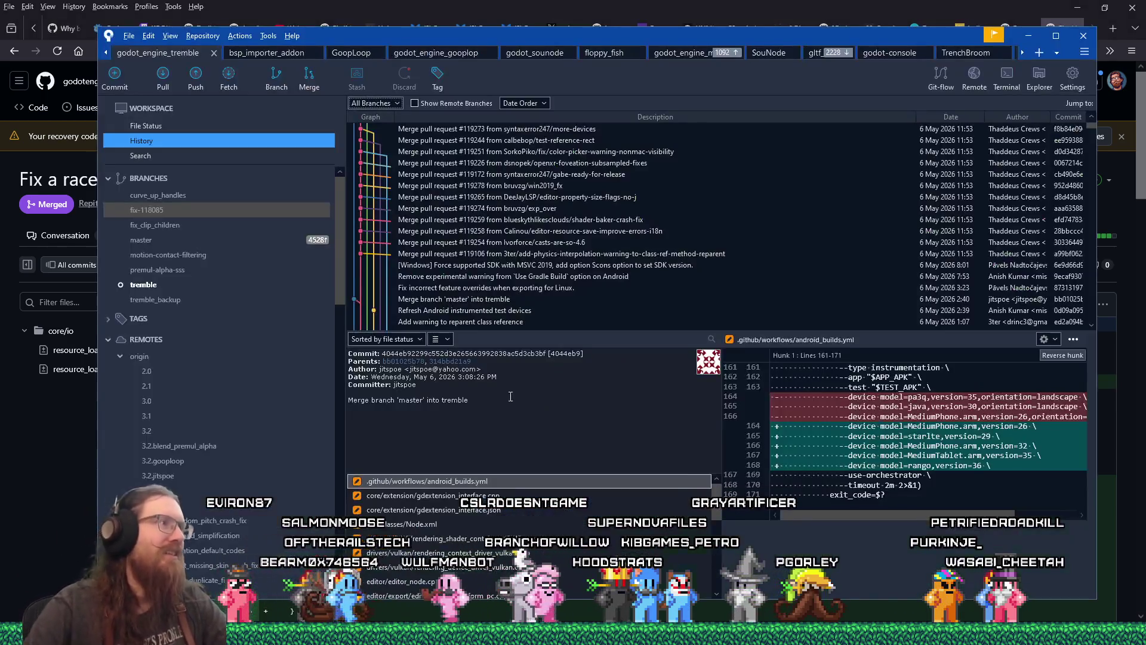
Check out master and pull its latest commits from origin
right_click(224, 245)
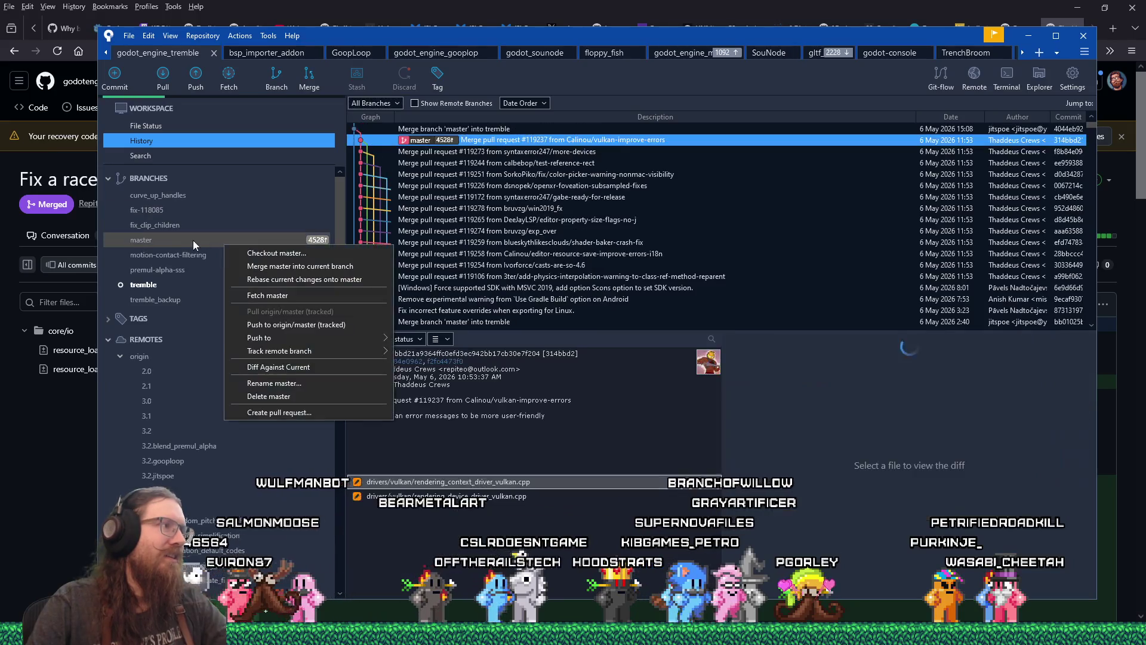
left_click(178, 245)
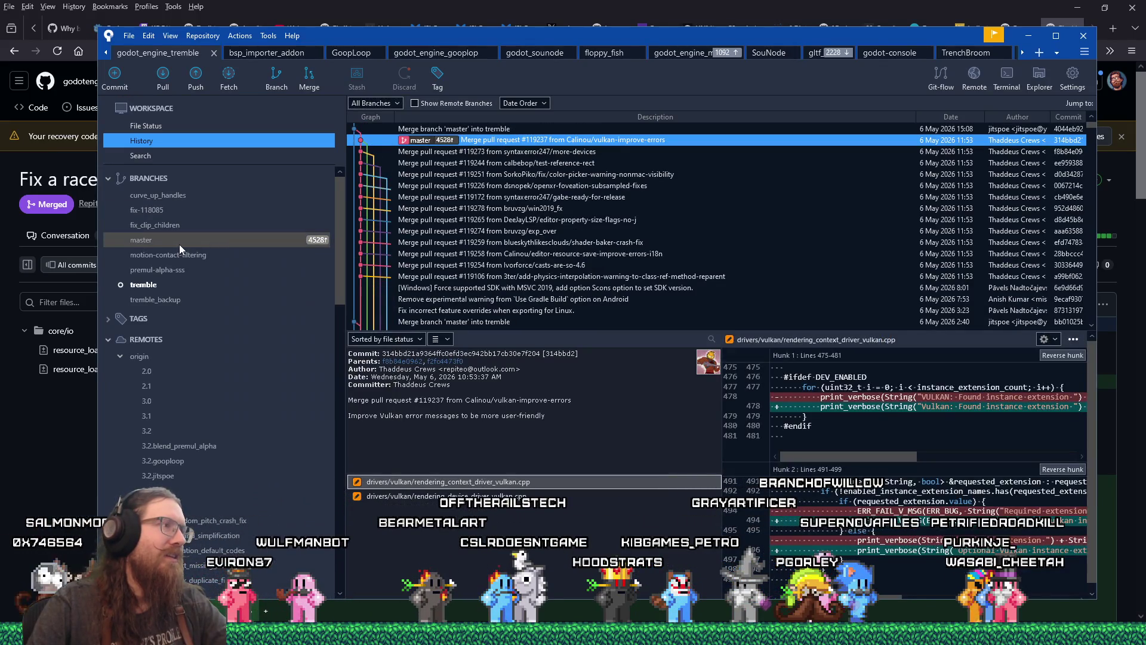
right_click(179, 245)
left_click(200, 253)
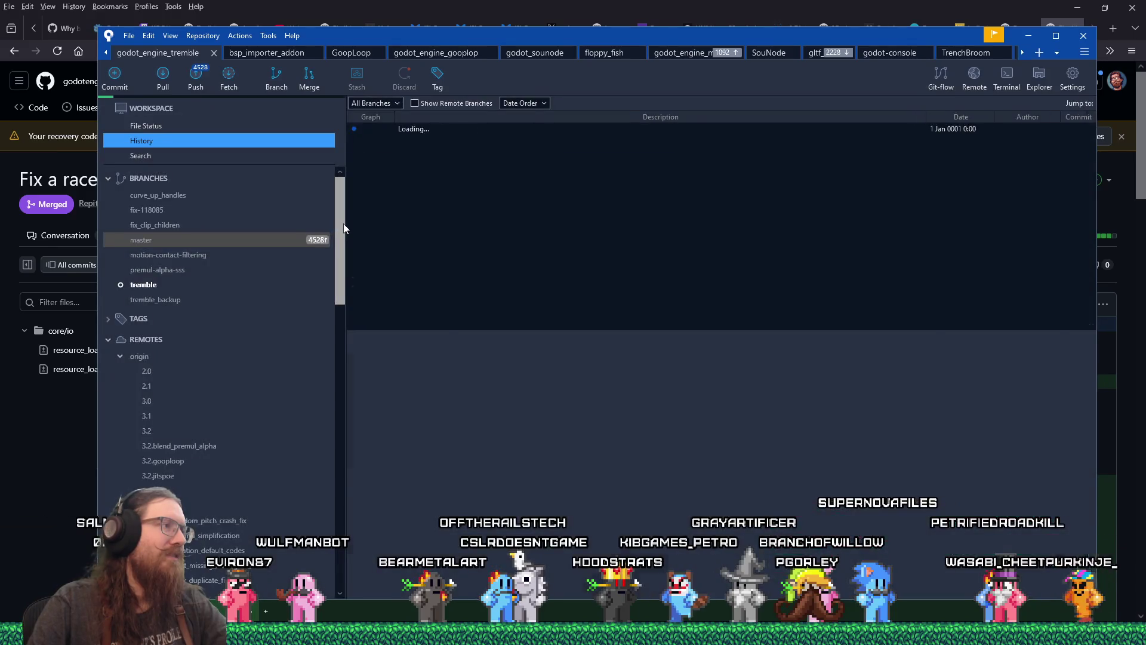
scroll(334, 466, "down", 7)
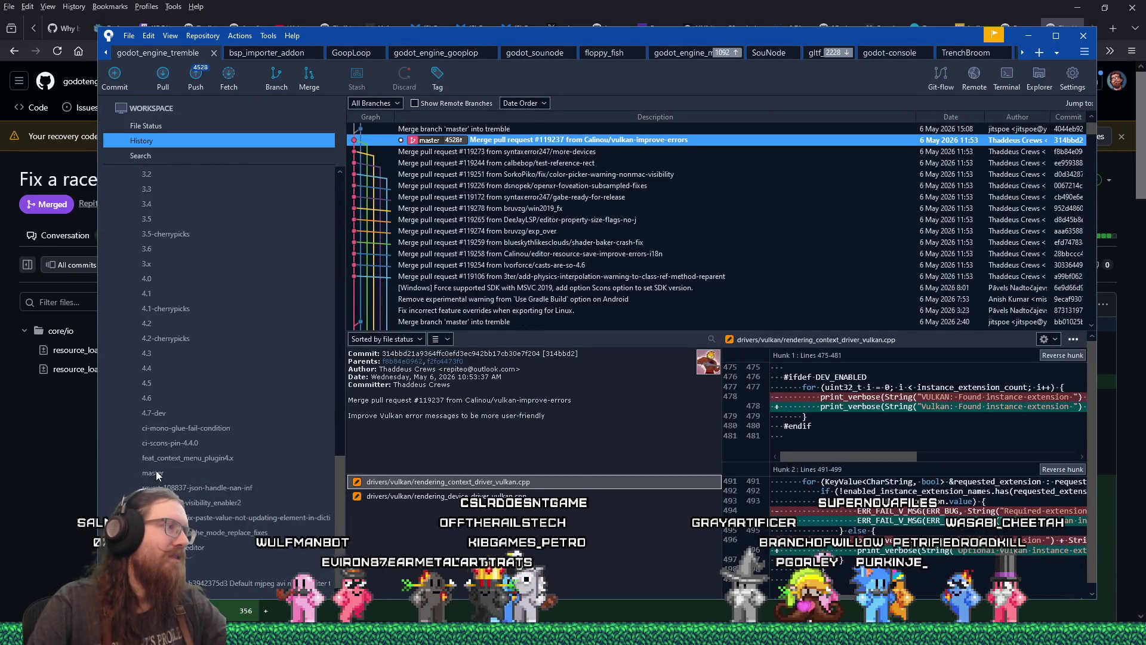
scroll(159, 467, "up", 1)
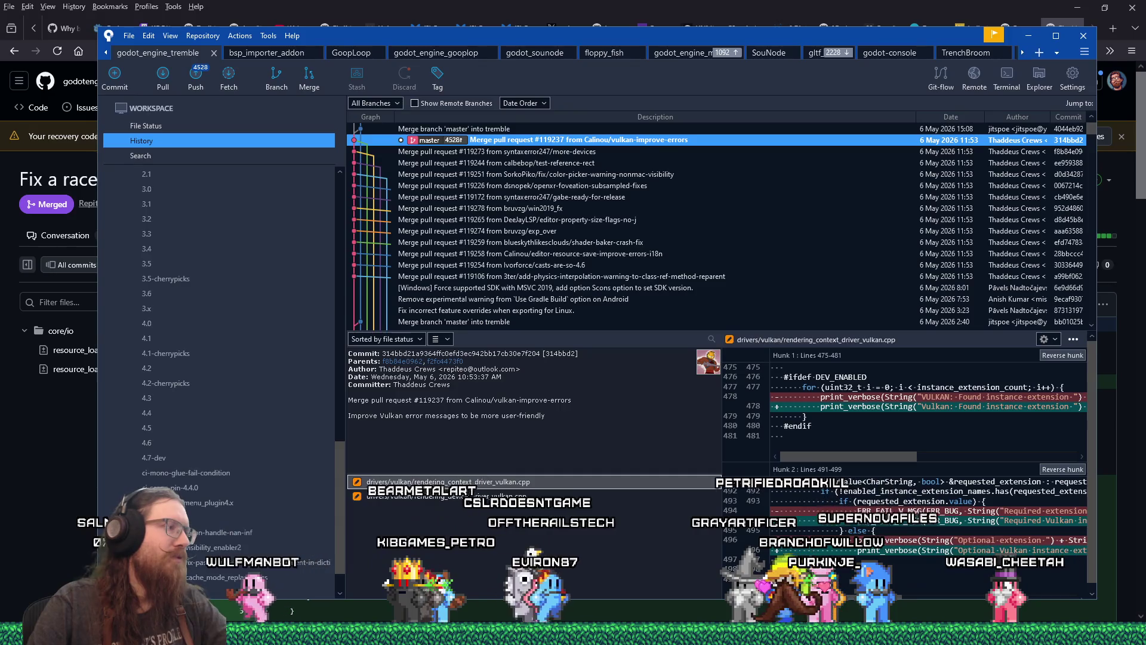
right_click(226, 517)
left_click(252, 540)
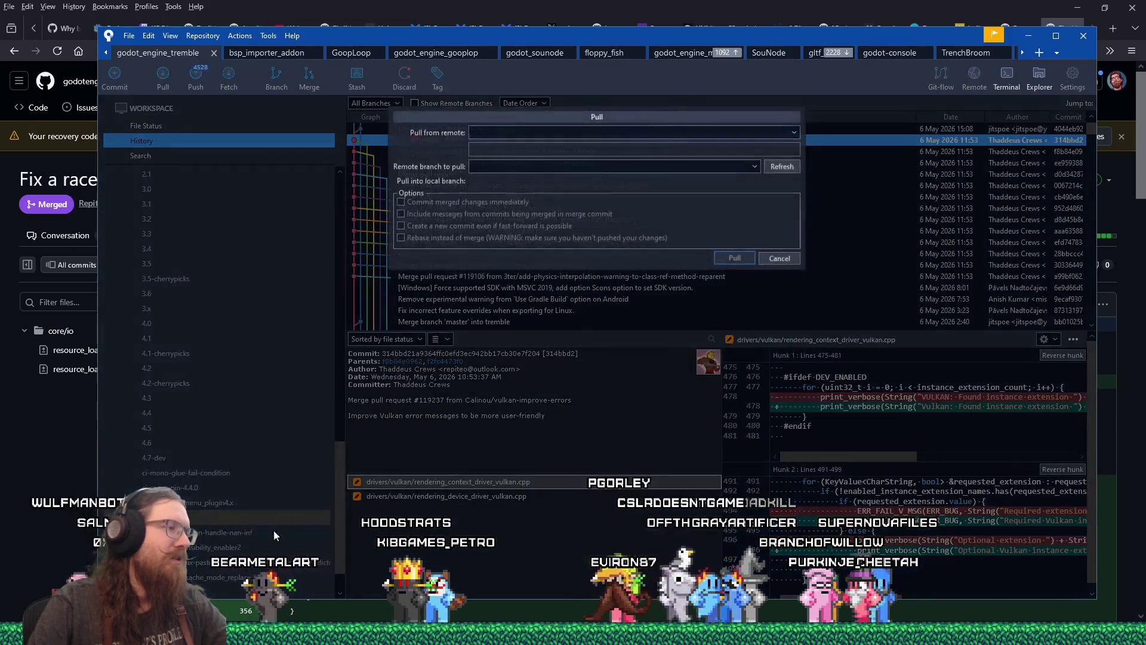
left_click(729, 258)
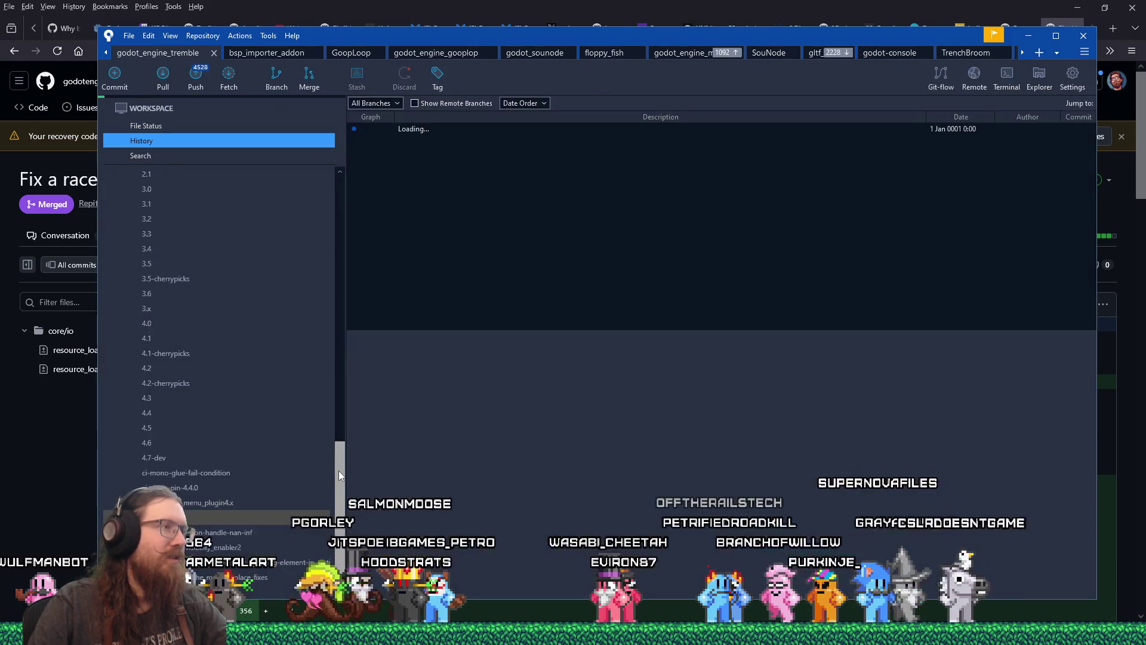
Check out tremble and merge master into it, confirming the merge
left_click_drag(339, 470, 360, 170)
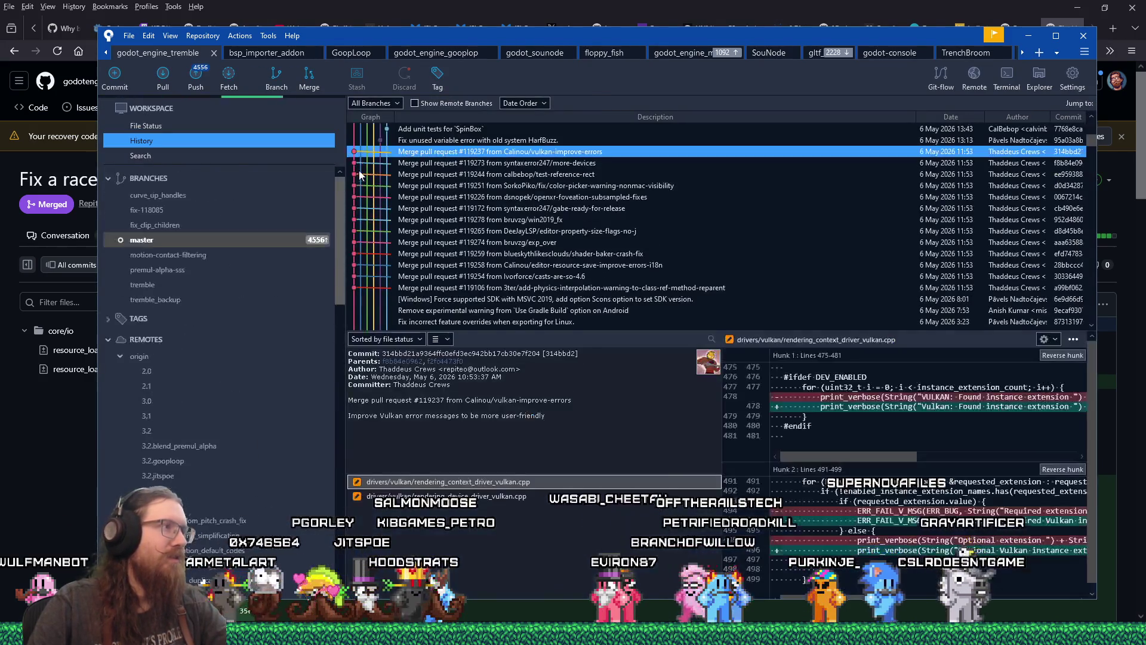
right_click(167, 286)
left_click(192, 295)
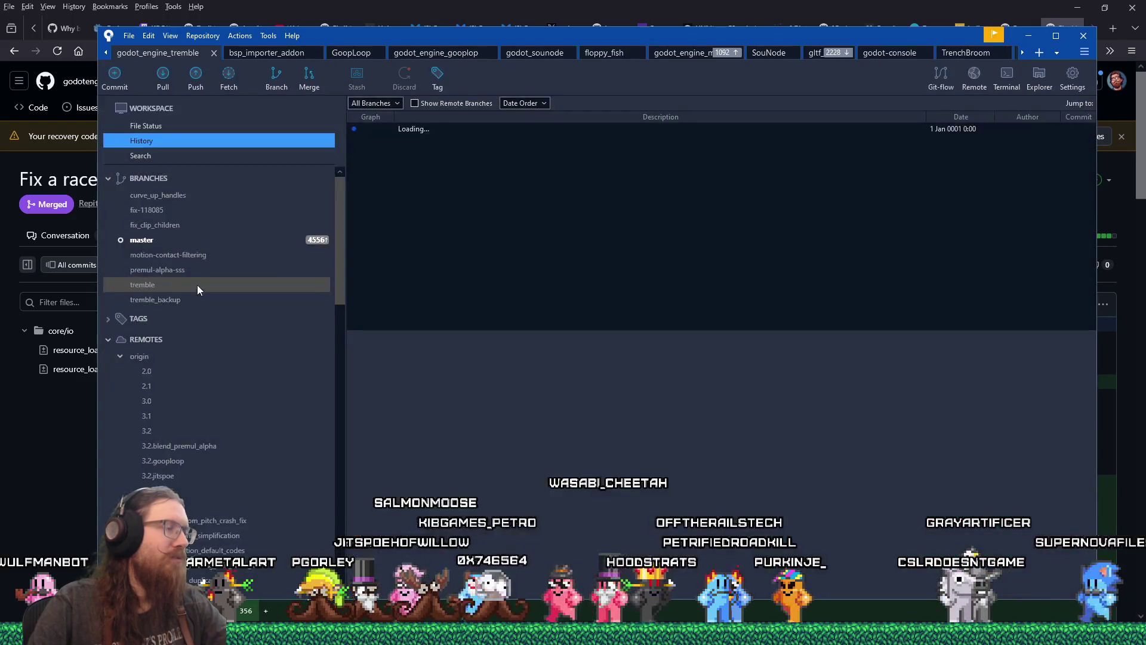
right_click(178, 241)
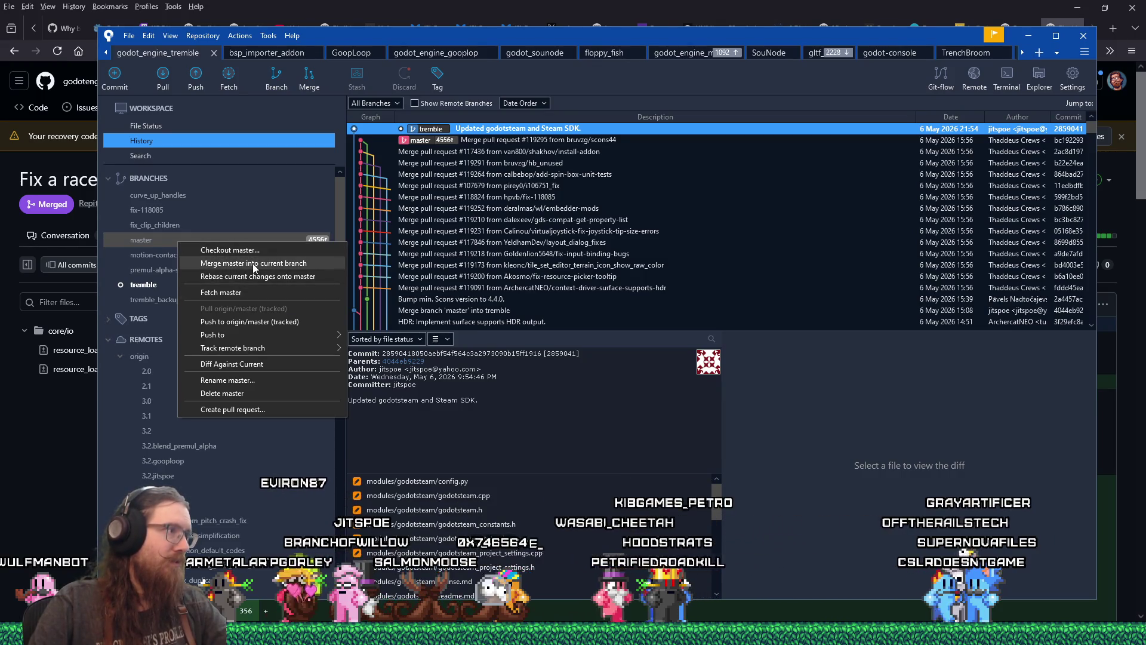
left_click(253, 263)
left_click(664, 309)
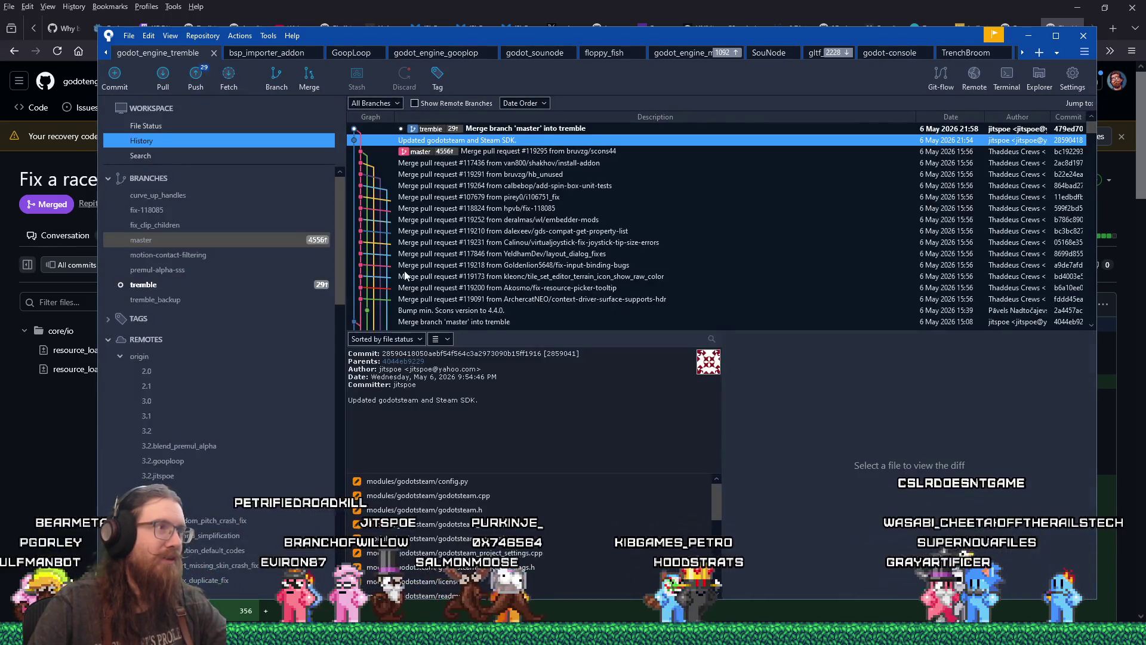
Select the top merge commit on tremble to review diffs such as scons-version 4.0 → 4.4
left_click(215, 289)
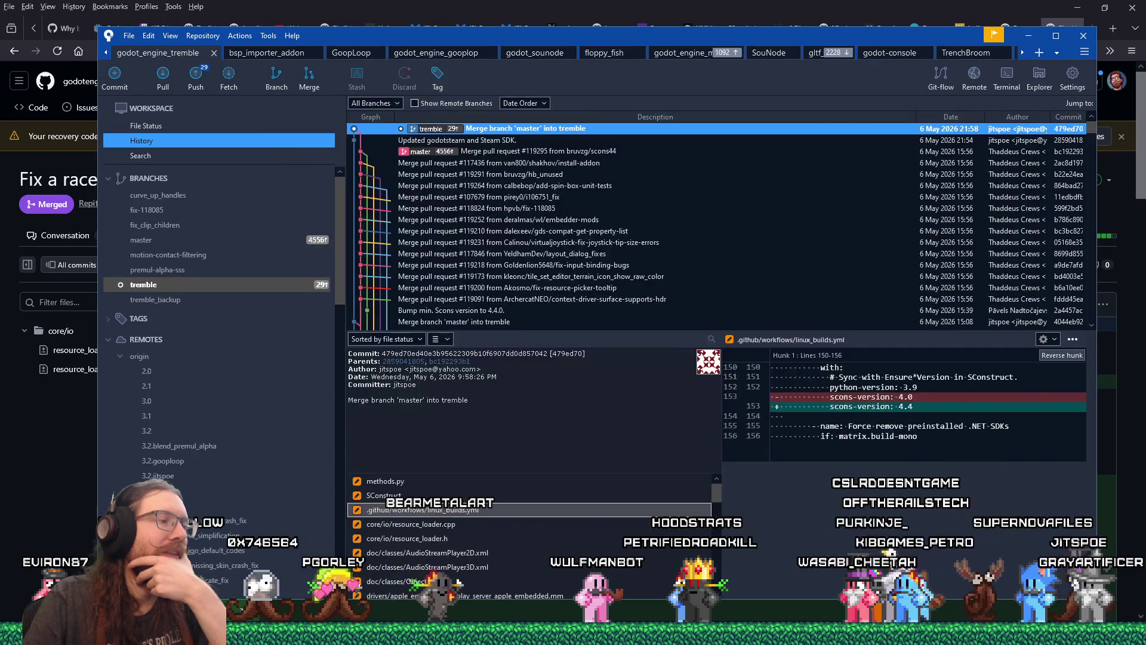
mouse_move(317, 636)
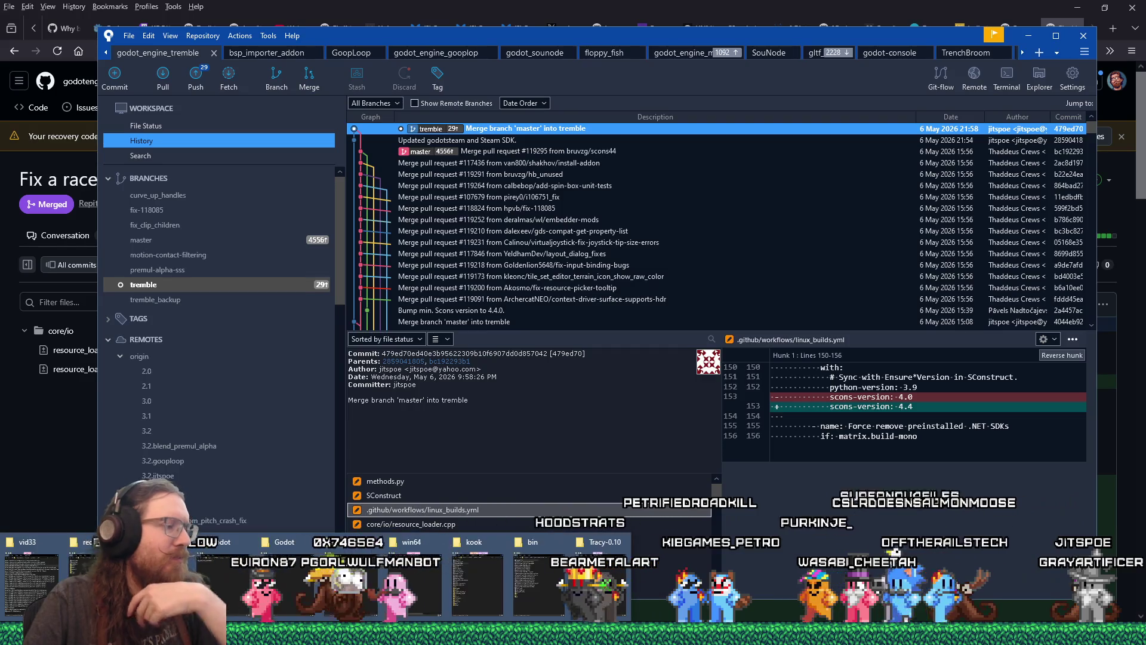
Open the e:\projects\godot\godot_engine_tremble folder via Run and launch the godot solution
key("super+r")
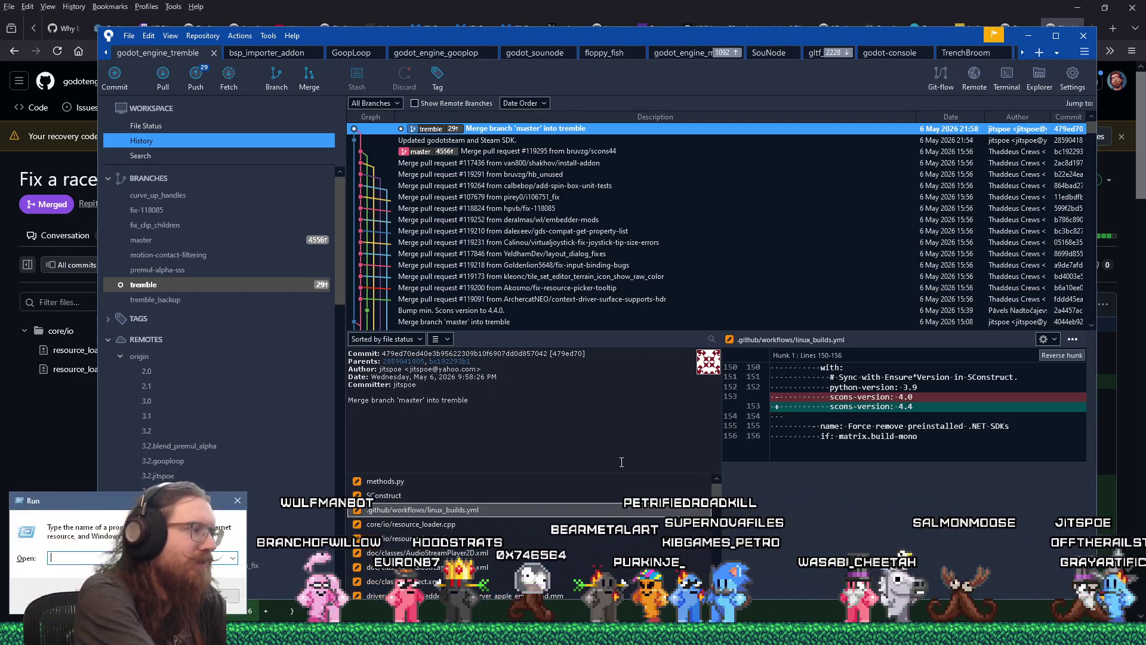
type("e:\\projects\\")
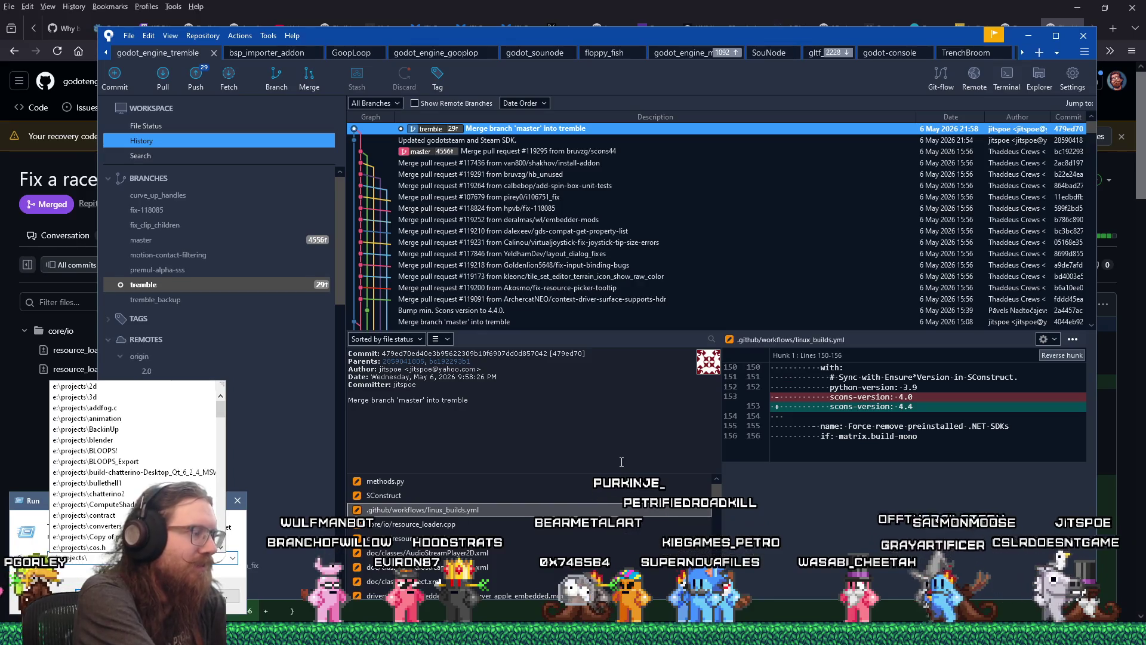
type("godot\\godot")
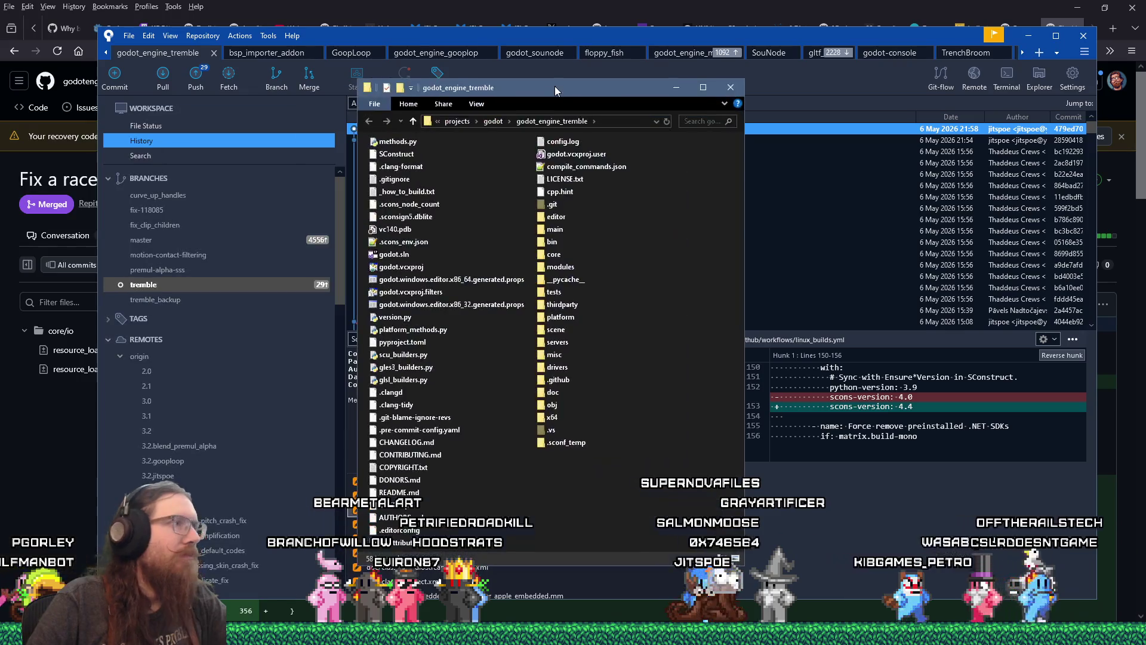
double_click(399, 256)
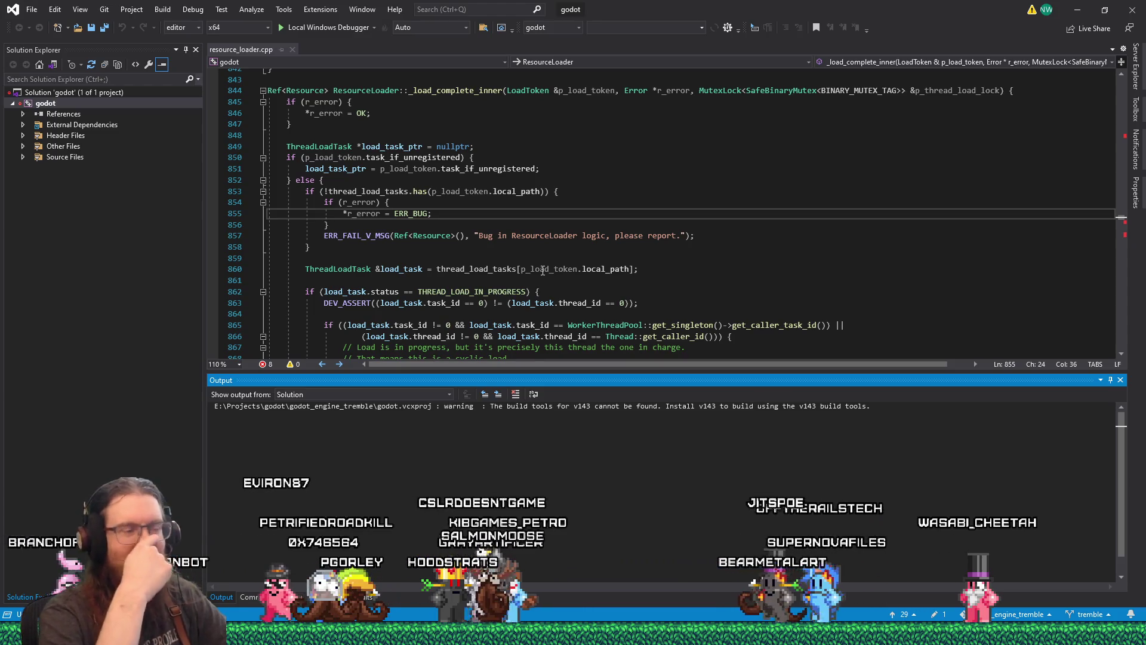
Scroll through resource_loader.cpp's _load_complete_inner code in the loaded godot solution
scroll(557, 296, "down", 2)
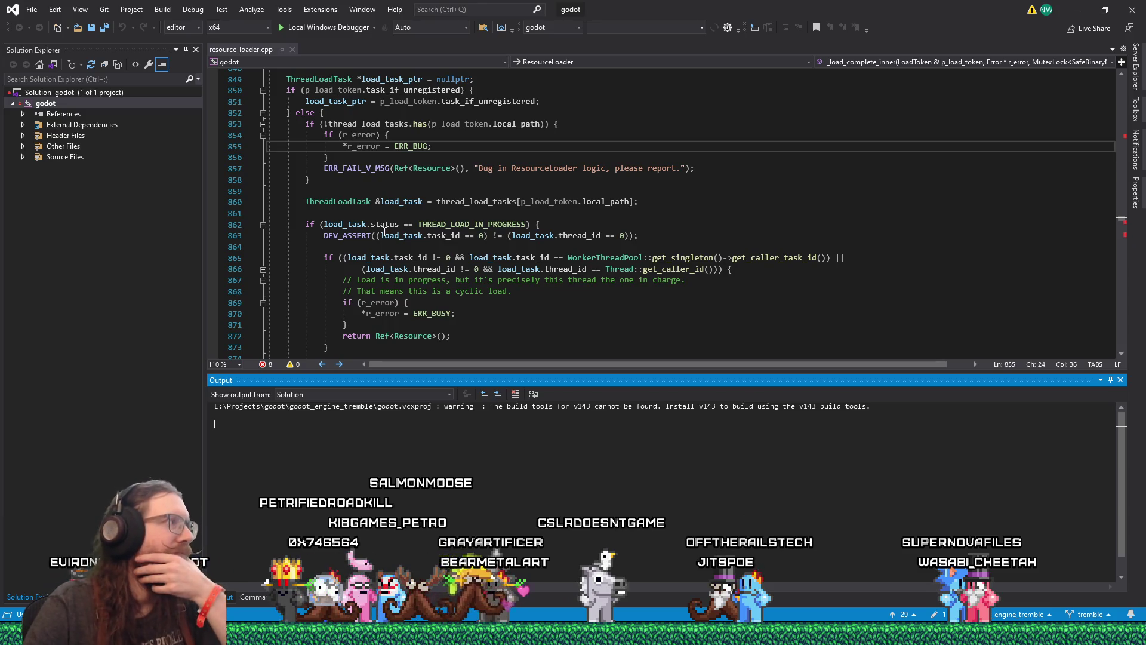
Search resource_loader.cpp for 'wait = false' and place the caret at line 341
scroll(492, 244, "up", 3)
left_click(540, 226)
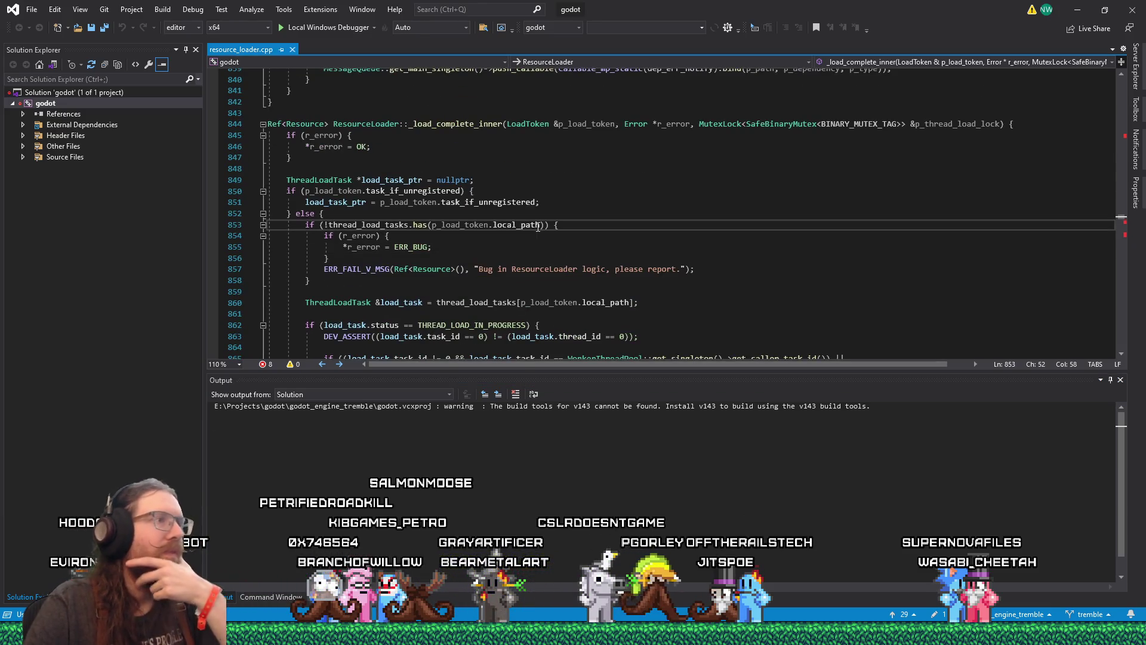
key("alt+Tab")
key("alt+Tab")
key("alt+Tab")
key("alt+Tab")
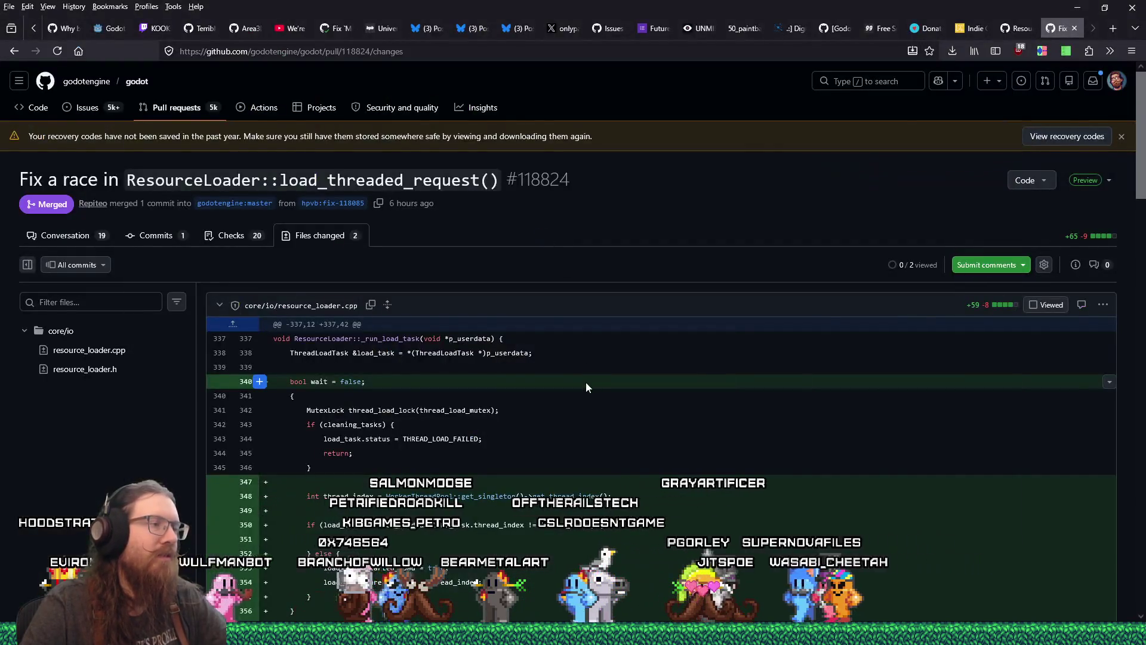
key("alt+Tab")
key("ctrl+f")
type("wai")
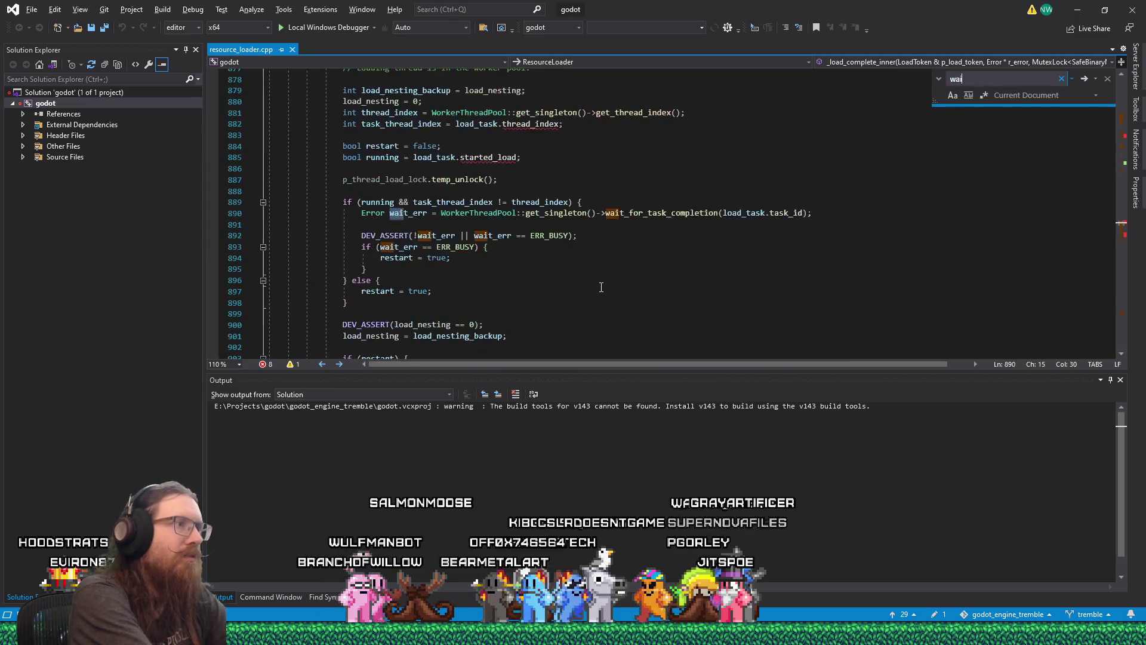
type("t = fals")
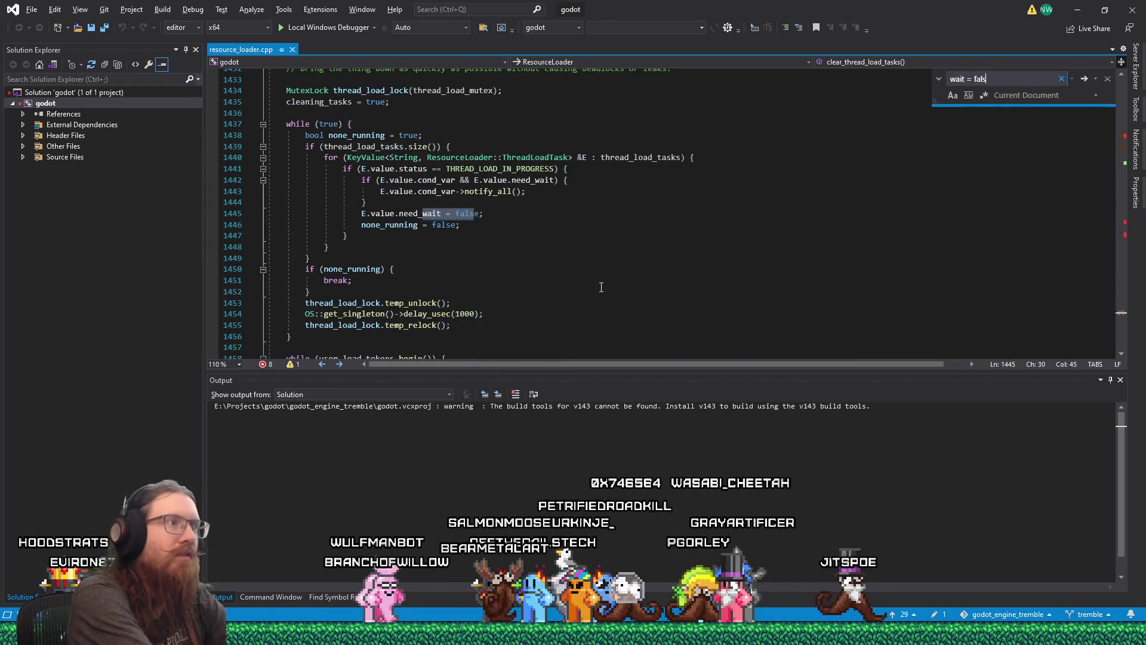
type("e")
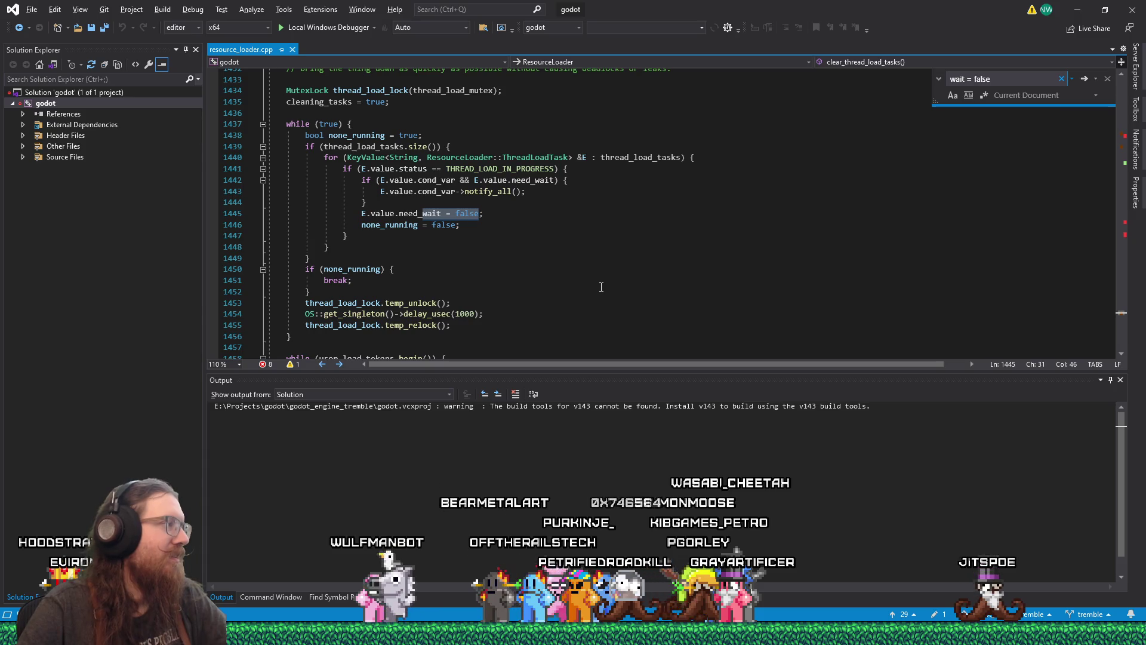
key("Return")
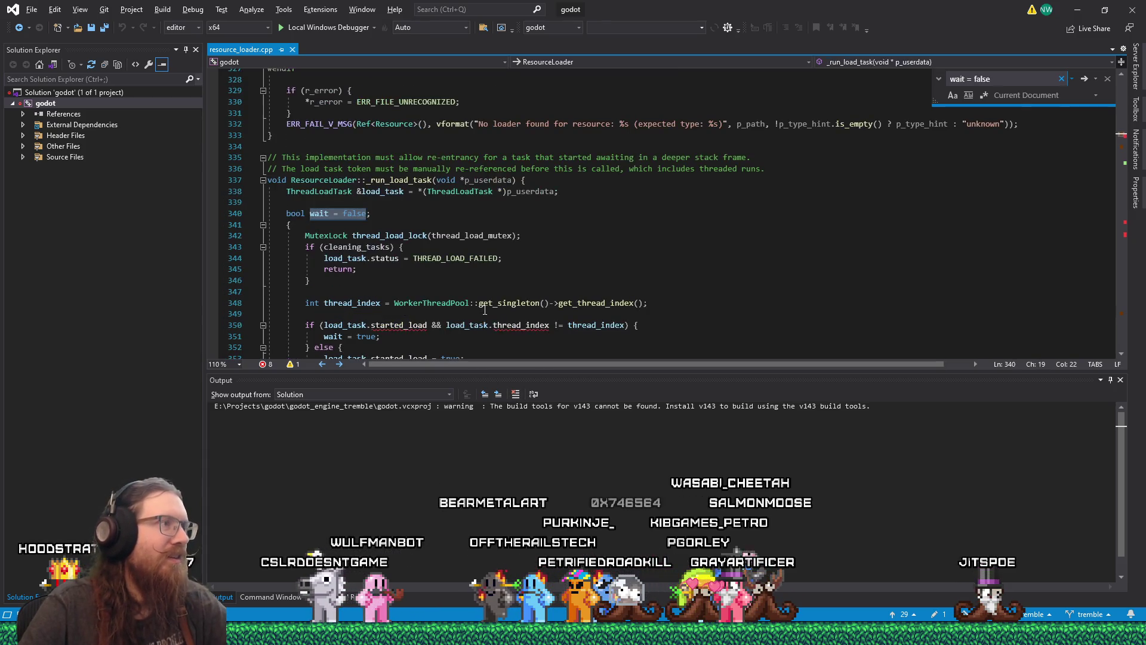
left_click(454, 220)
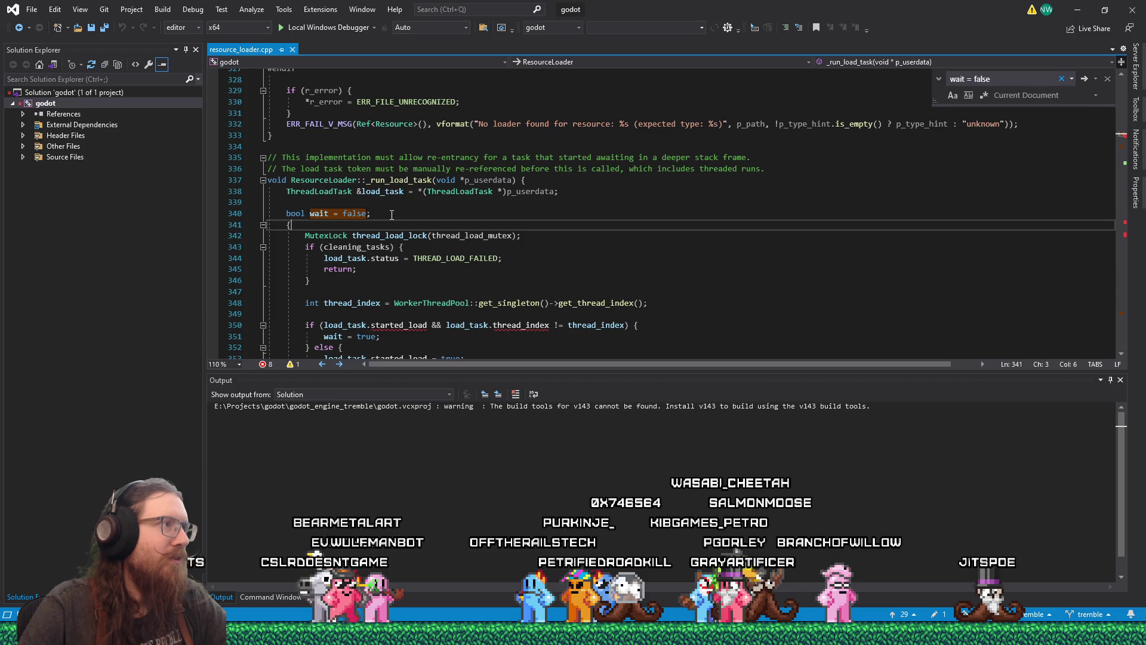
Compare the local _run_load_task code against the PR diff, switching back and forth
key("alt+Tab")
scroll(488, 387, "down", 3)
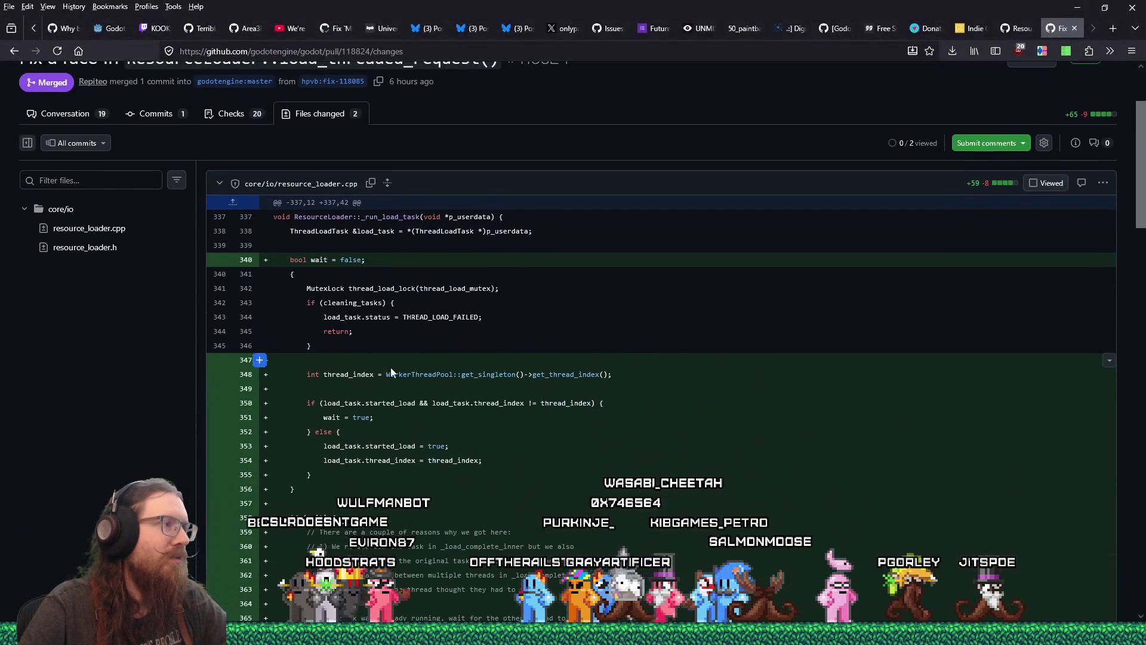
key("alt+Tab")
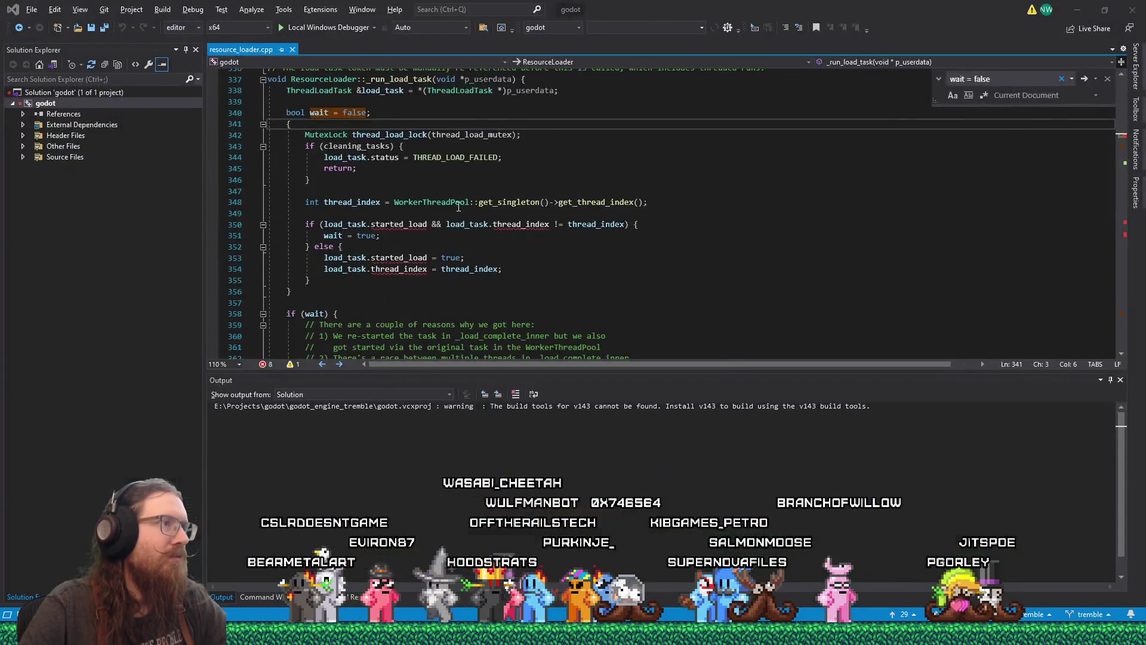
key("alt+Tab")
key("alt+Tab")
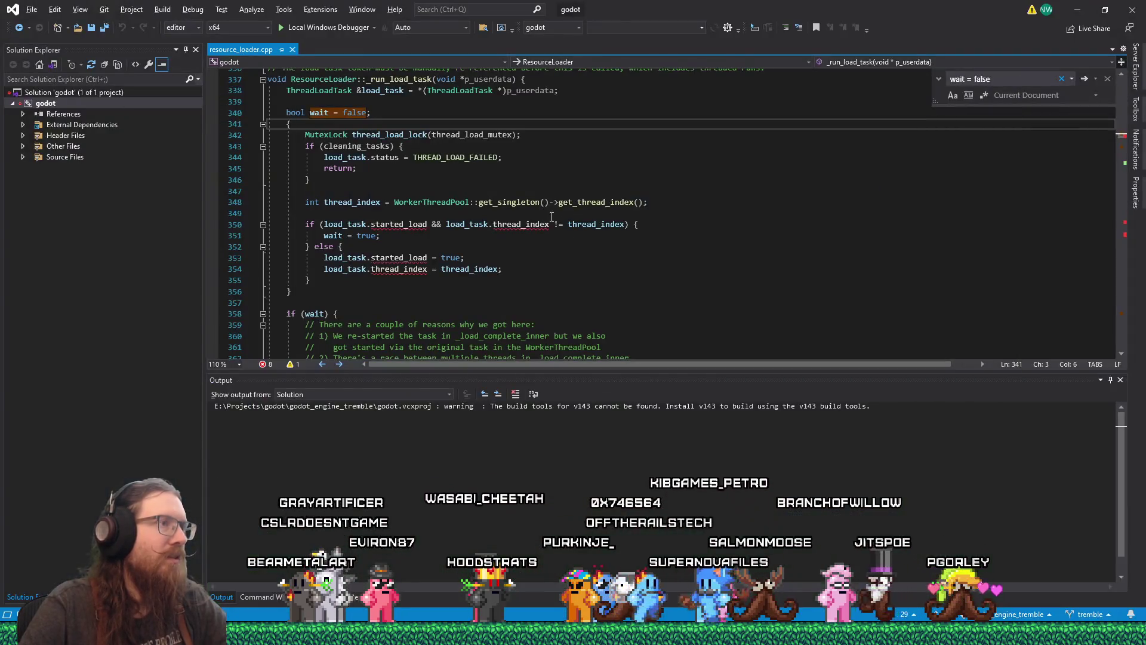
key("alt+Tab")
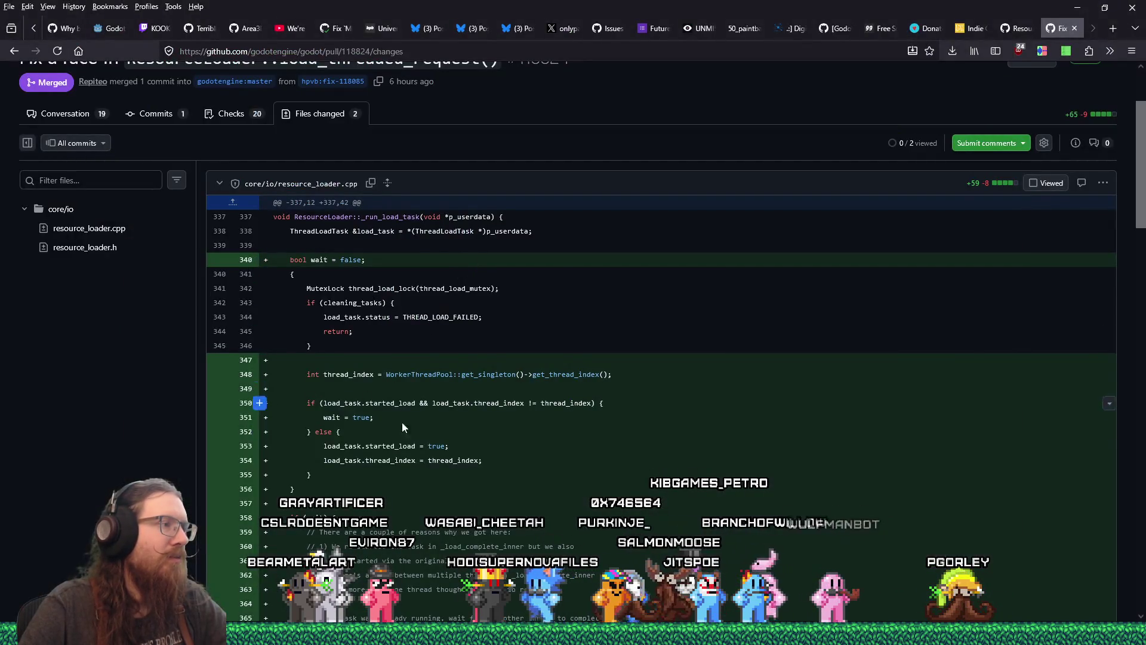
key("alt+Tab")
scroll(421, 243, "down", 5)
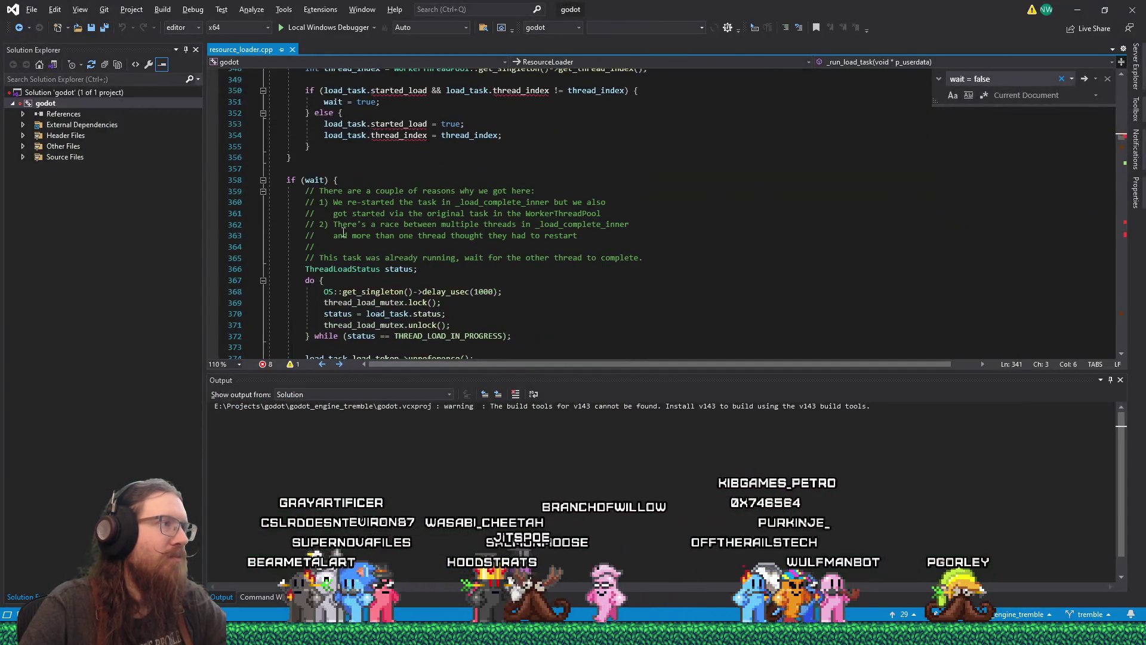
scroll(342, 232, "down", 7)
key("alt+Tab")
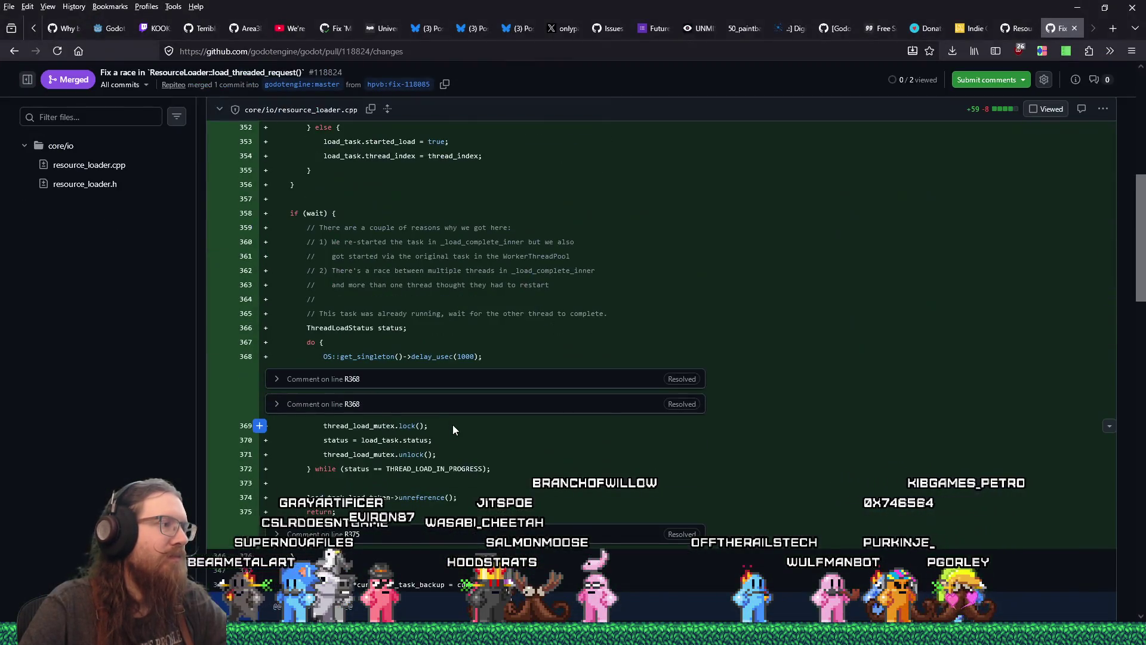
scroll(453, 424, "down", 15)
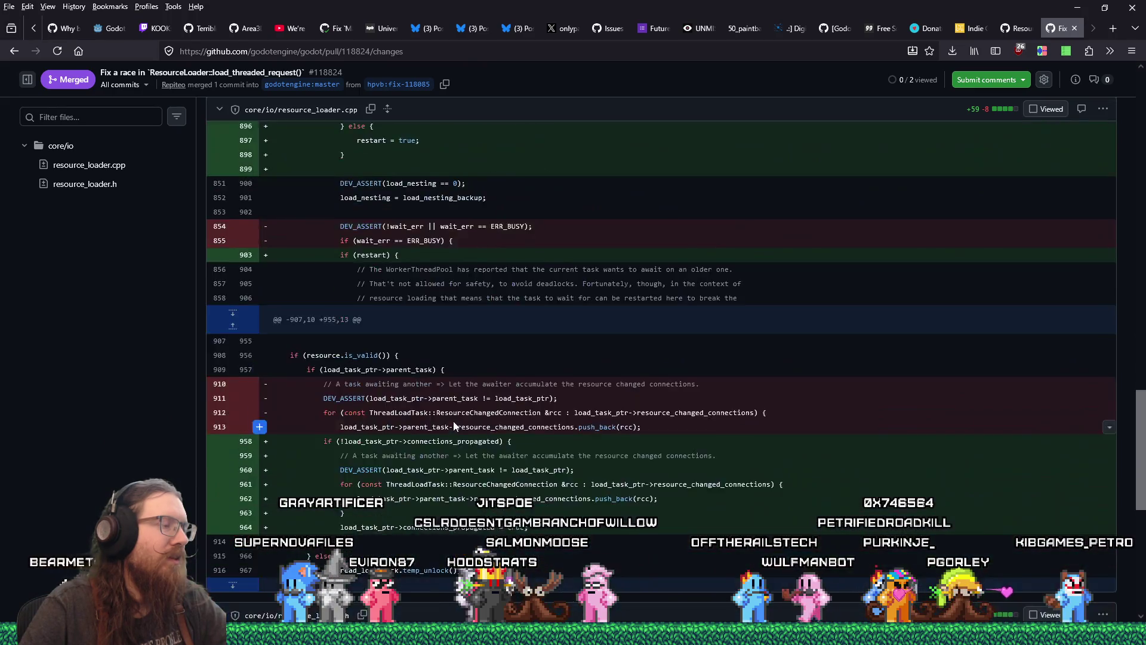
scroll(453, 422, "down", 8)
key("alt+Tab")
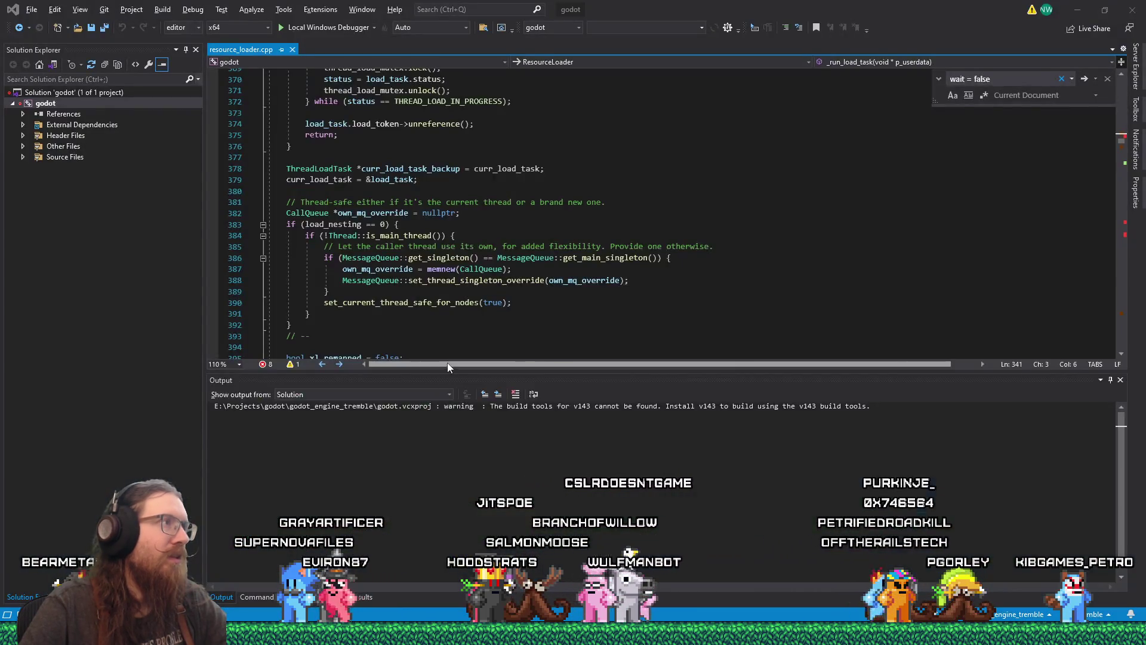
Return to the code editor and start building and debugging the godot editor
key("alt+Tab")
key("alt+Tab")
key("Tab")
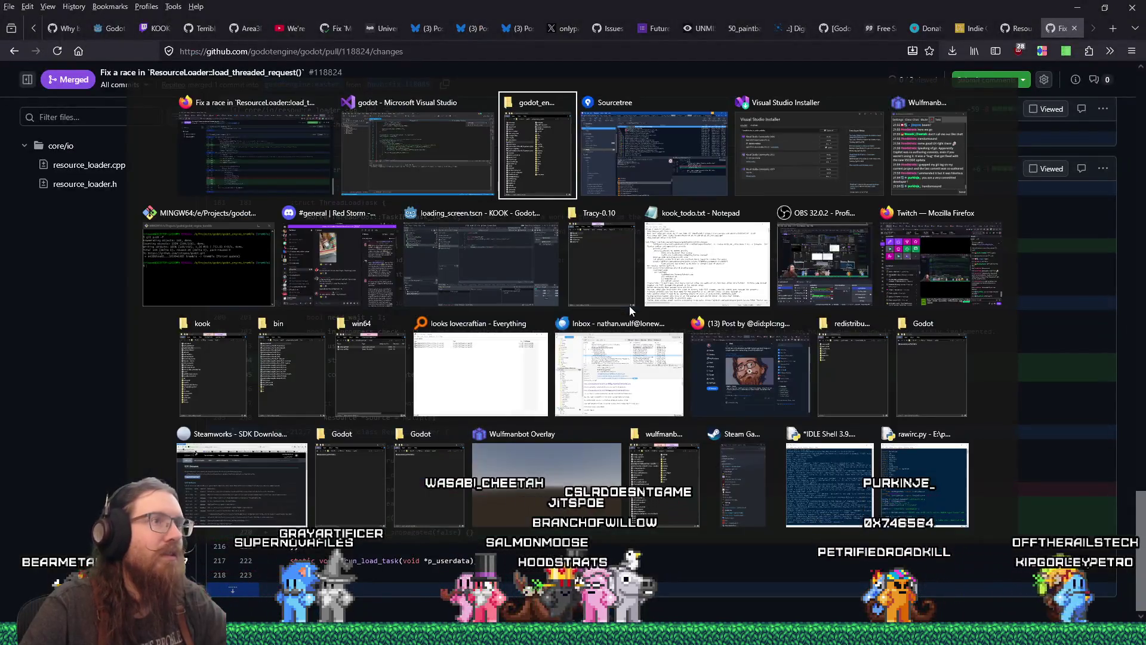
key("alt+shift+Tab")
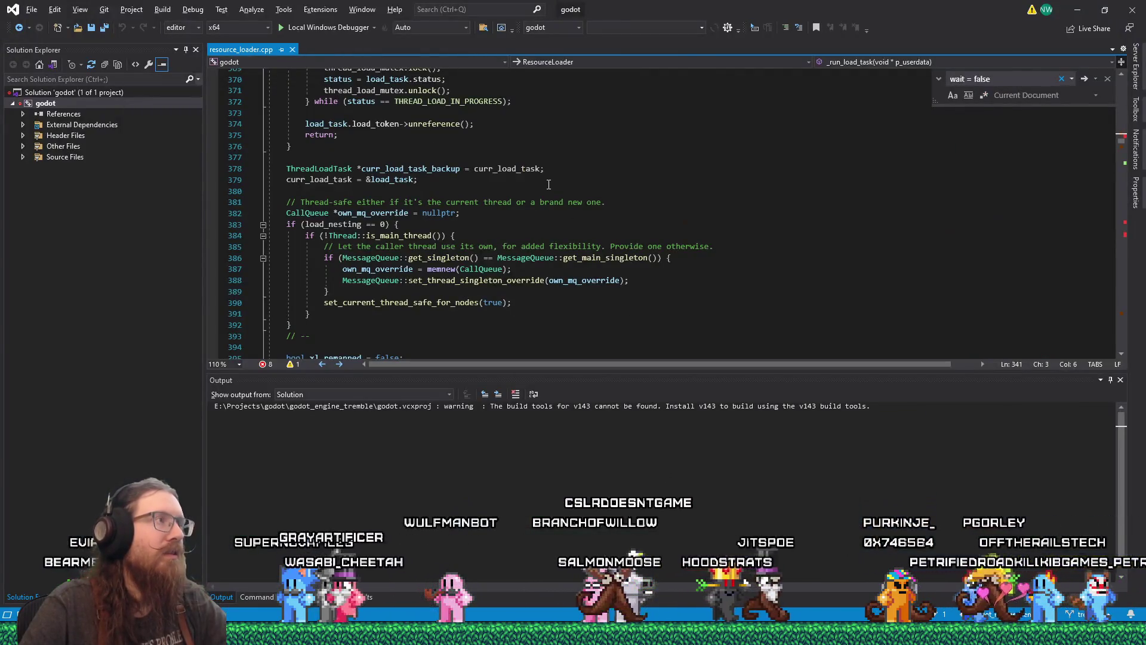
left_click(288, 31)
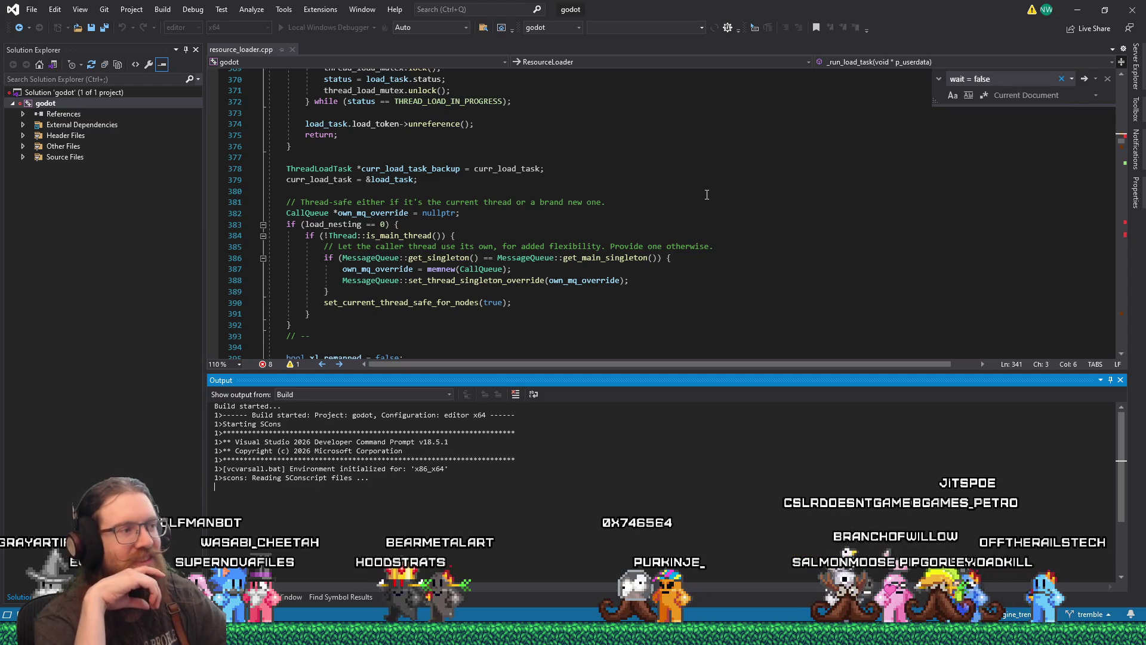
Open ResourceLoader crash issue #111202 in Firefox while the editor x64 build runs
key("alt+Tab")
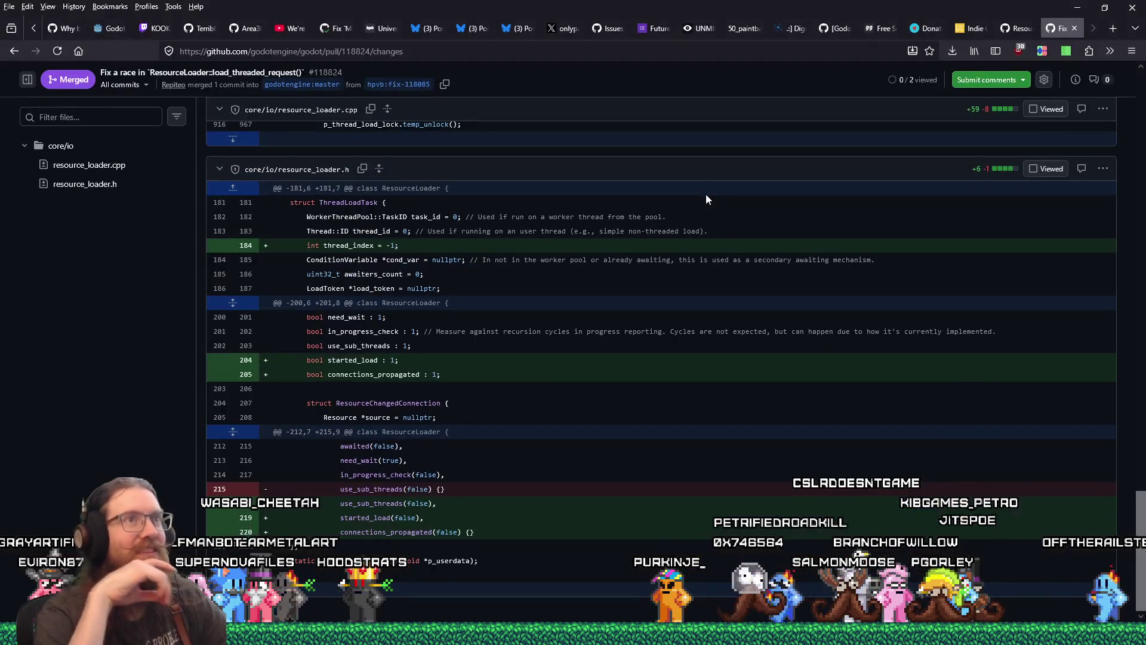
left_click(1010, 30)
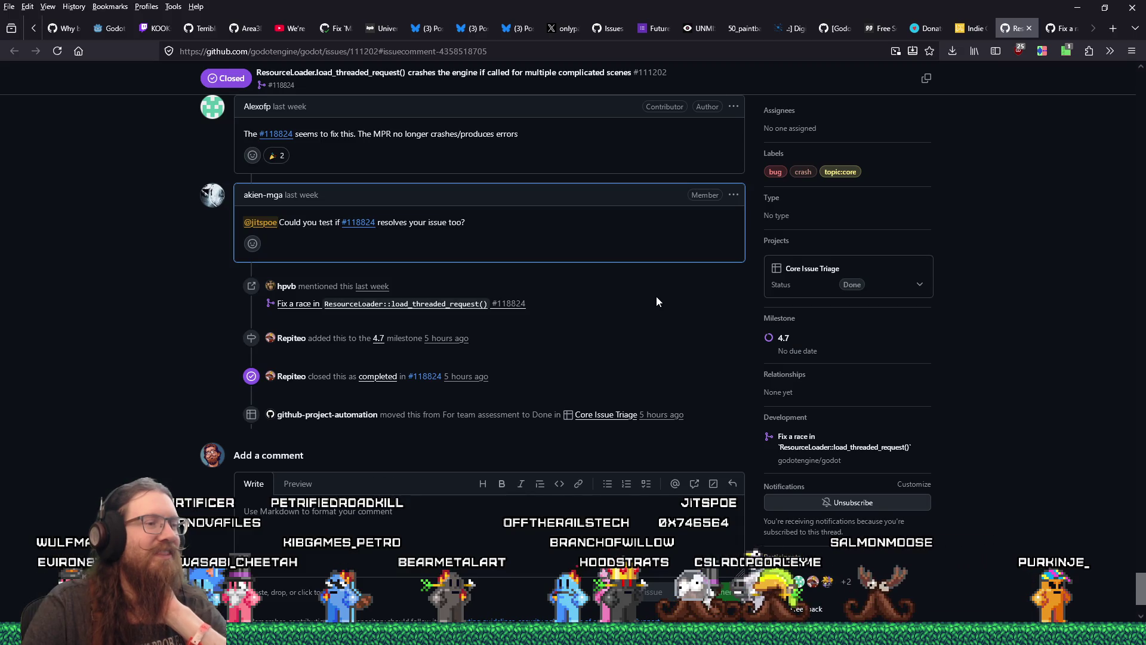
Return to Visual Studio to watch the build compile editor animation sources
key("alt+Tab")
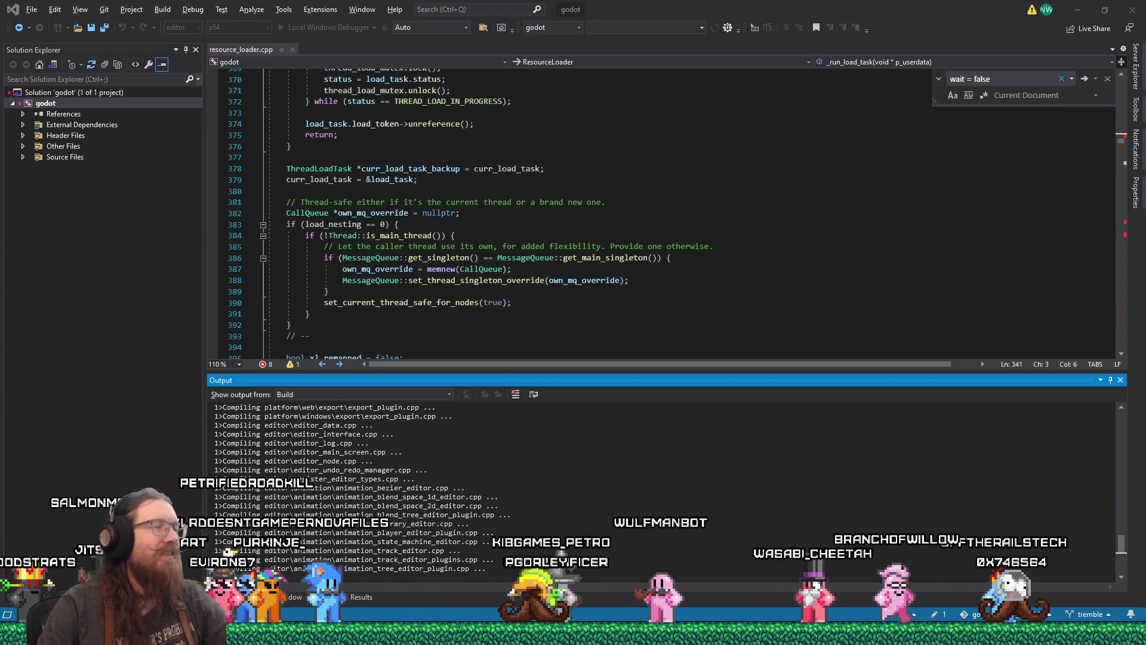
Launch the first WAV in the KOOK music folder, Kook Menu 2026 Louder Master.wav, in REAPER
key("alt+Tab")
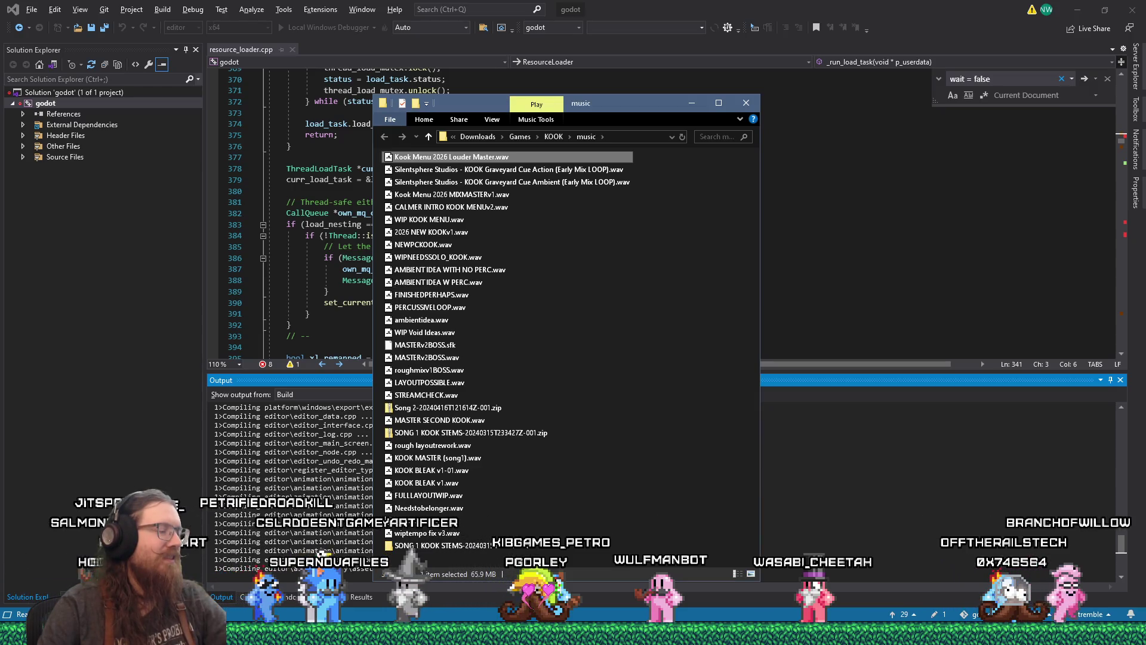
key("Return")
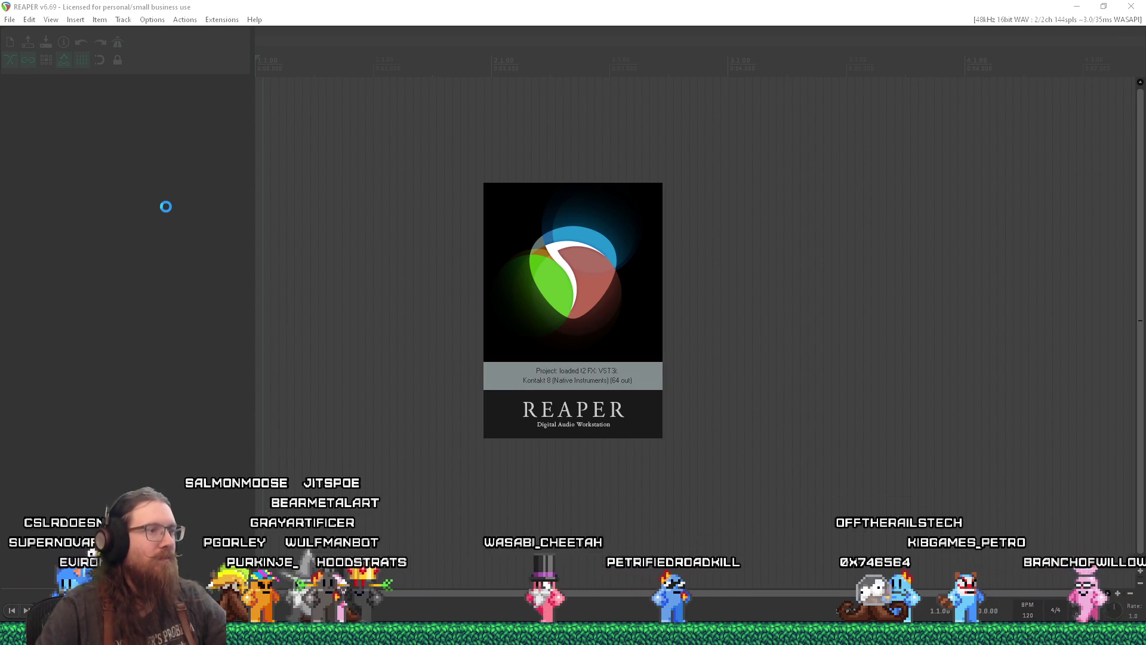
Dismiss the update notice and add Kook Menu 2026 Louder Master.wav as a REAPER track
left_click(638, 330)
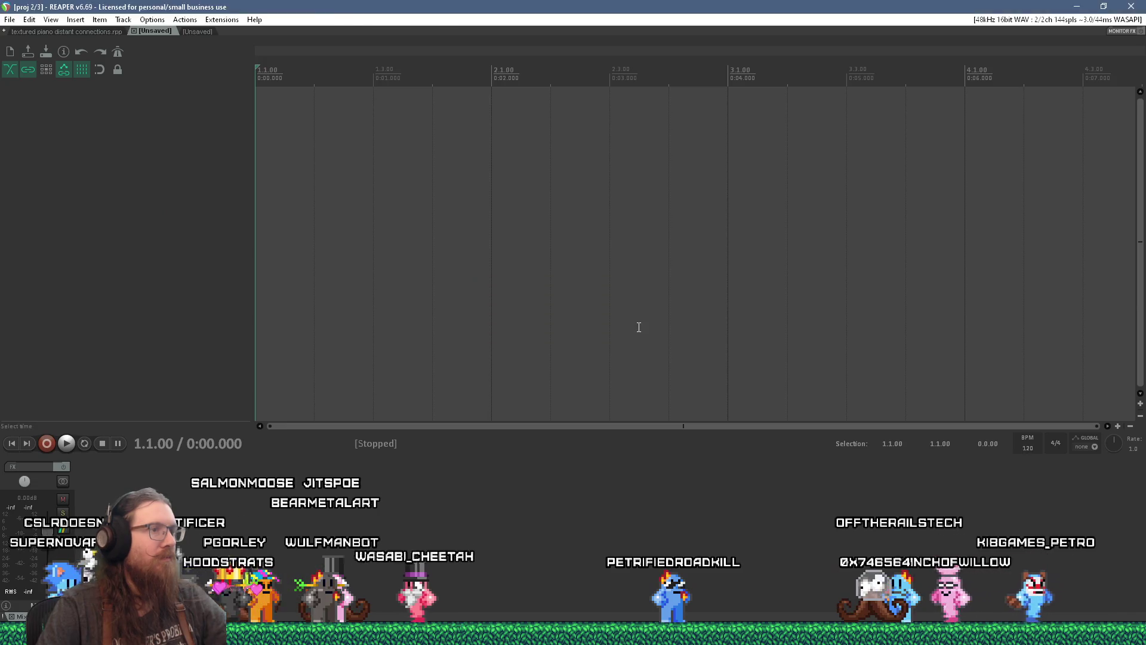
key("alt+Tab")
left_click_drag(455, 158, 317, 122)
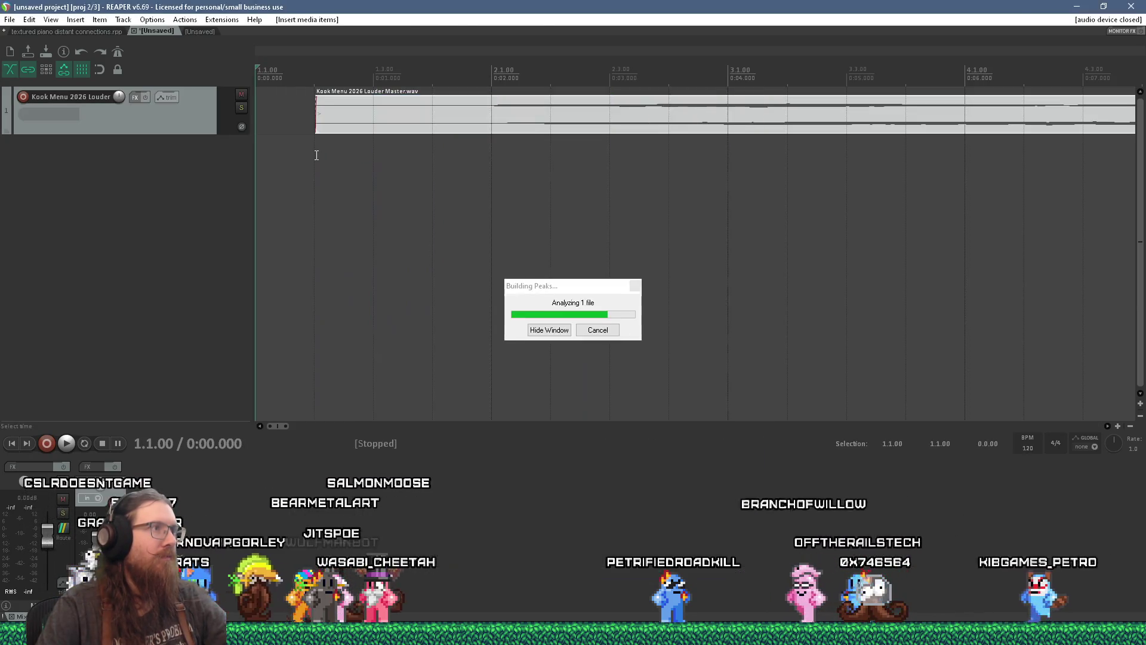
Play the song from about 0:01.712 while zooming the arrange view out
scroll(545, 204, "down", 2)
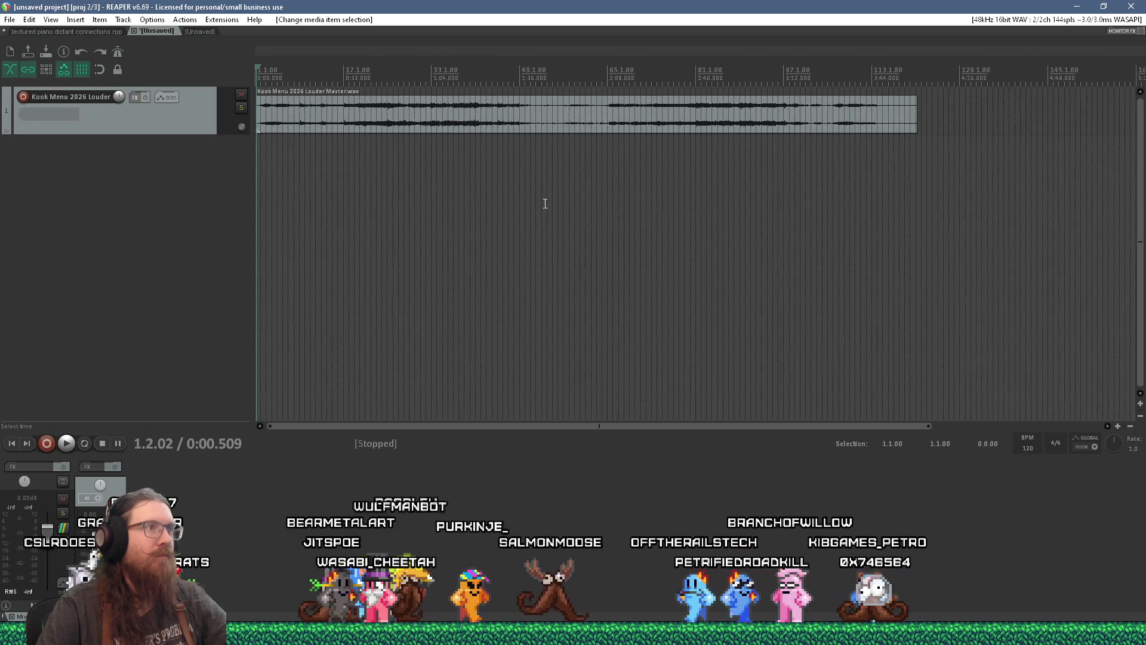
scroll(367, 171, "up", 4)
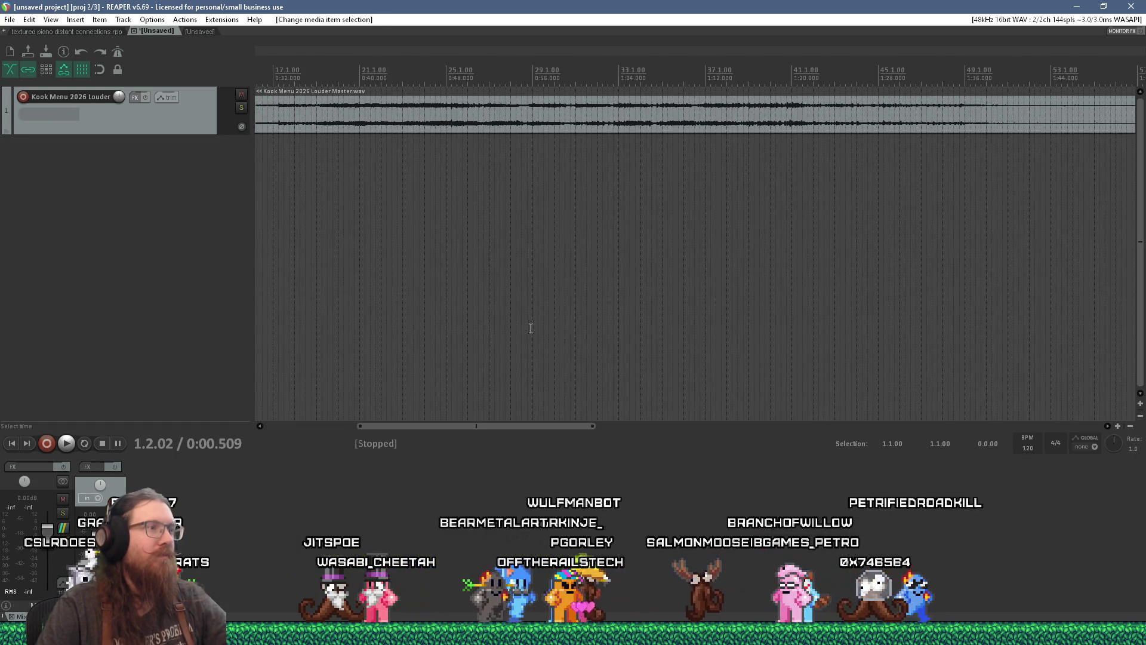
mouse_move(541, 425)
left_mouse_down()
mouse_move(376, 379)
mouse_move(267, 160)
left_mouse_up()
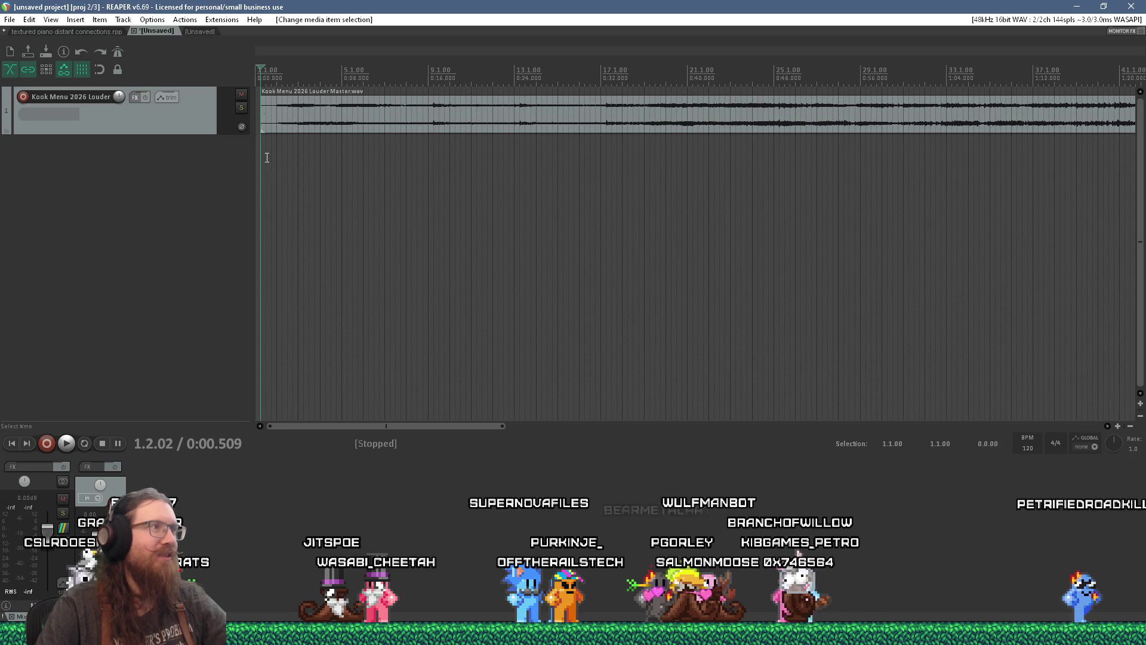
left_click(274, 145)
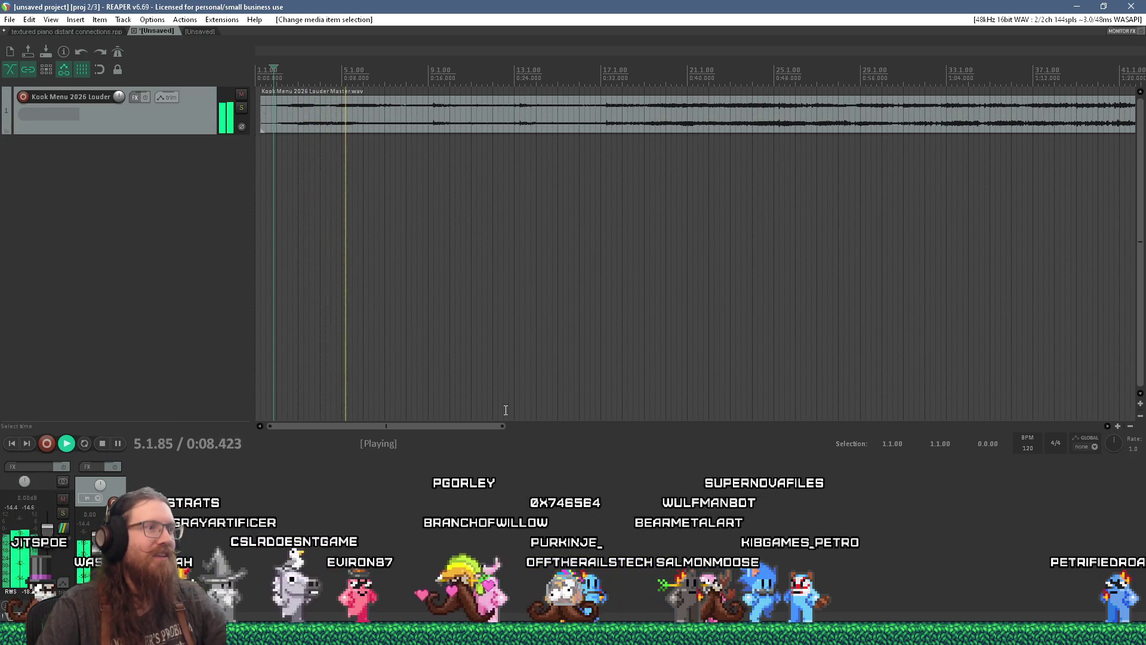
scroll(525, 258, "down", 4)
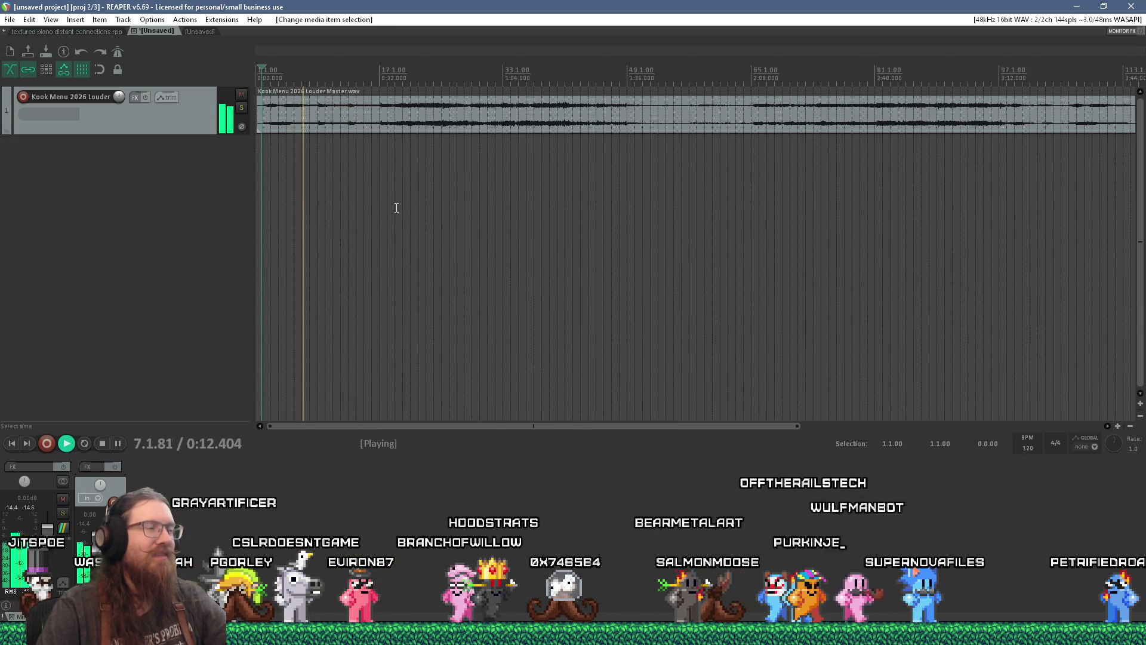
scroll(396, 206, "down", 1)
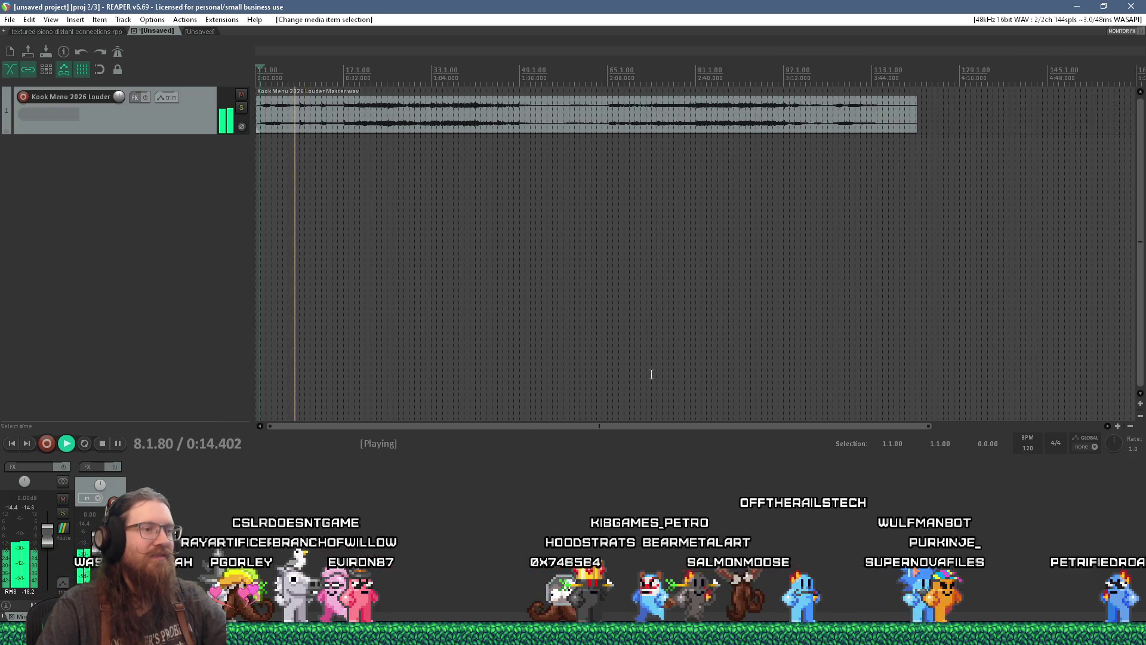
Dismiss the window list, refocus REAPER, then bring up the open-windows list again
key("alt+Tab")
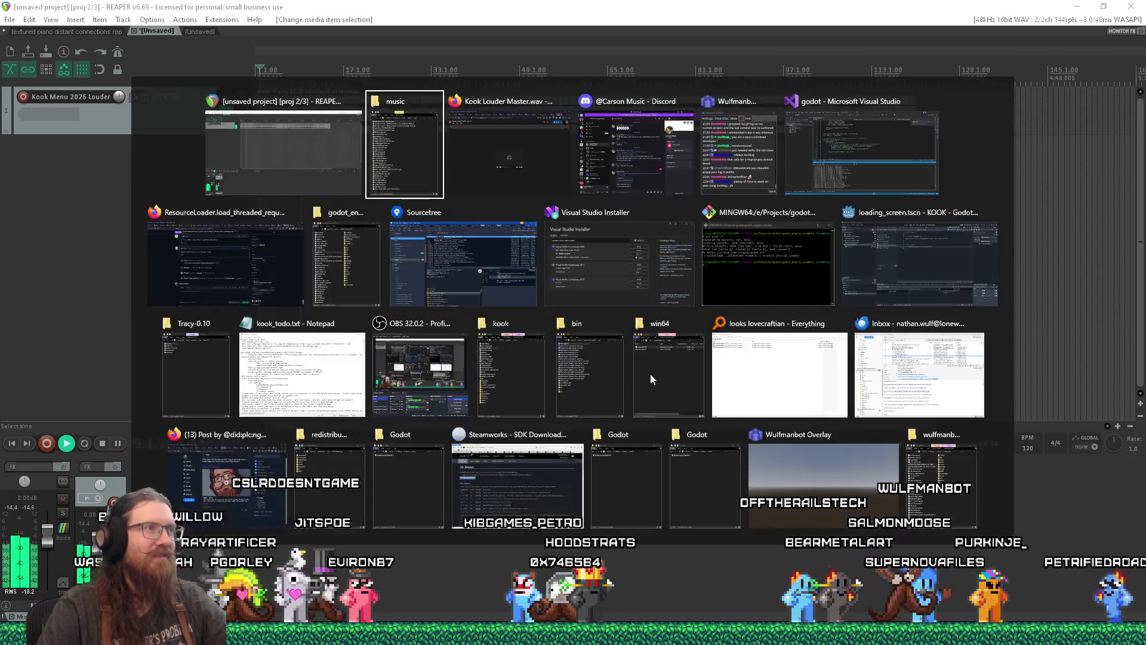
key("Escape")
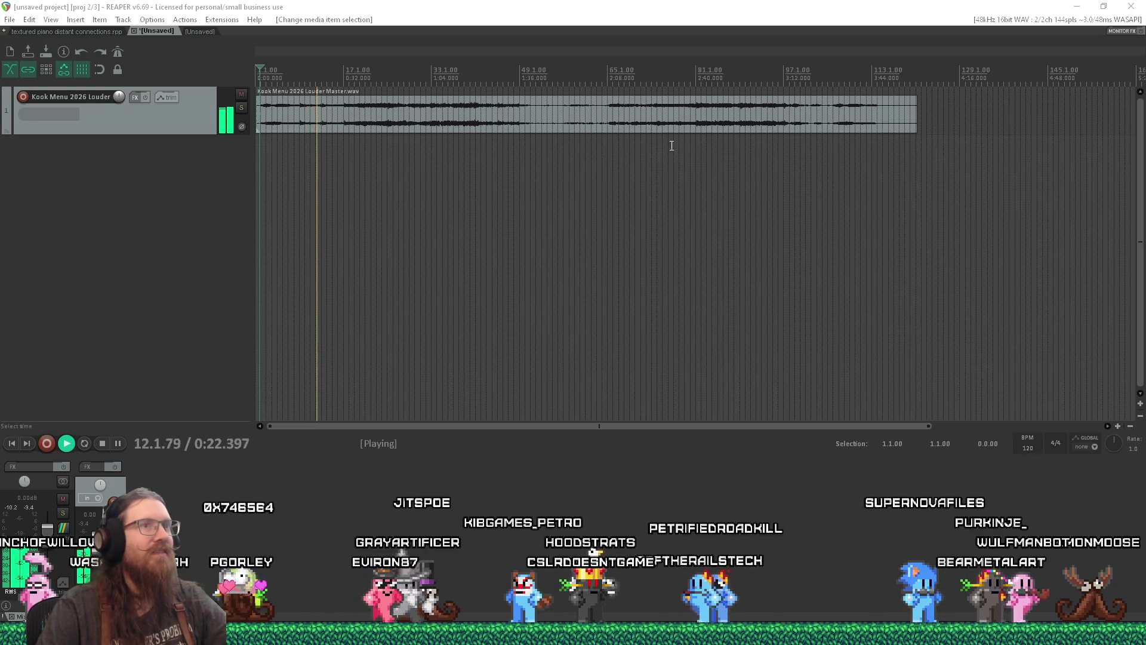
scroll(753, 141, "down", 3)
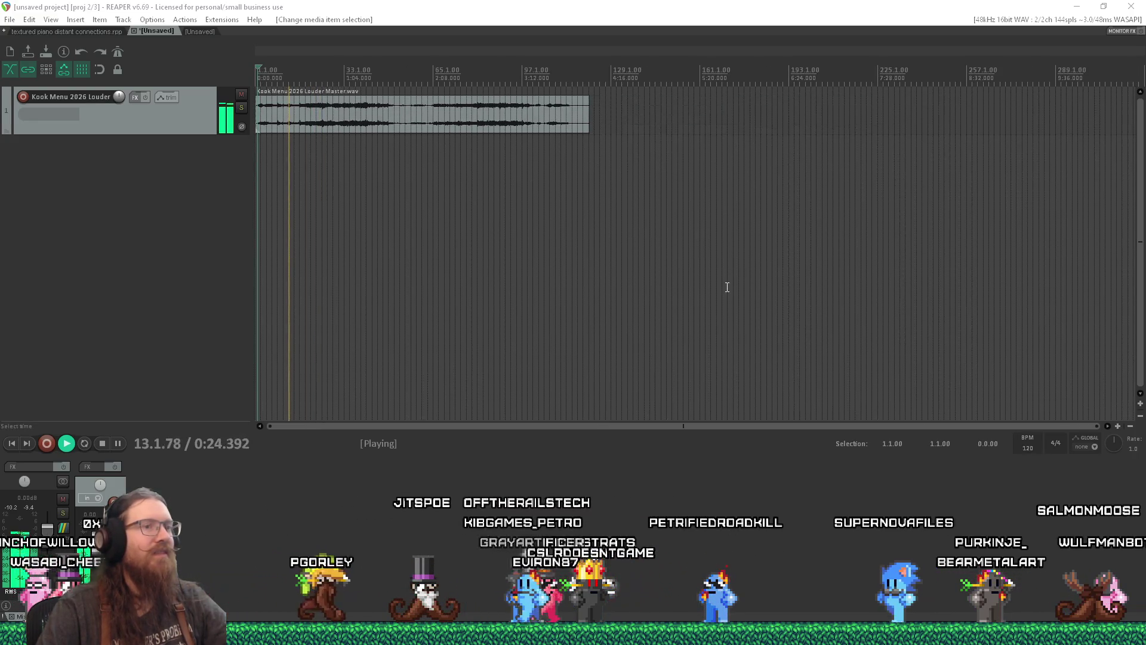
left_click(751, 425)
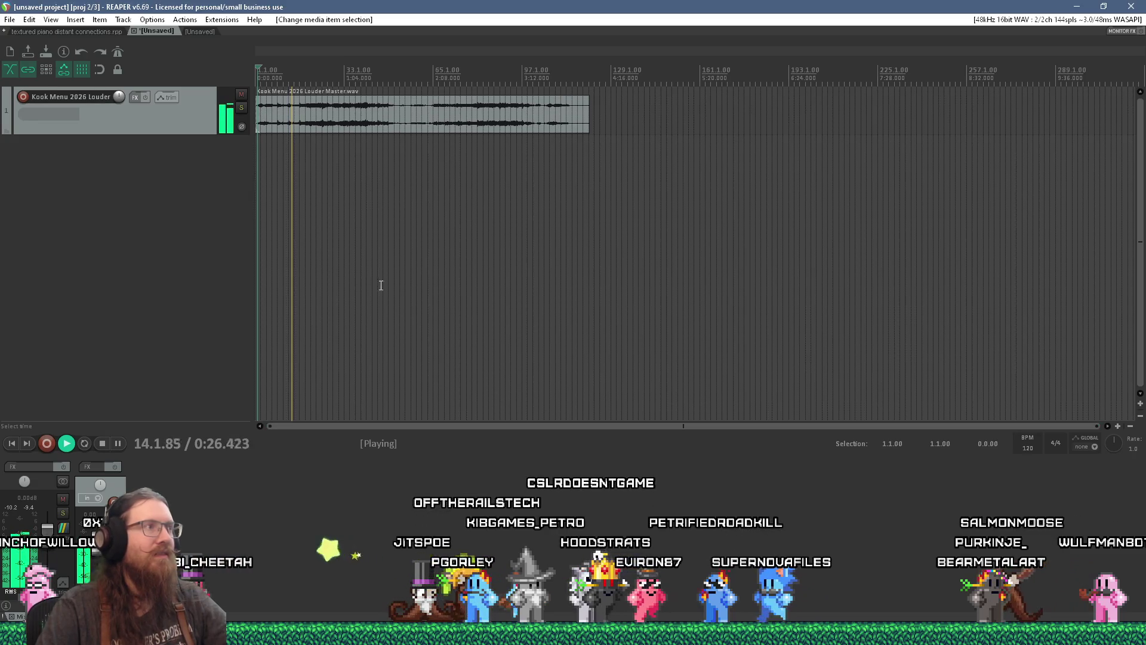
scroll(325, 141, "up", 3)
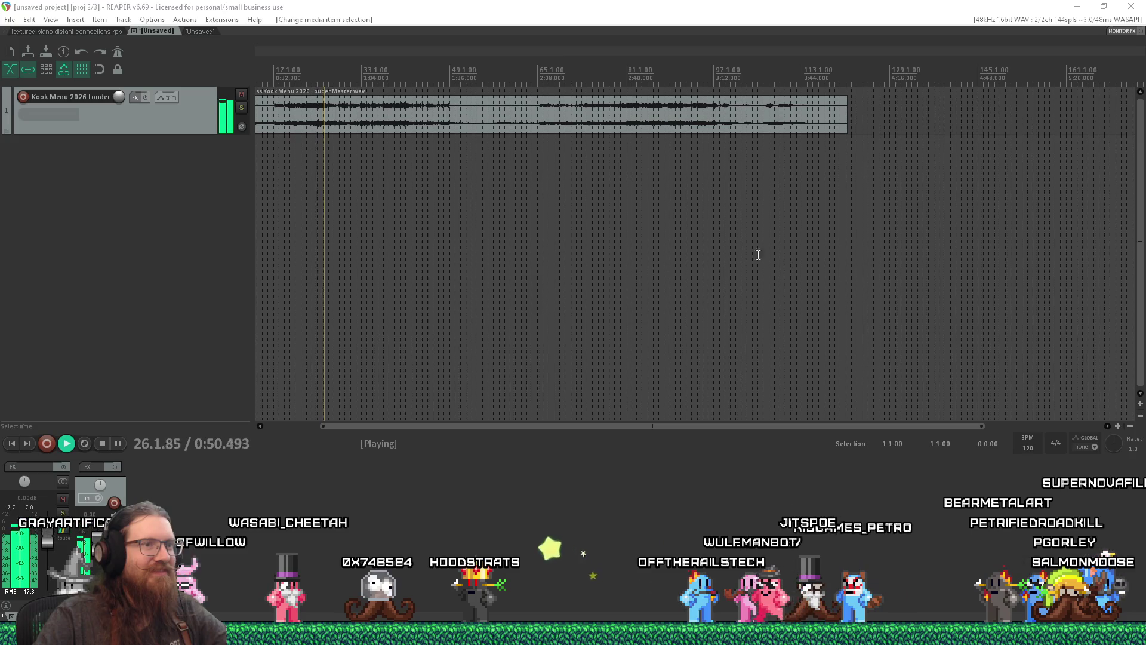
key("alt+Tab")
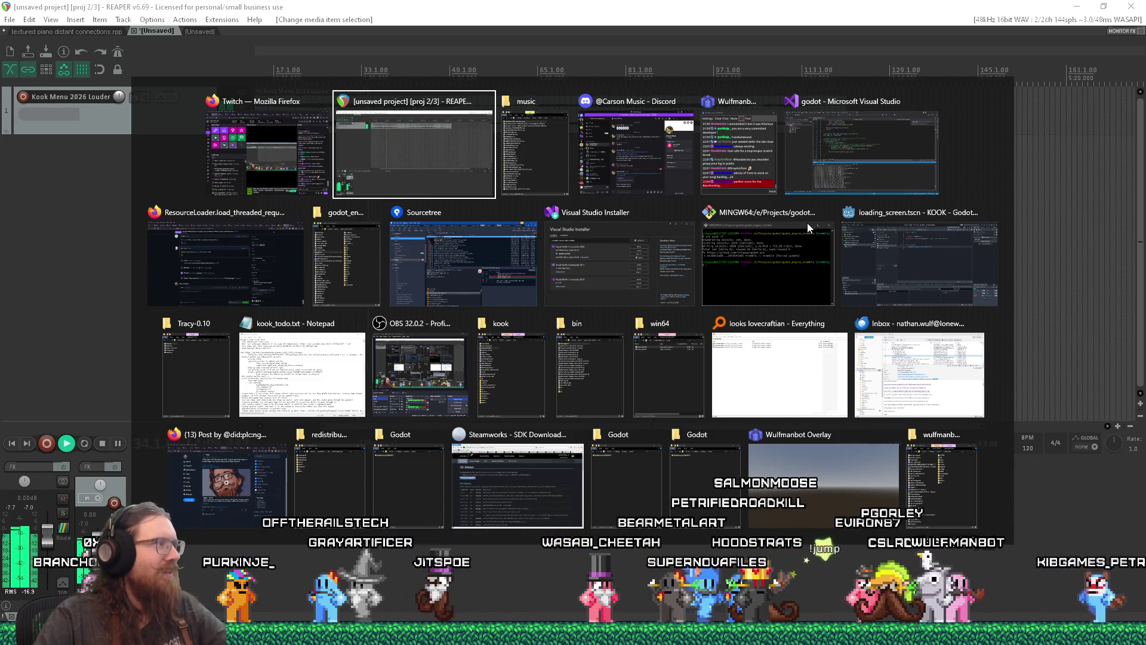
Place Kook Menu 2026 MIXMASTERv1.wav on the track after the Louder Master clip
key("alt+Tab")
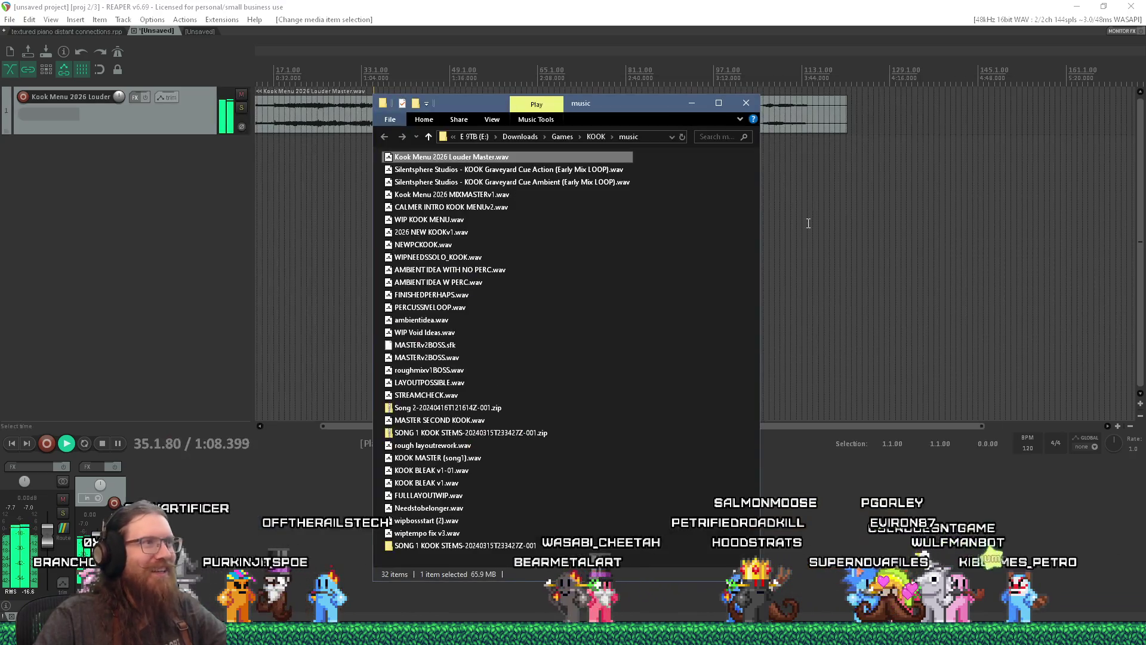
left_click_drag(587, 194, 954, 115)
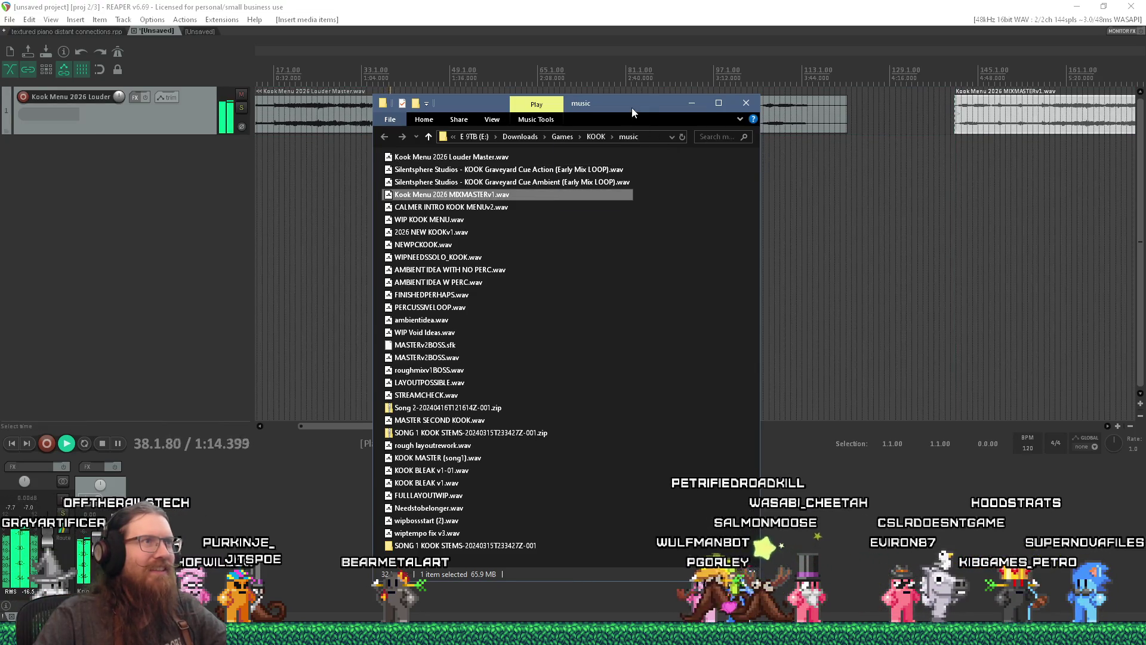
left_click_drag(633, 112, 677, 271)
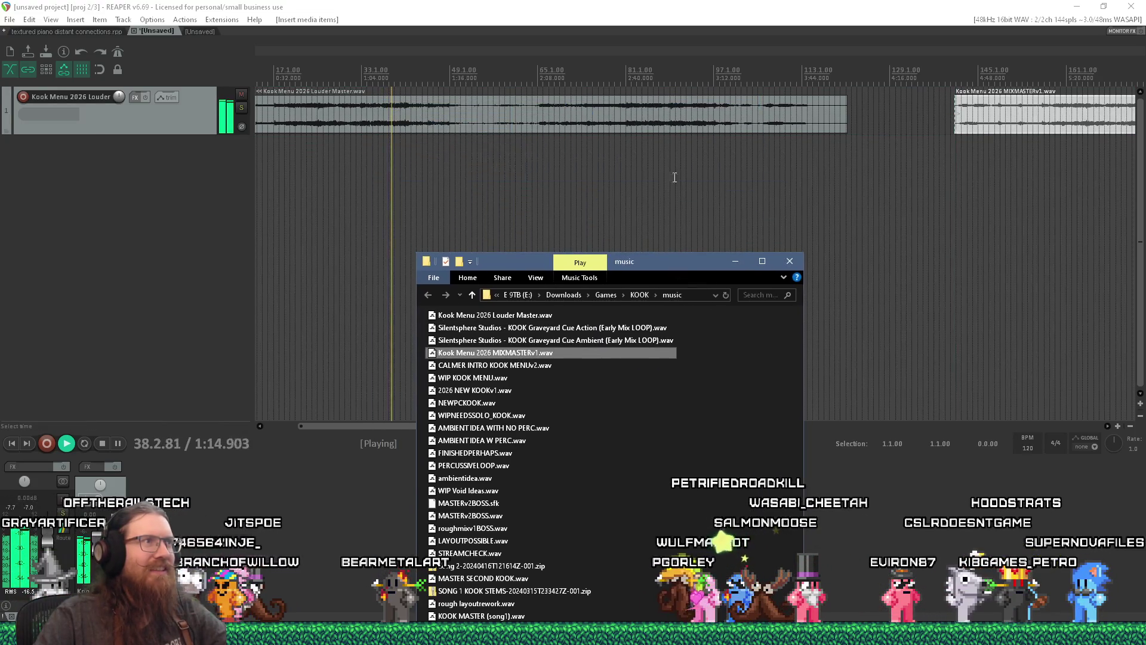
Stop playback and play again from the start of the MIXMASTERv1 song
left_click(673, 6)
scroll(639, 186, "down", 3)
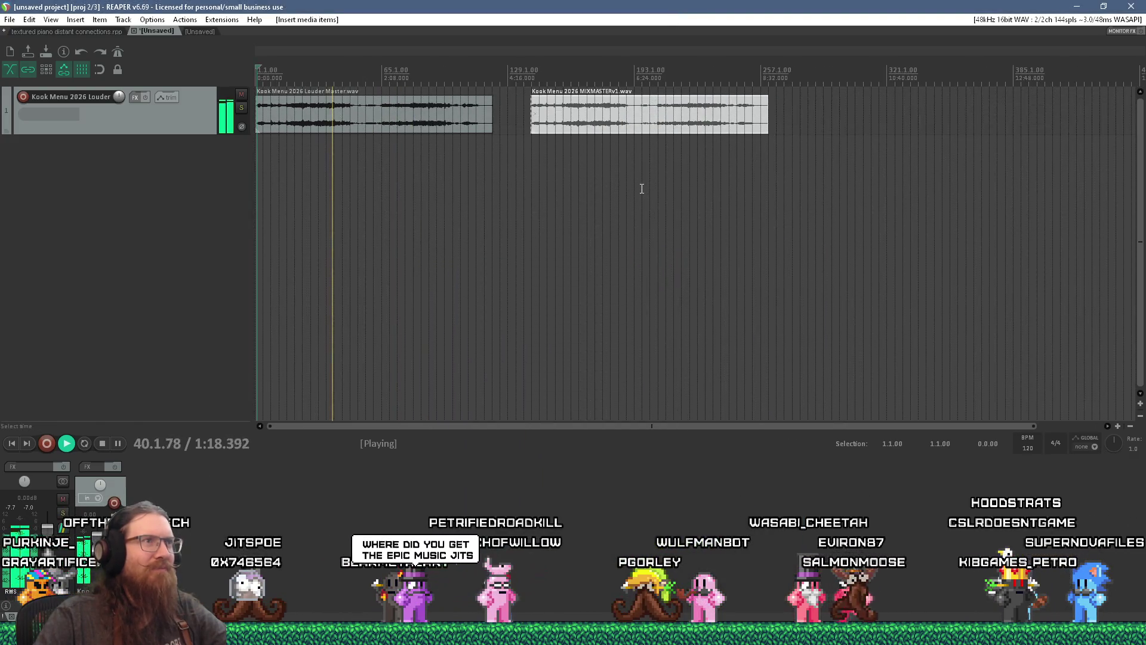
key("space")
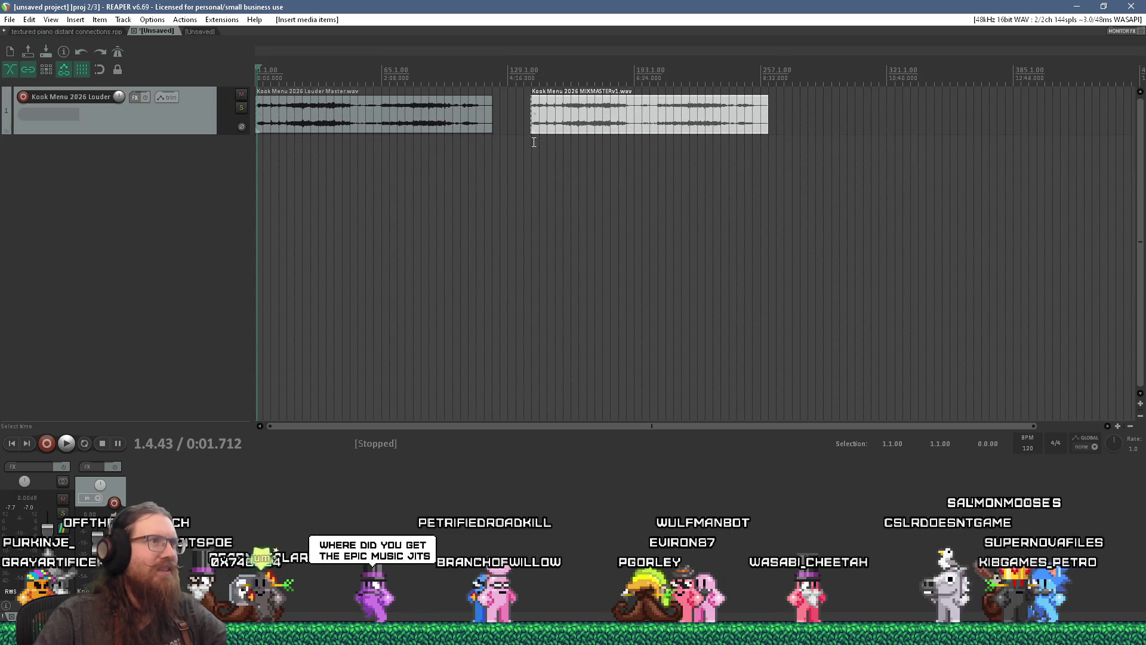
left_click(531, 149)
key("space")
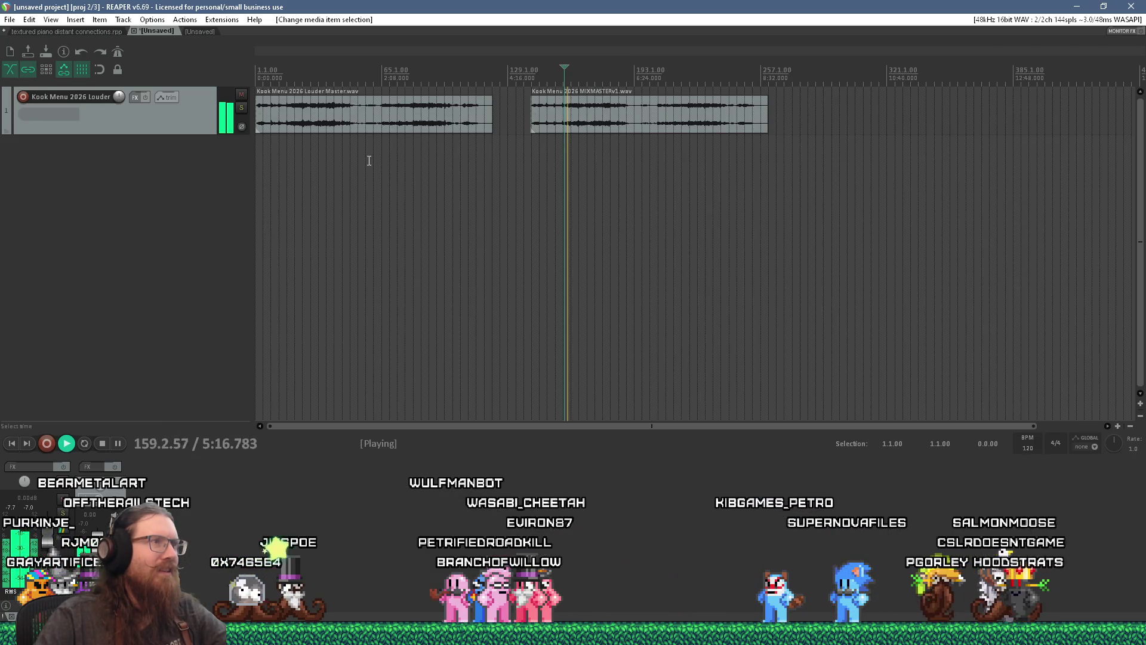
scroll(369, 160, "up", 2)
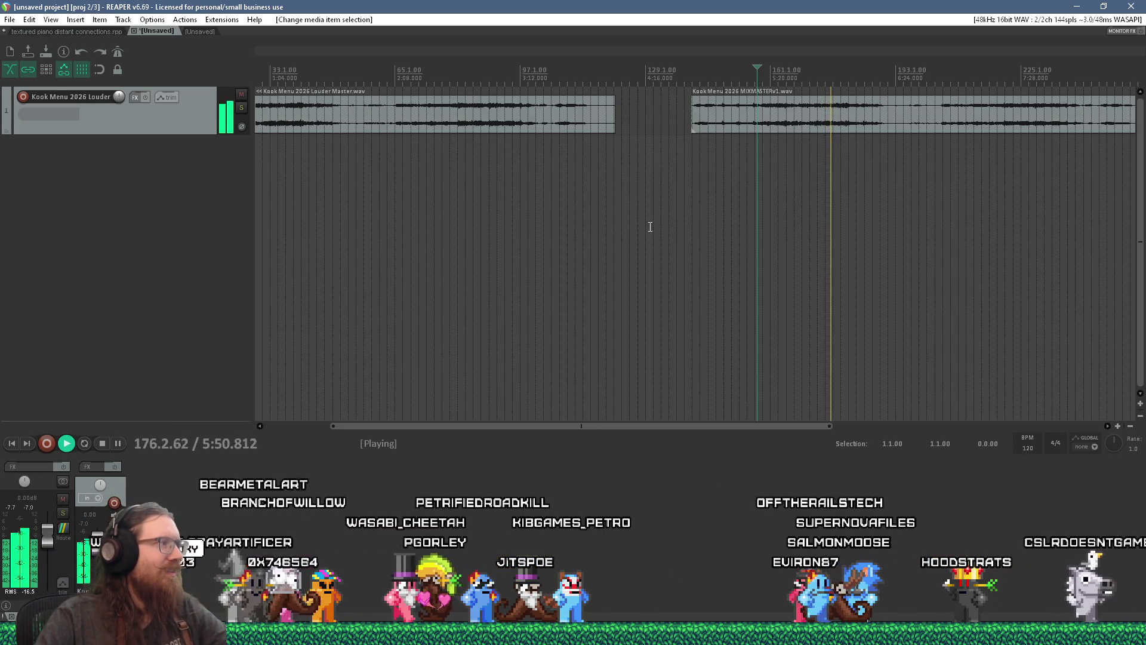
scroll(650, 227, "down", 3)
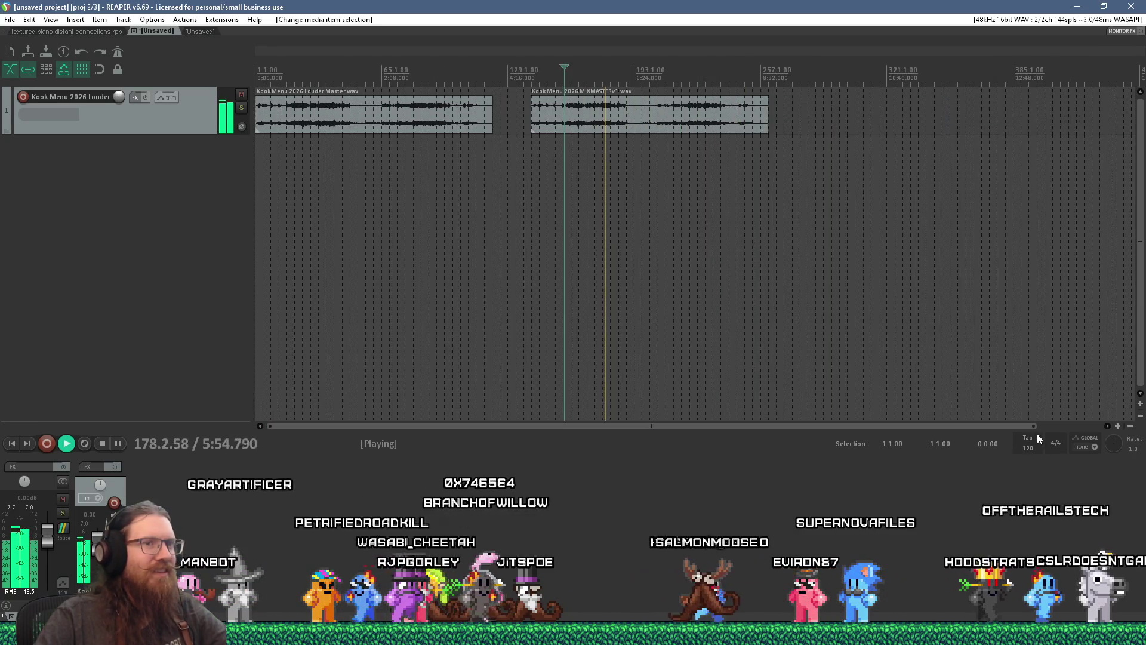
left_click_drag(1035, 427, 854, 426)
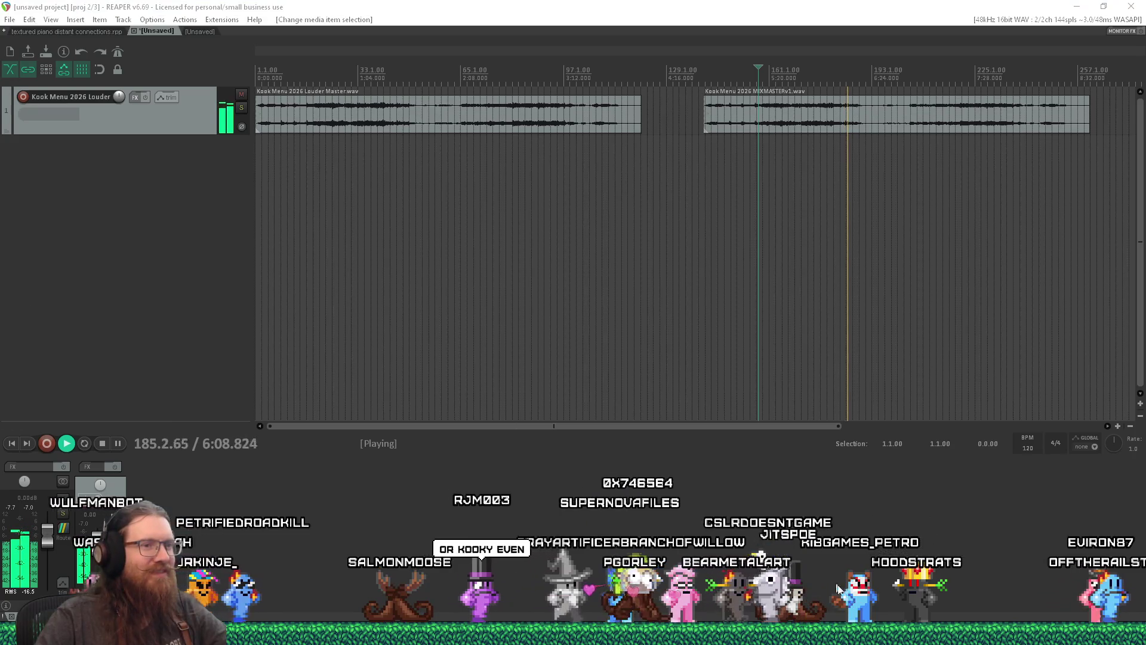
key("alt+Tab")
key("alt+Tab")
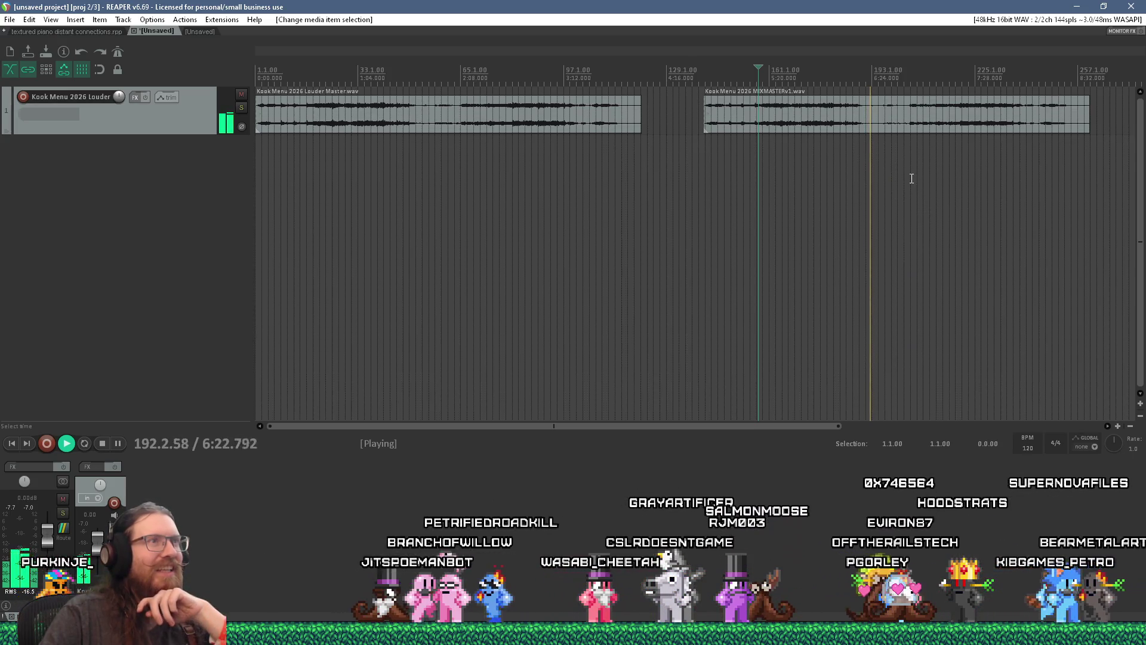
Jump playback further into the MIXMASTERv1 song, then stop it later
left_click(909, 150)
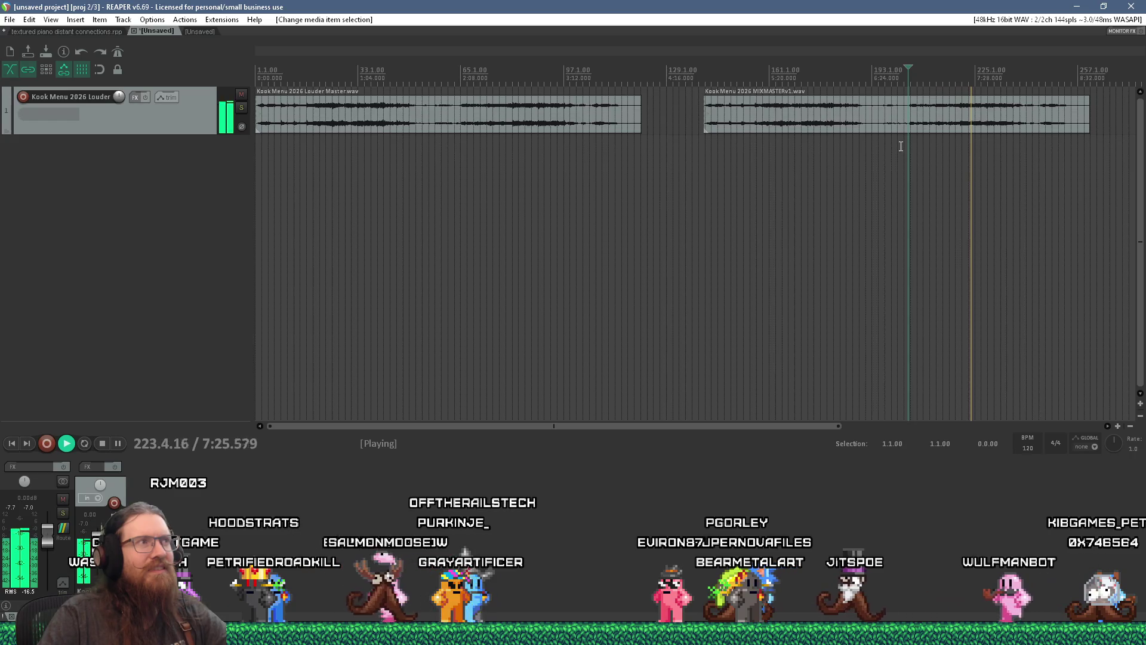
key("space")
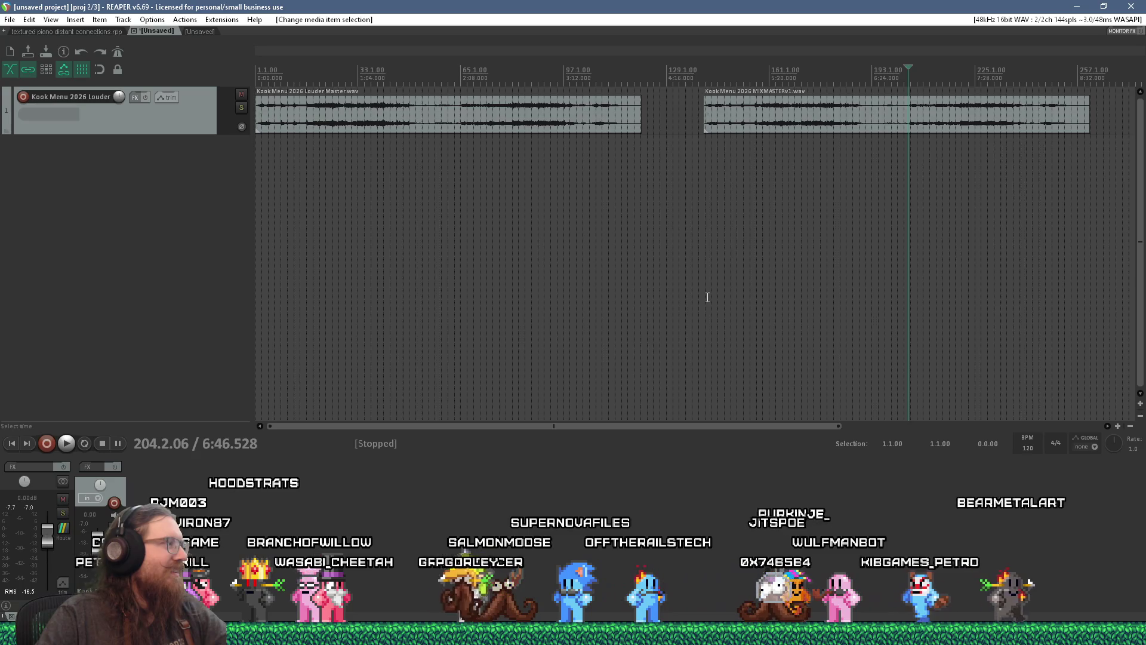
Move the MIXMASTERv1 and Louder Master songs later on the timeline
left_click_drag(709, 125, 778, 124)
left_click_drag(485, 116, 584, 117)
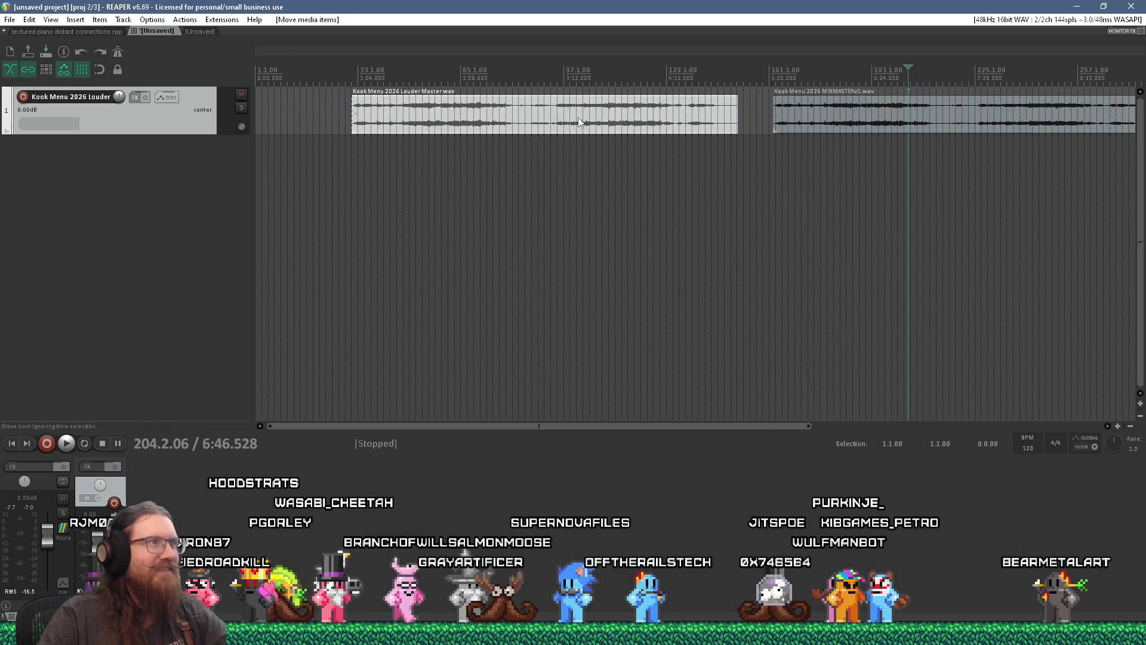
scroll(346, 146, "up", 5)
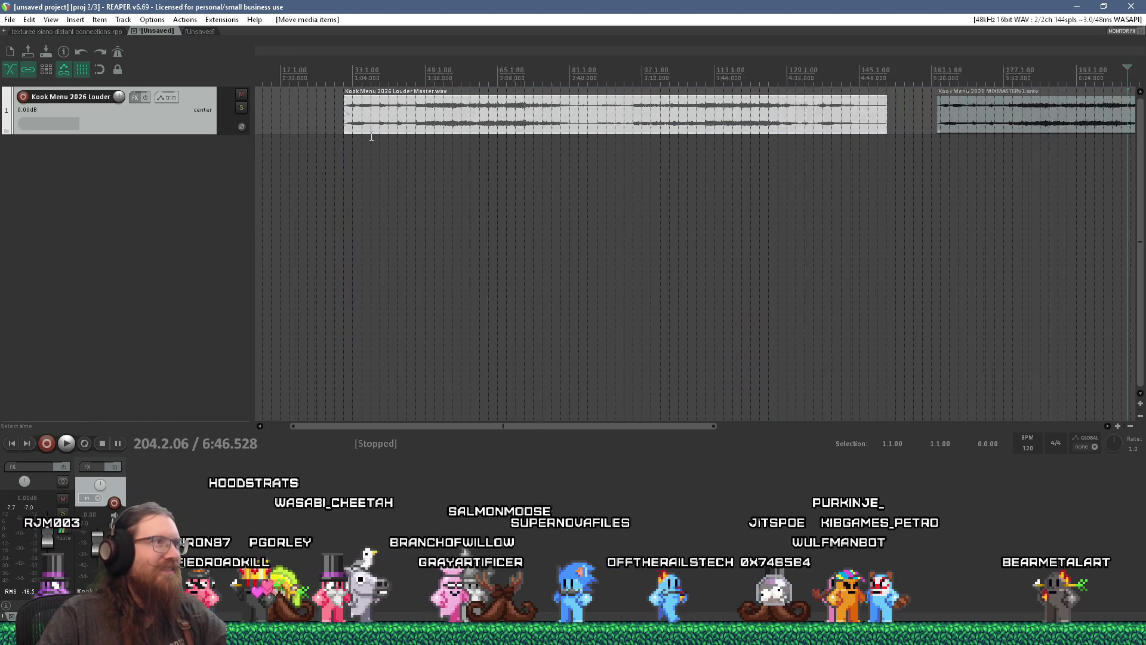
Play the Louder Master song from slightly into it, briefly checking the Visual Studio build
left_click(333, 160)
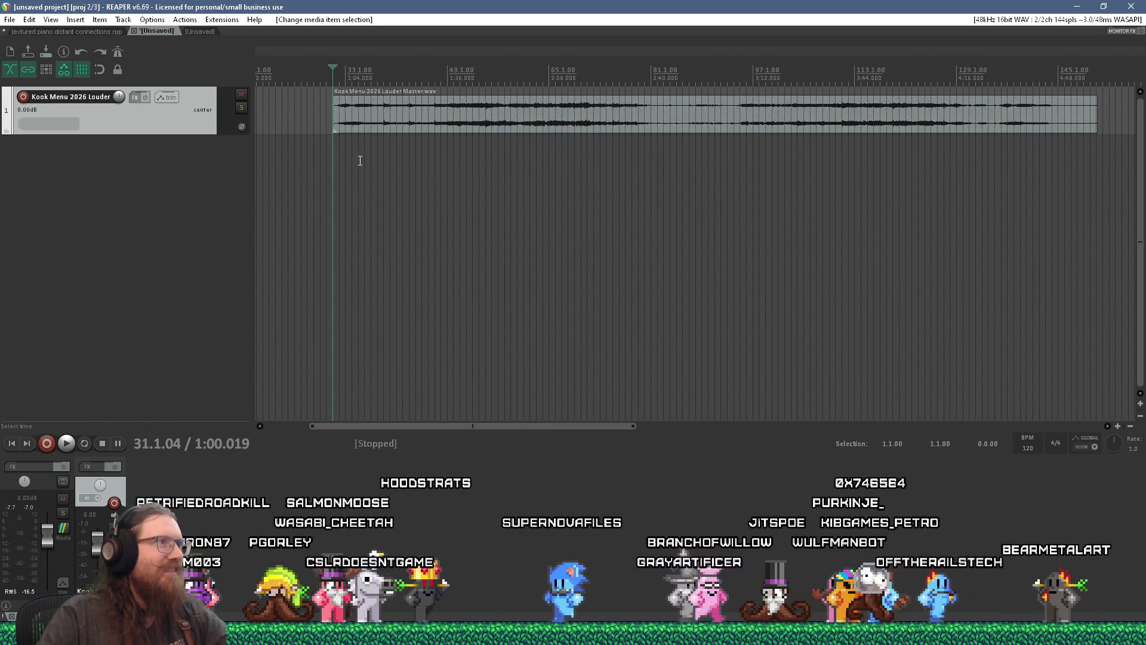
left_click(428, 153)
key("space")
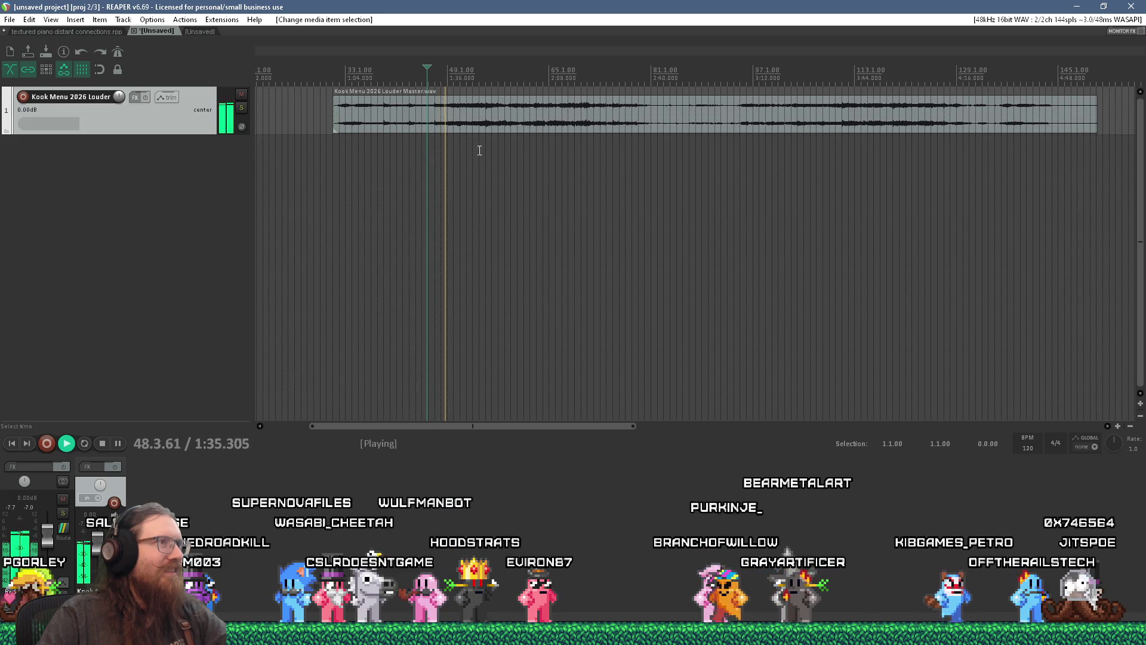
scroll(480, 151, "up", 2)
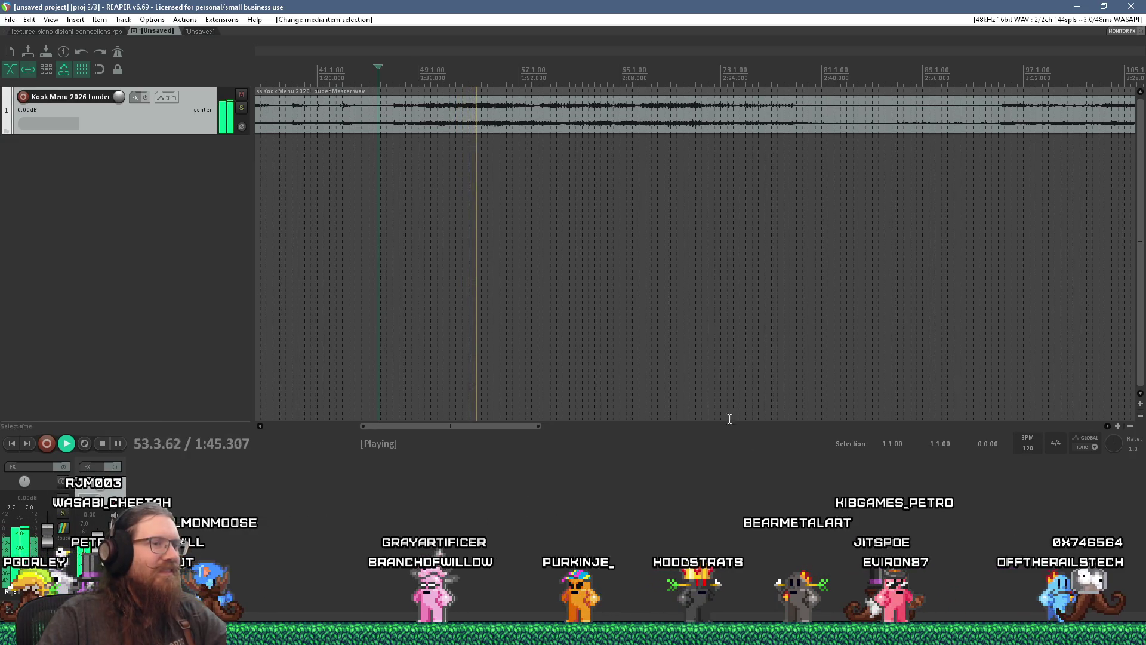
key("alt+Tab")
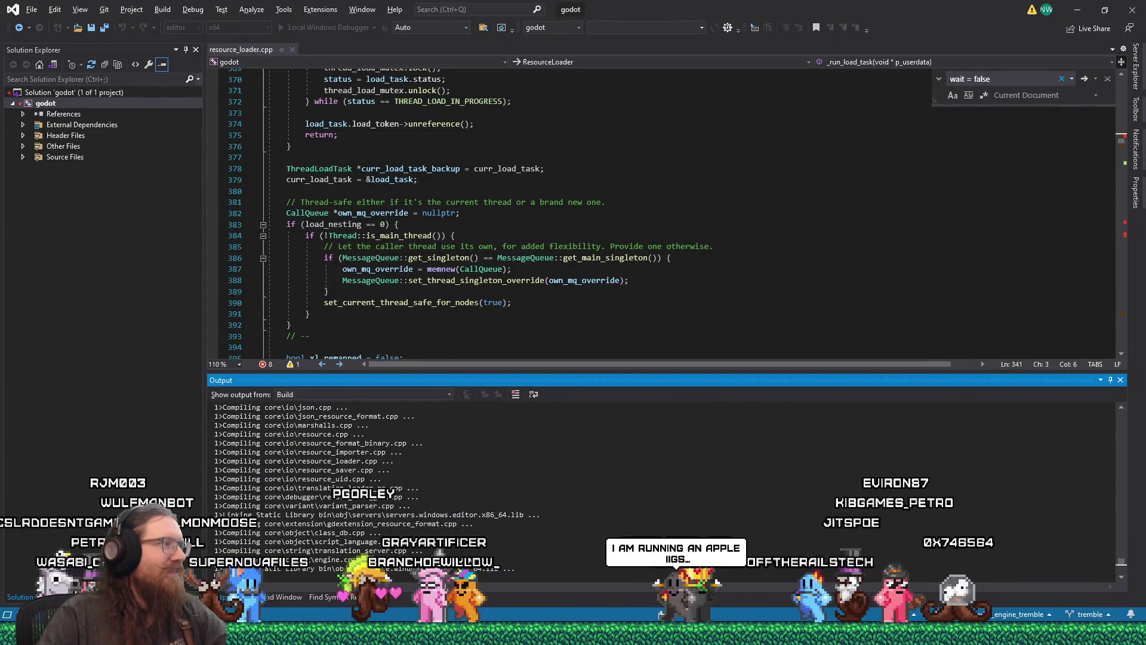
key("alt+Tab")
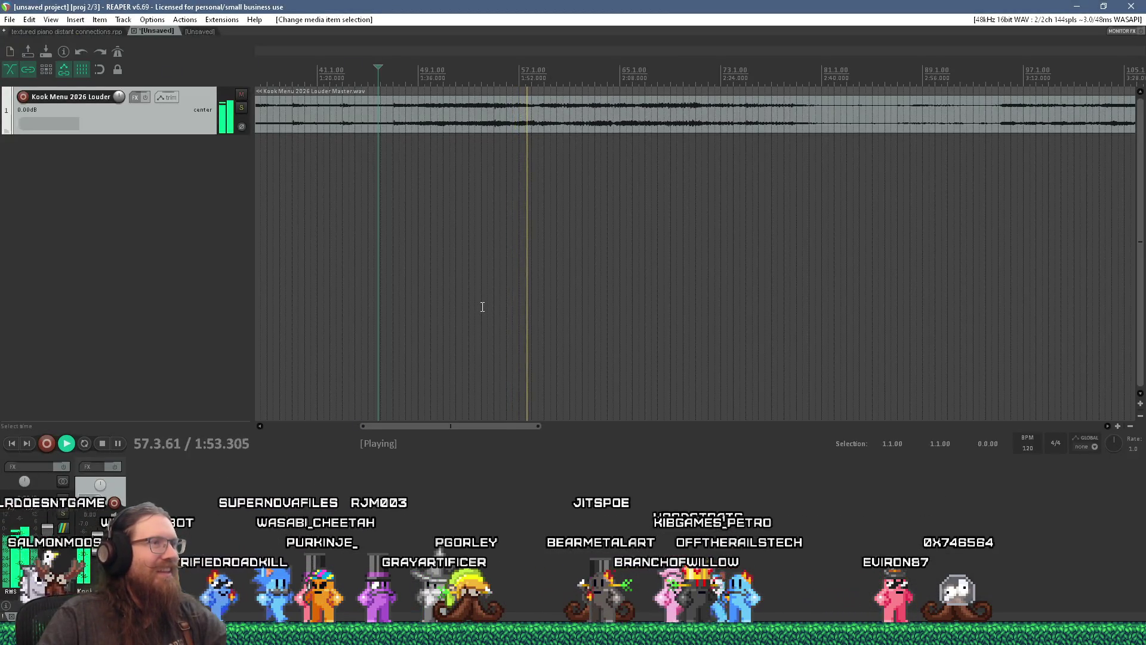
Decline running the failed godot build, check on REAPER, then return to resource_loader.cpp
scroll(482, 292, "up", 2)
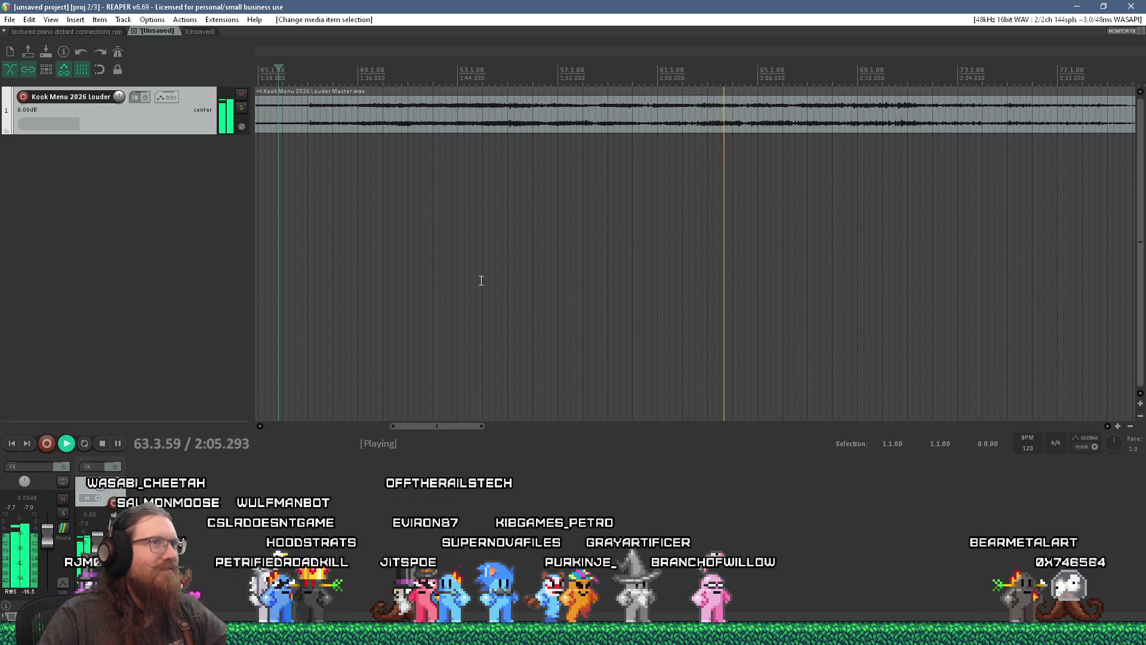
scroll(481, 281, "down", 2)
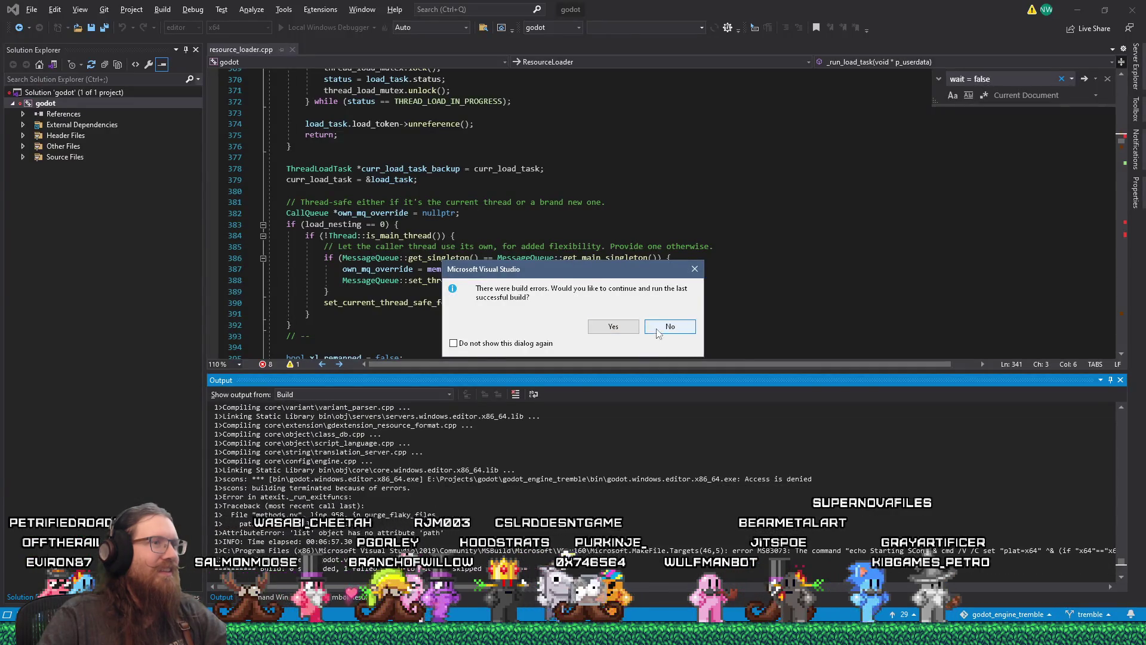
left_click(664, 326)
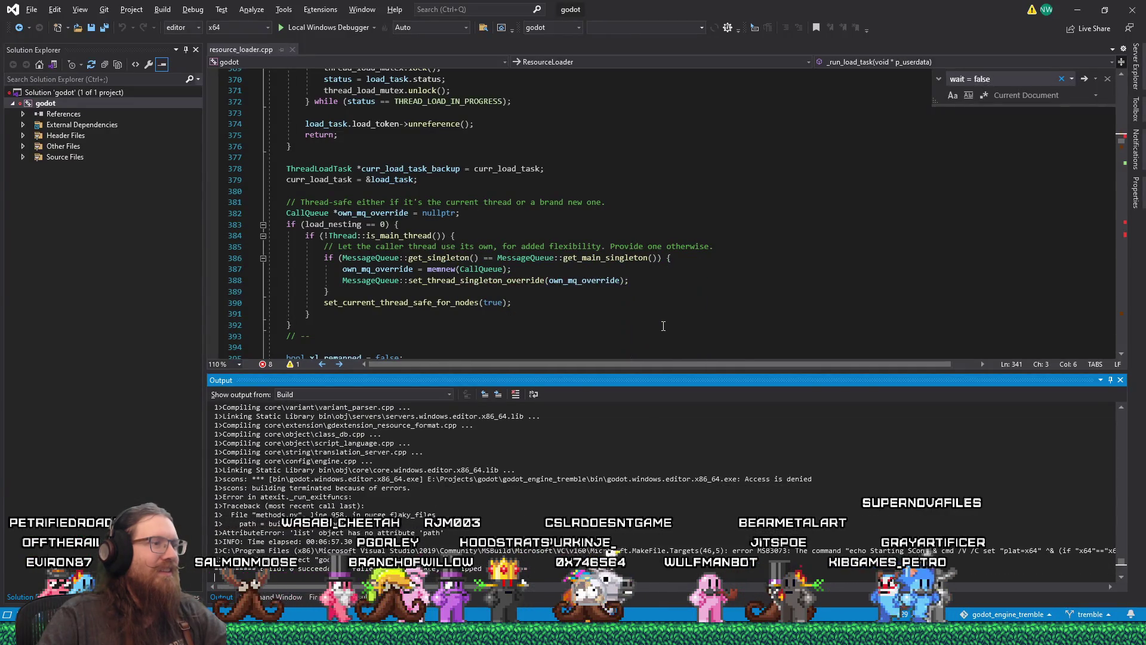
key("alt+Tab")
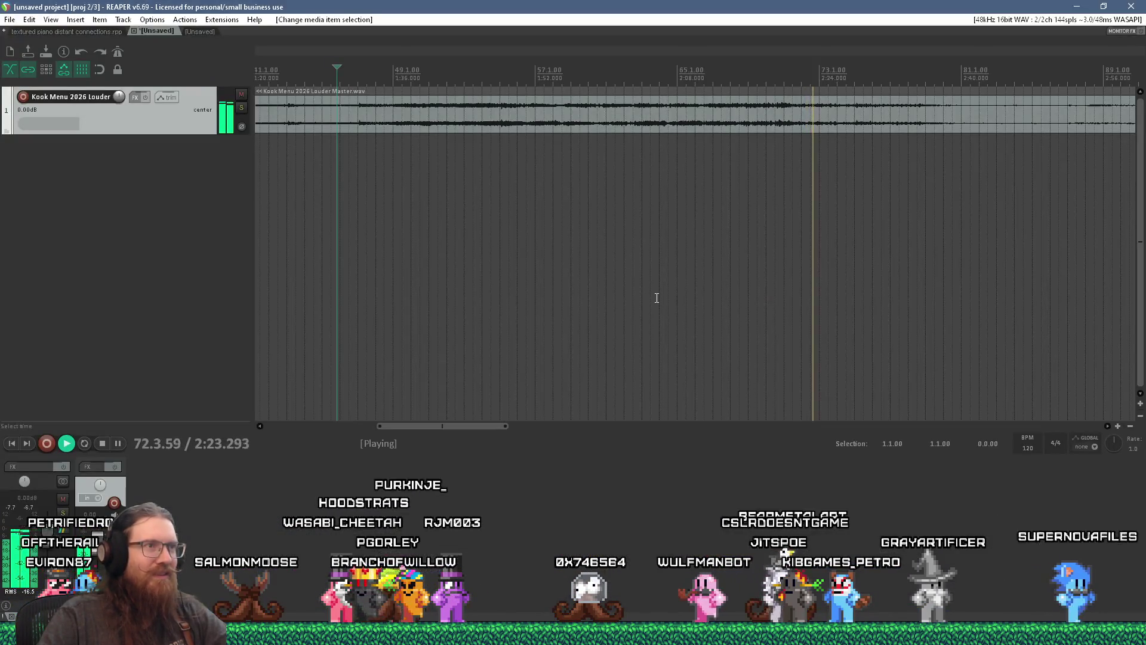
key("alt+Tab")
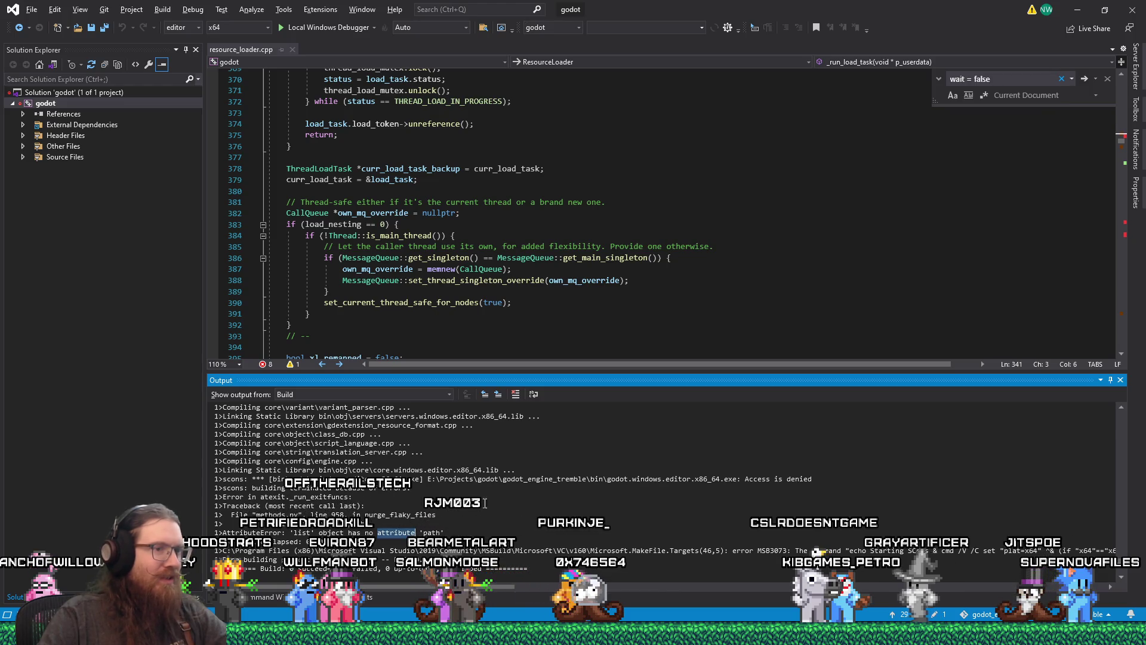
key("alt+Tab")
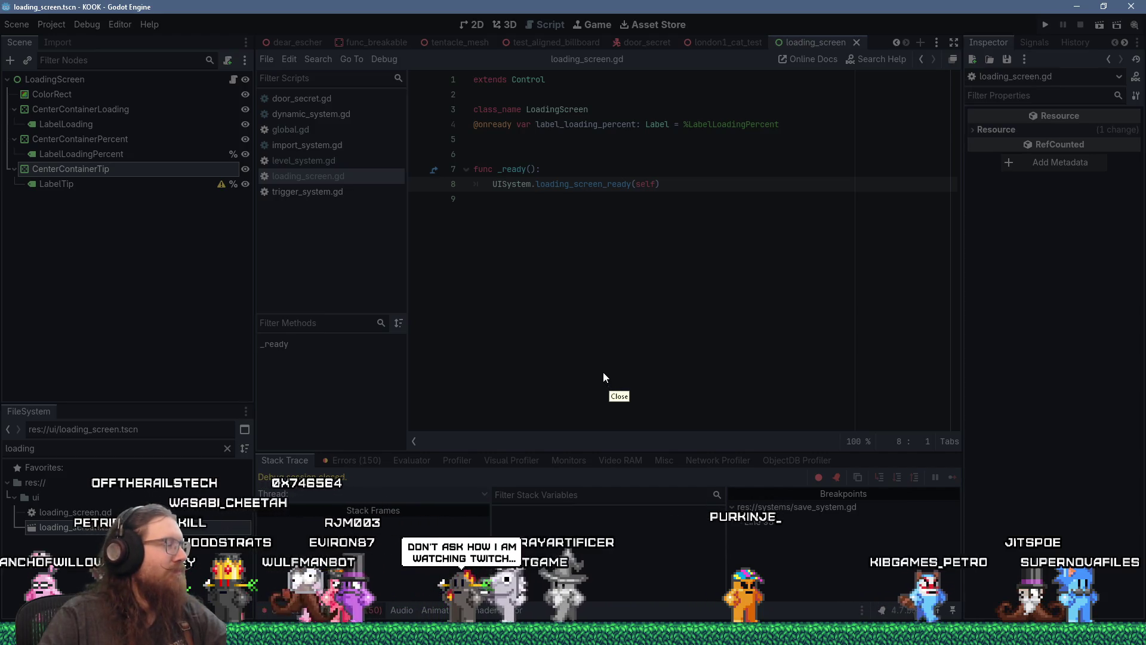
key("alt+Tab")
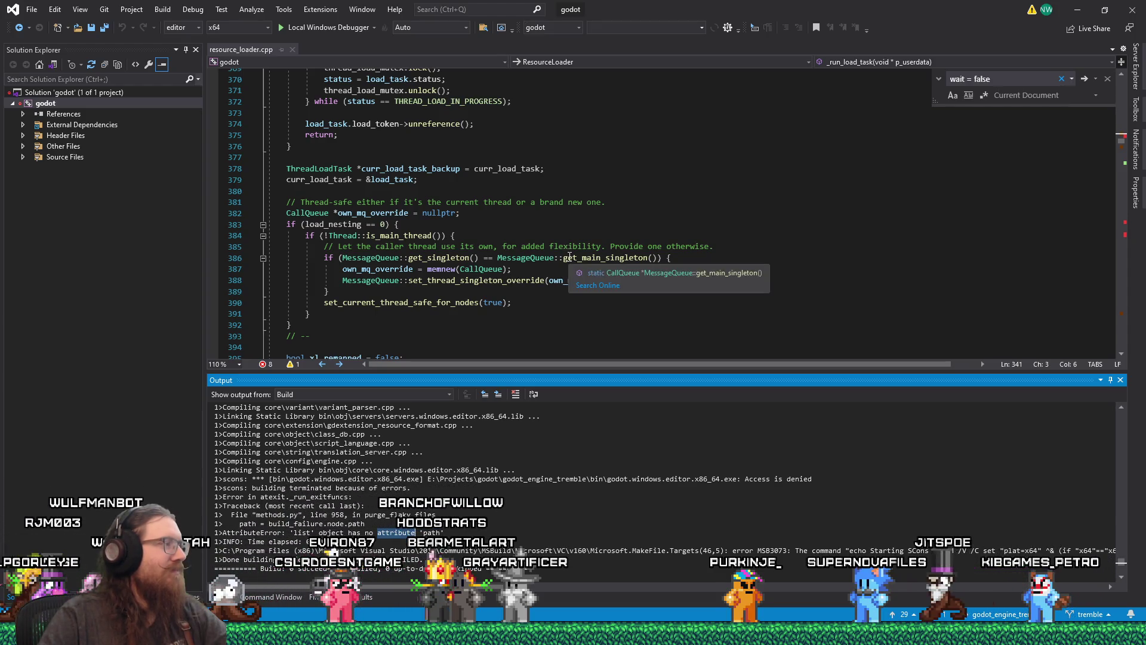
left_click(561, 204)
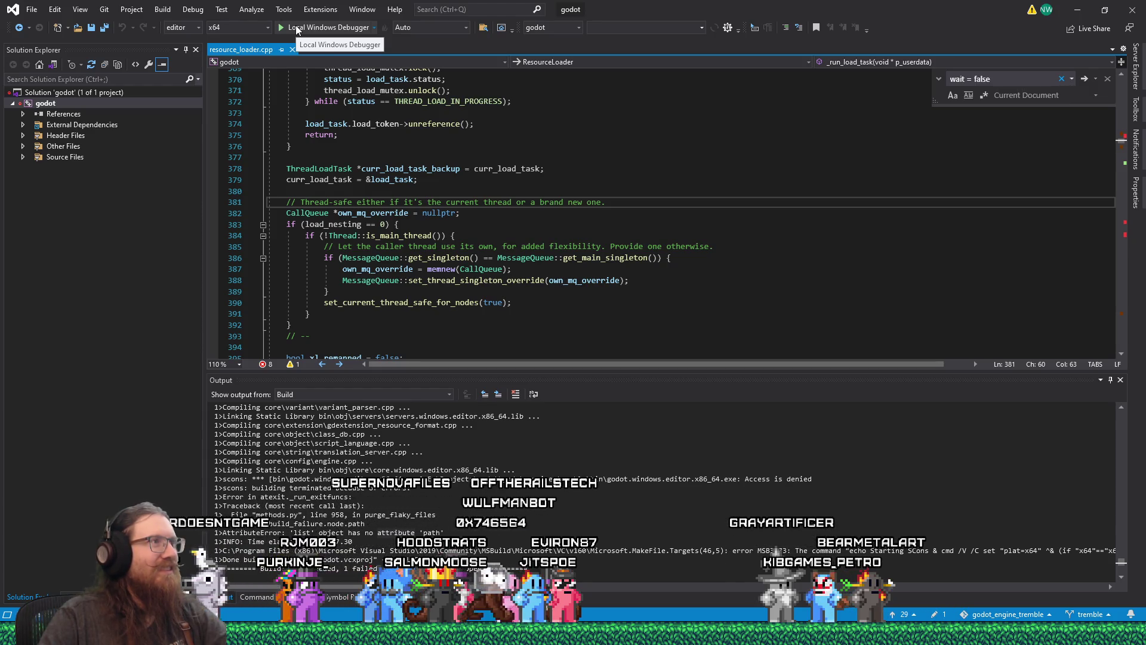
Build and launch the godot project with the Local Windows Debugger
left_click(296, 26)
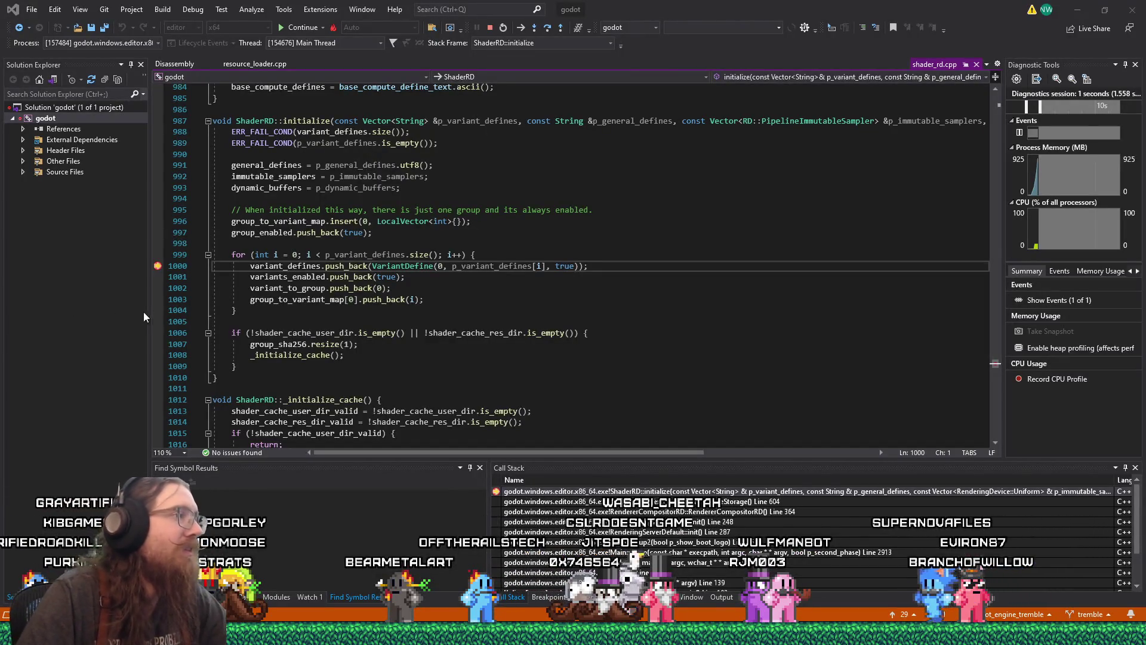
Remove the line 1000 breakpoint, resume the KOOK game, and later return to Visual Studio
key("F9")
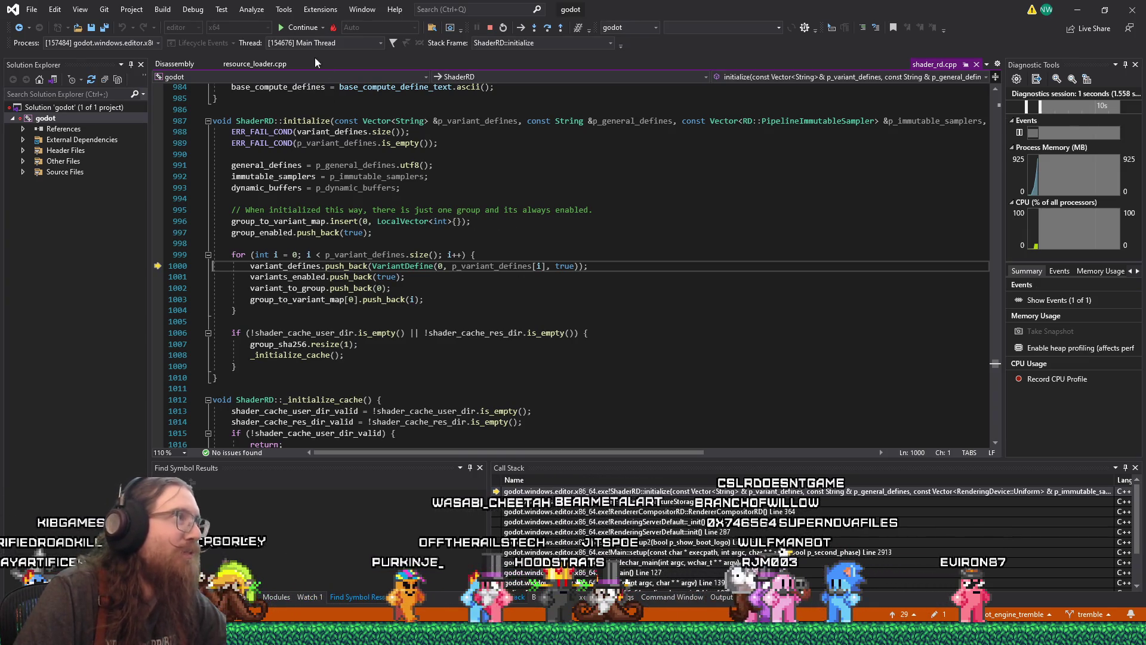
left_click(293, 28)
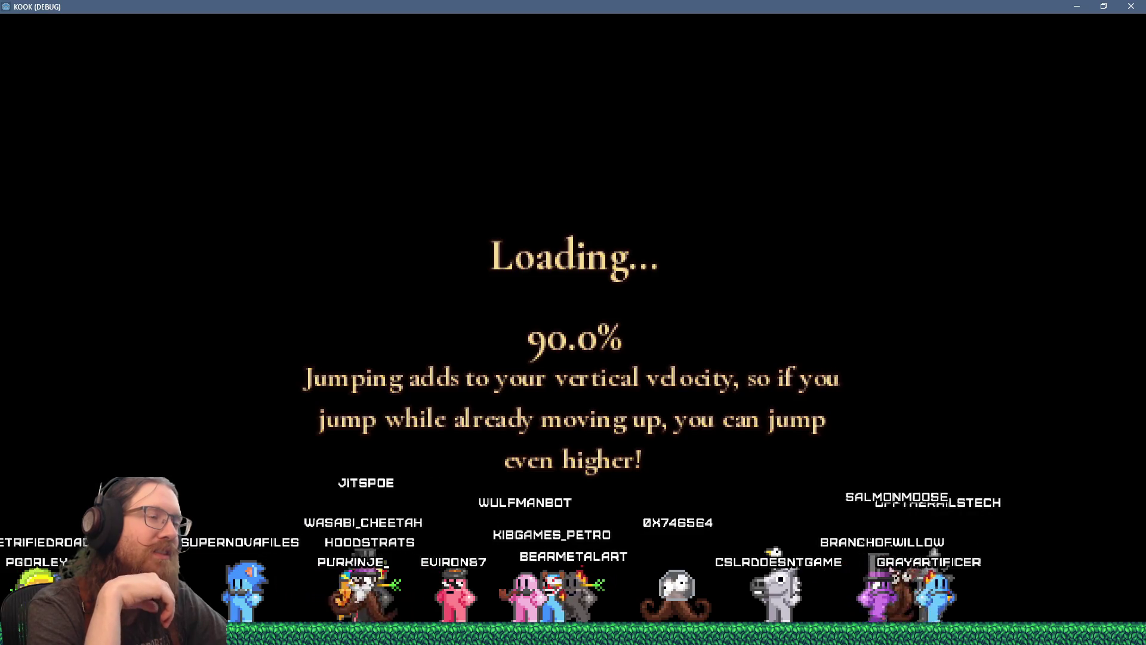
key("alt+Tab")
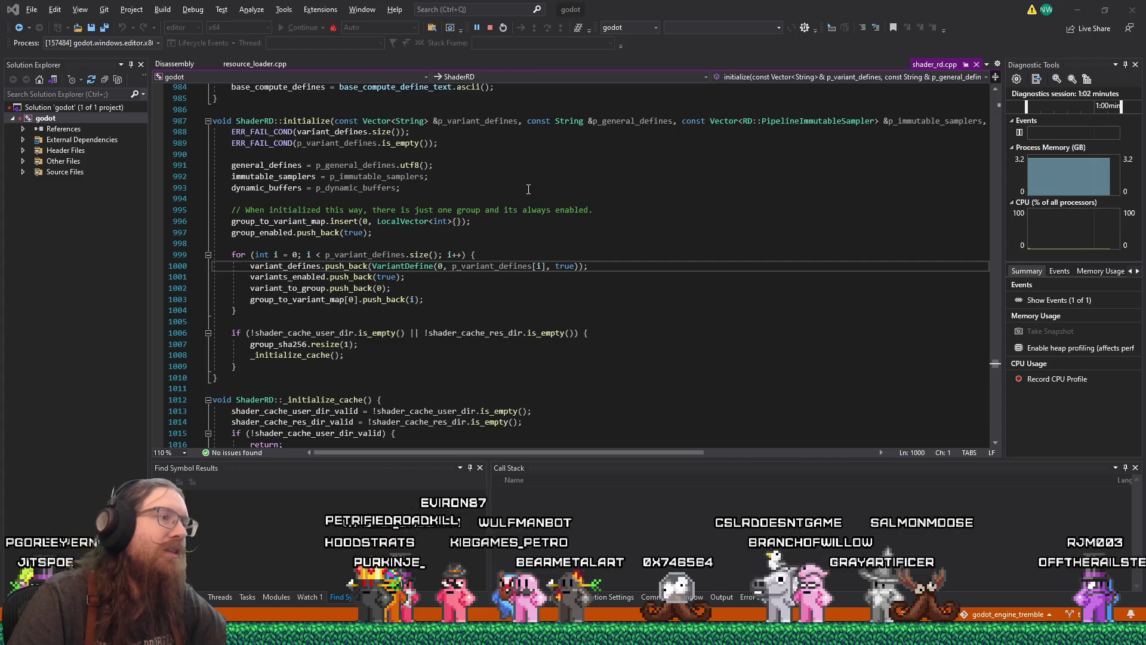
Check the KOOK (DEBUG) loading screen is still at 90.0%, then return to shader_rd.cpp
key("alt+Tab")
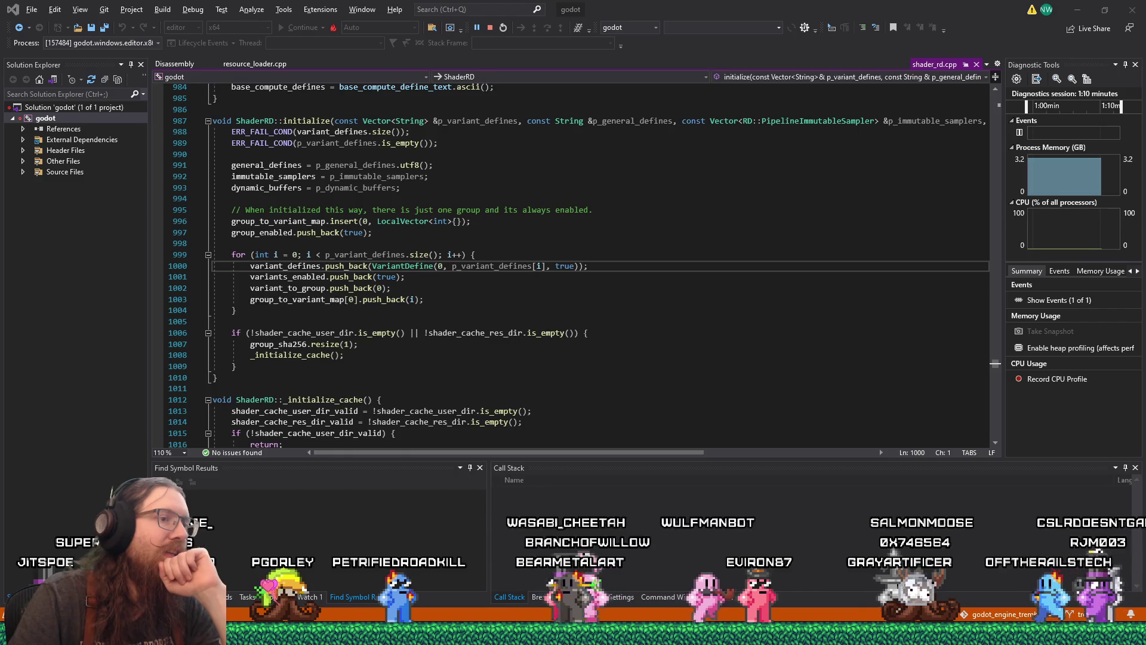
key("alt+Tab")
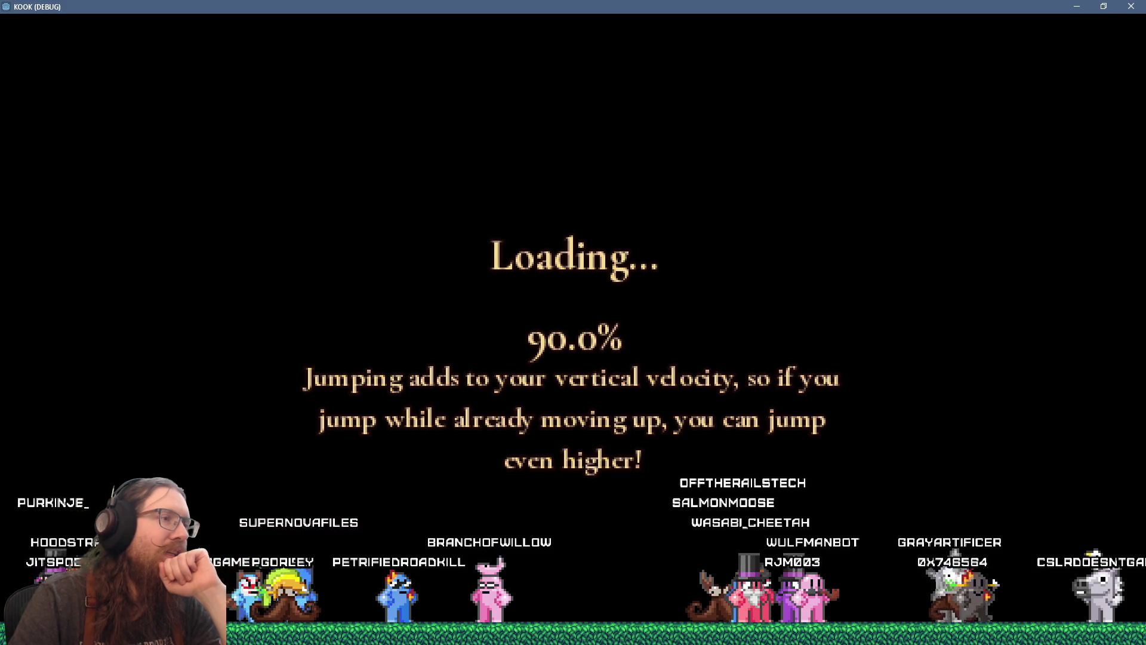
key("alt+Tab")
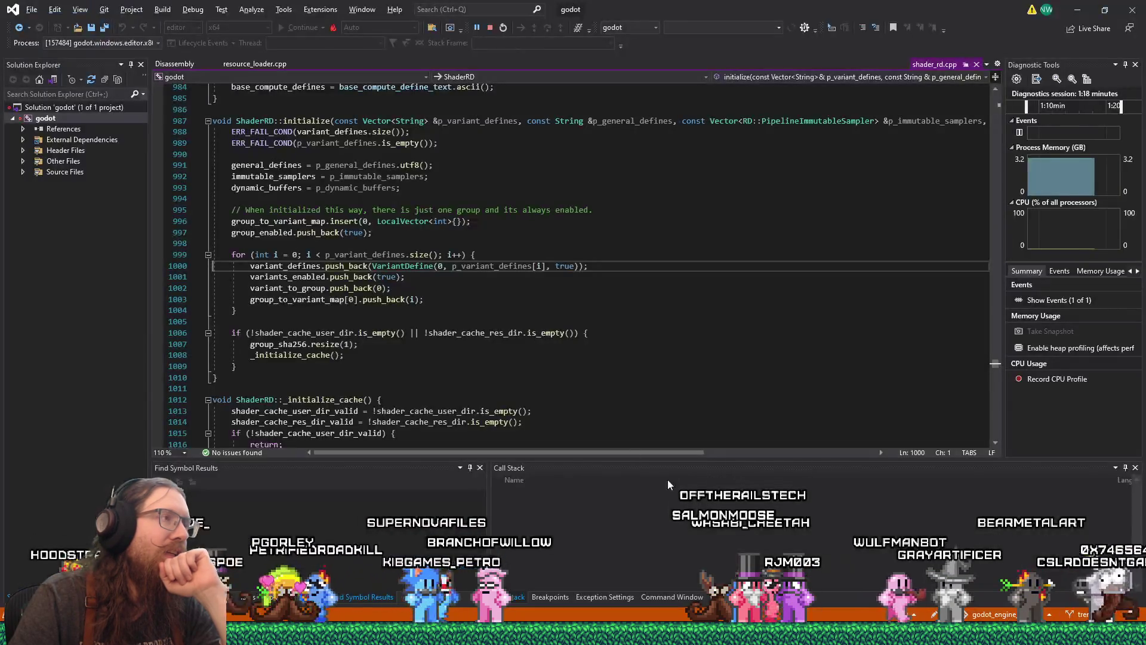
Break All to pause in JoltJobSystem::CreateJob, enlarge the Call Stack, and open the Tasks window
left_click(187, 12)
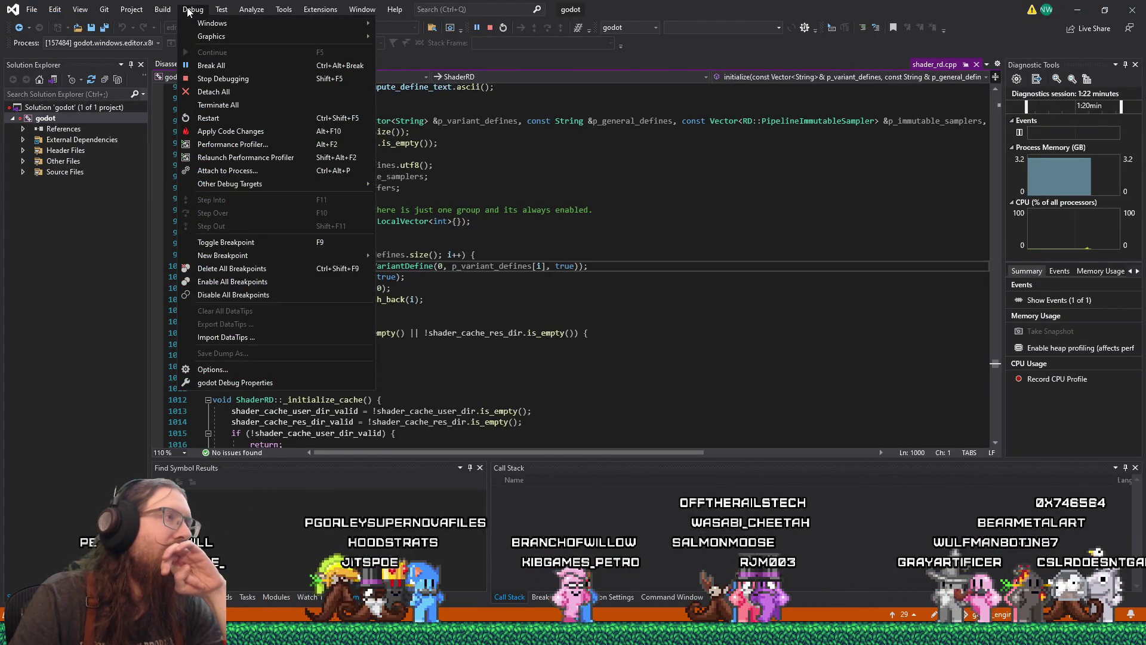
left_click(212, 65)
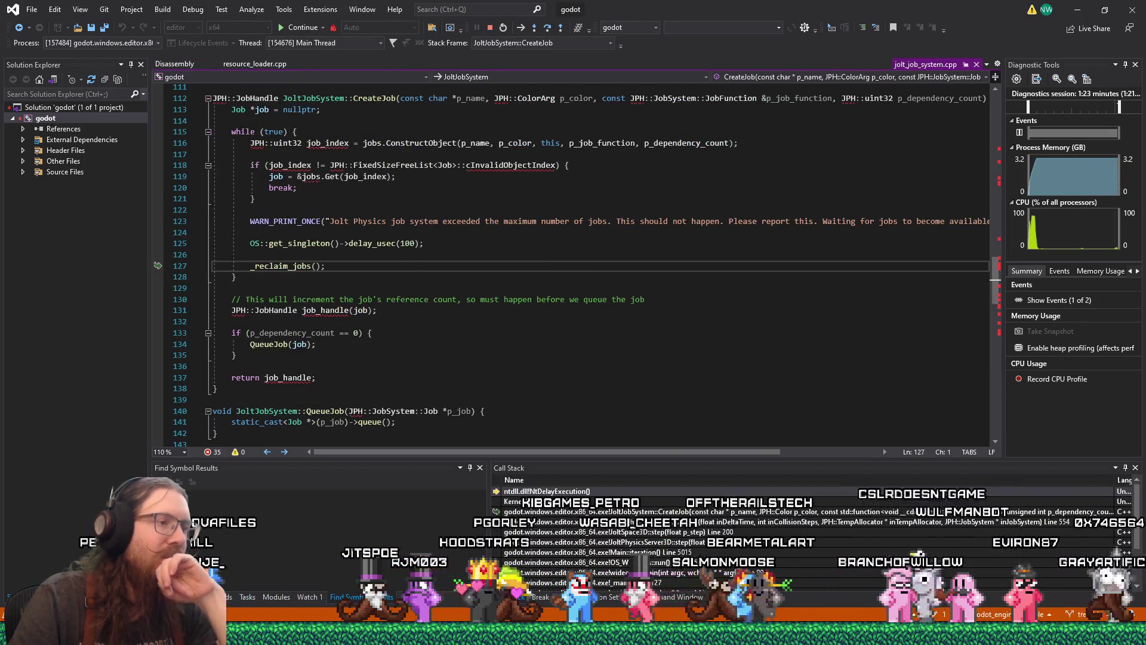
left_click_drag(734, 463, 728, 296)
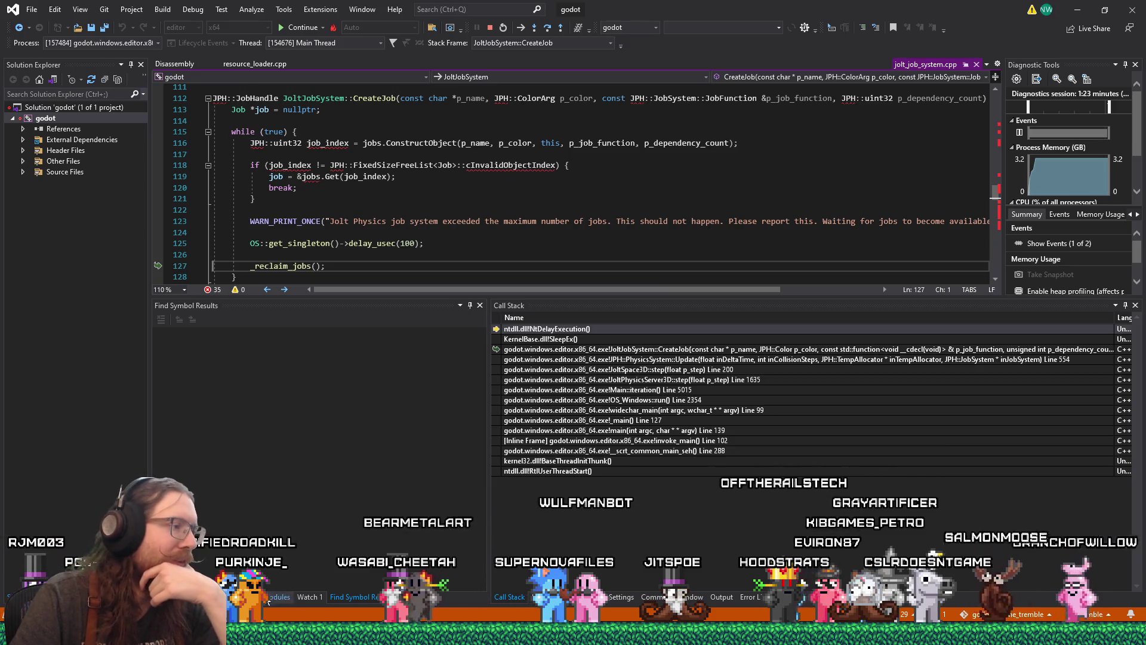
key("ctrl+shift+d")
key("k")
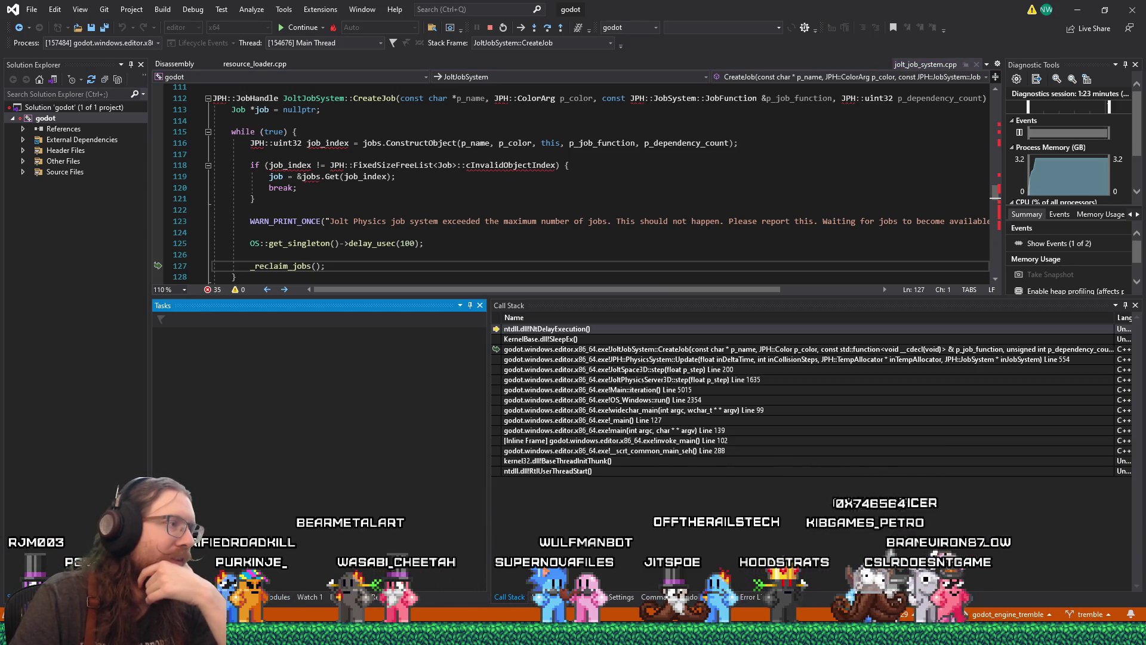
Show and widen the Threads window, then step the main thread from line 128 into SleepEx
key("ctrl+shift+d")
key("t")
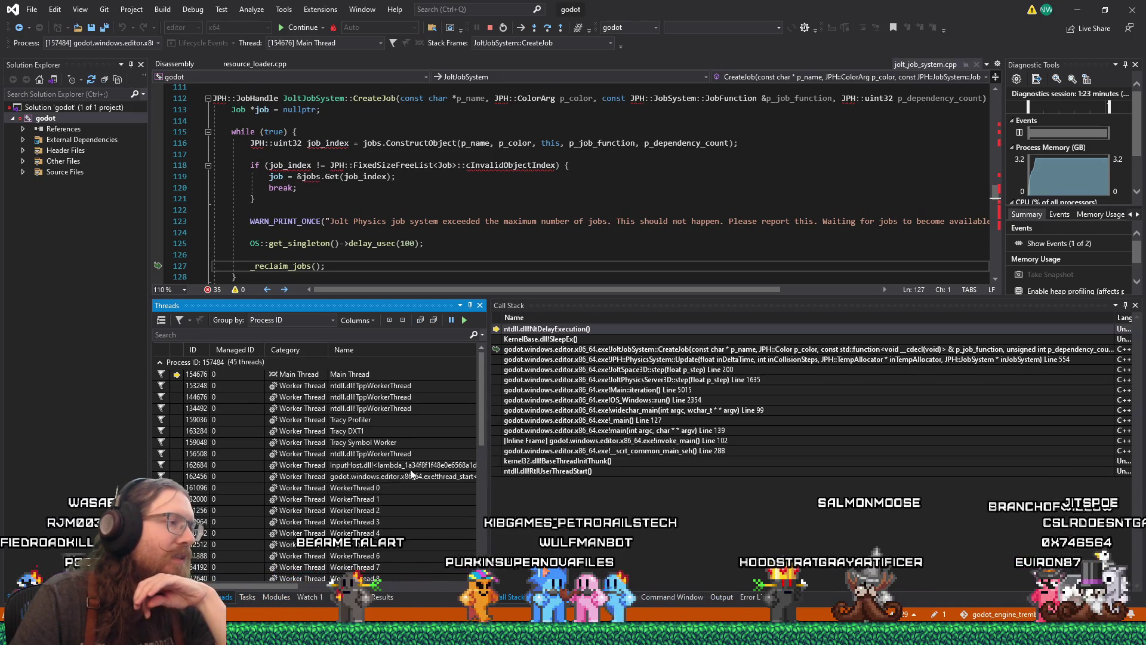
left_click_drag(494, 467, 596, 467)
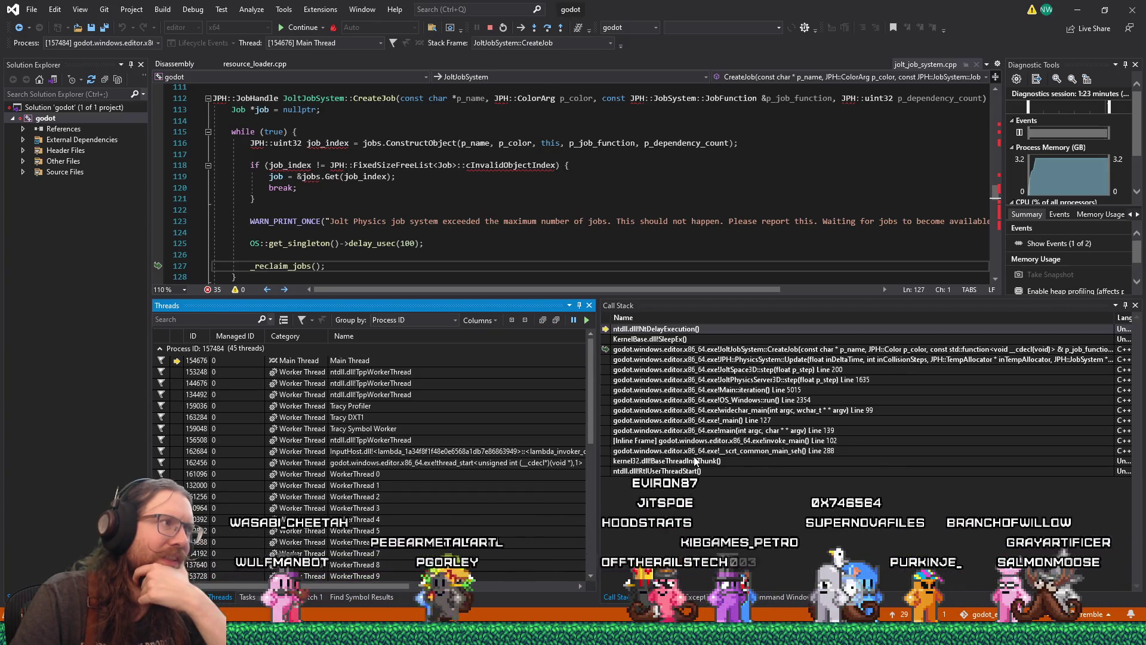
scroll(556, 252, "down", 1)
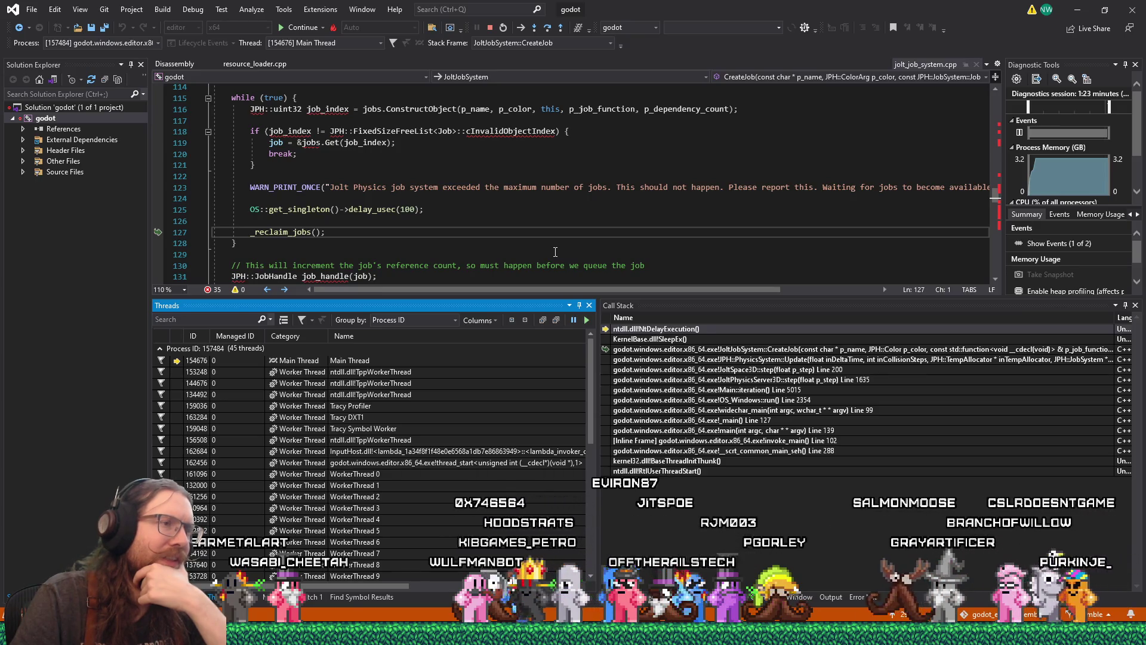
left_click(557, 242)
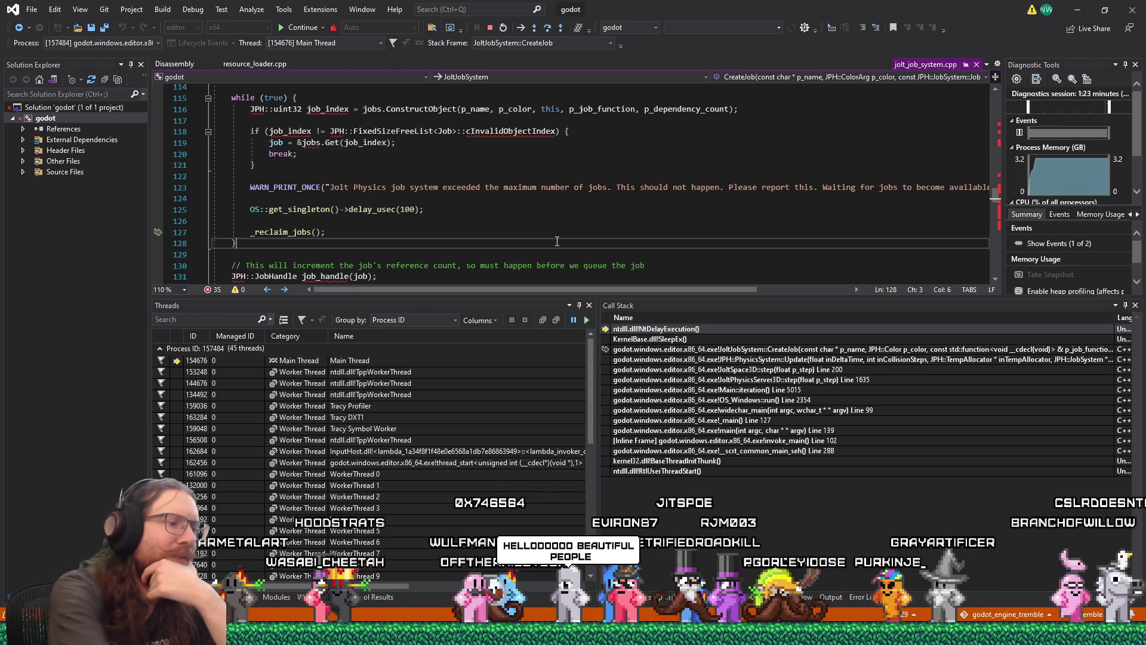
key("shift+F11")
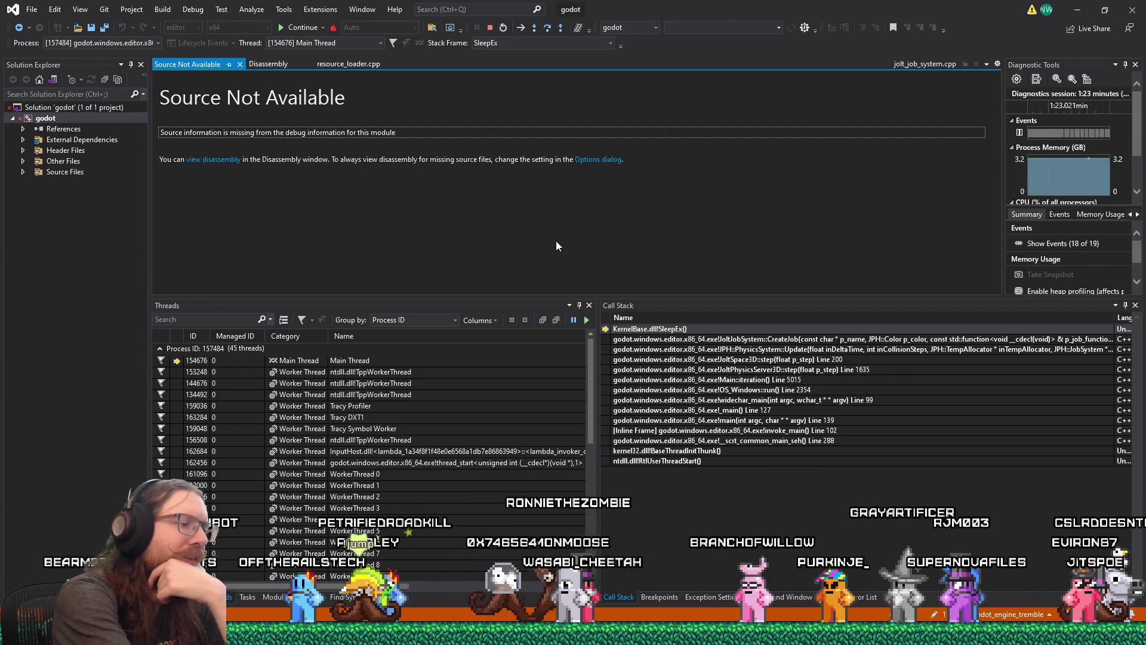
Step out of SleepEx back to the CreateJob loop at line 127 and resume the game
key("shift+F11")
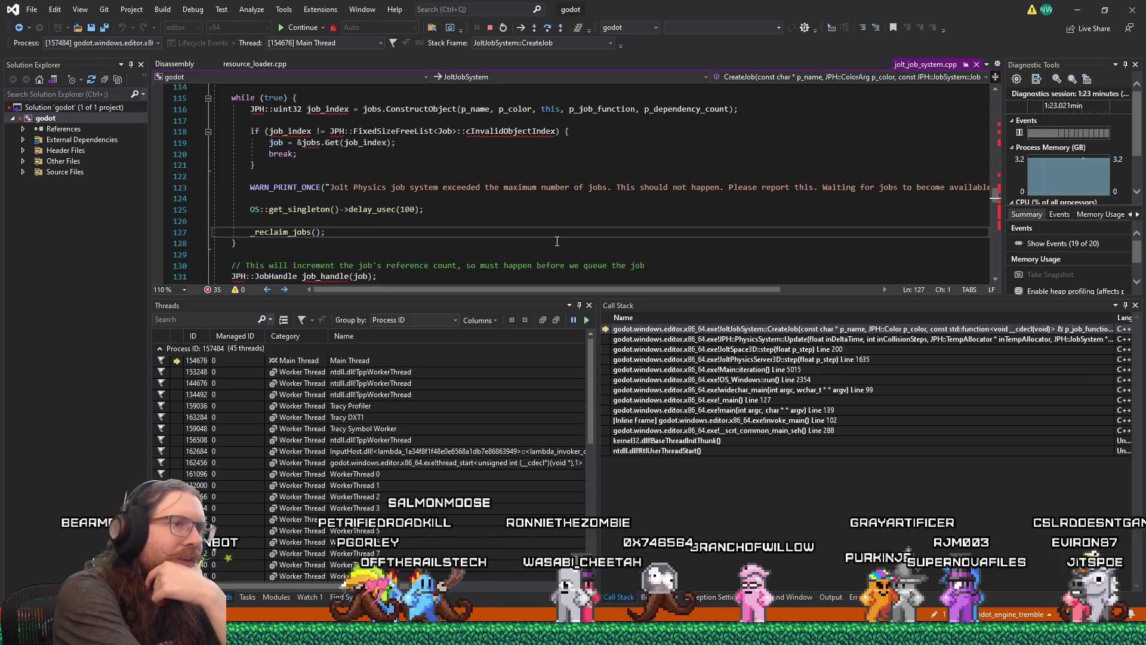
key("F5")
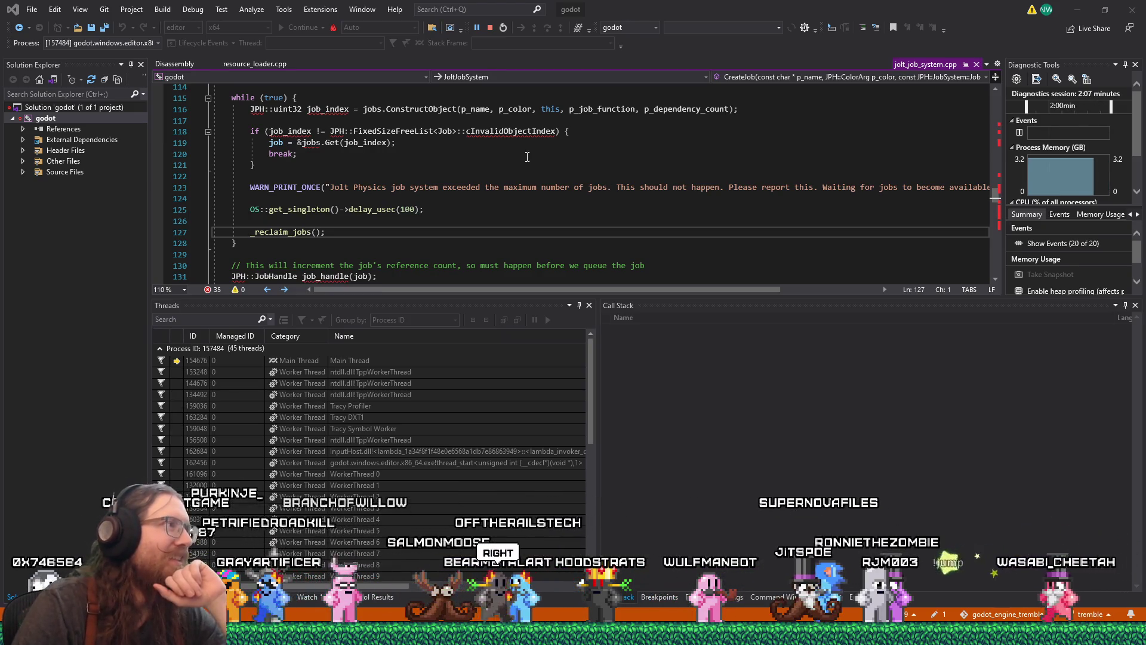
left_click(184, 10)
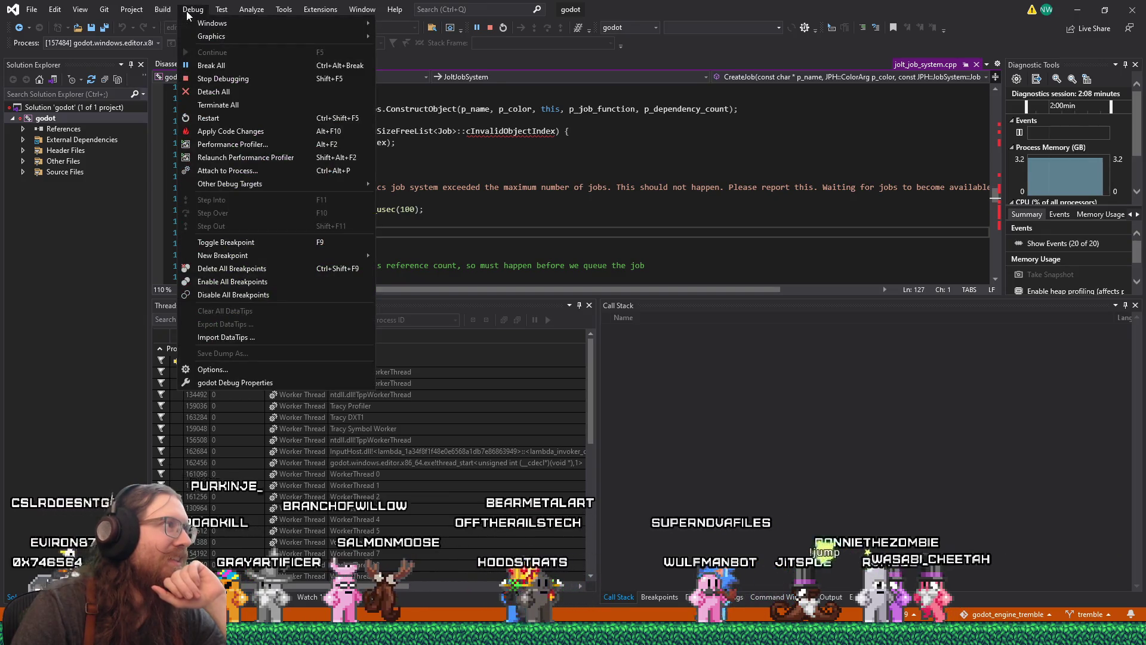
left_click(206, 63)
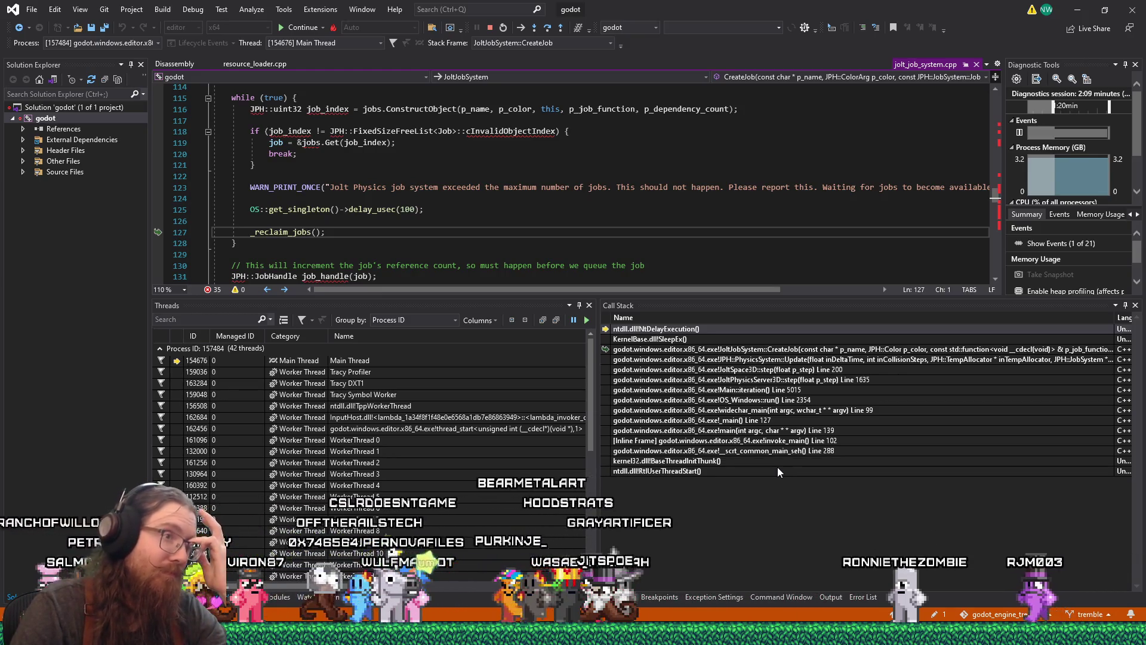
left_click(778, 349)
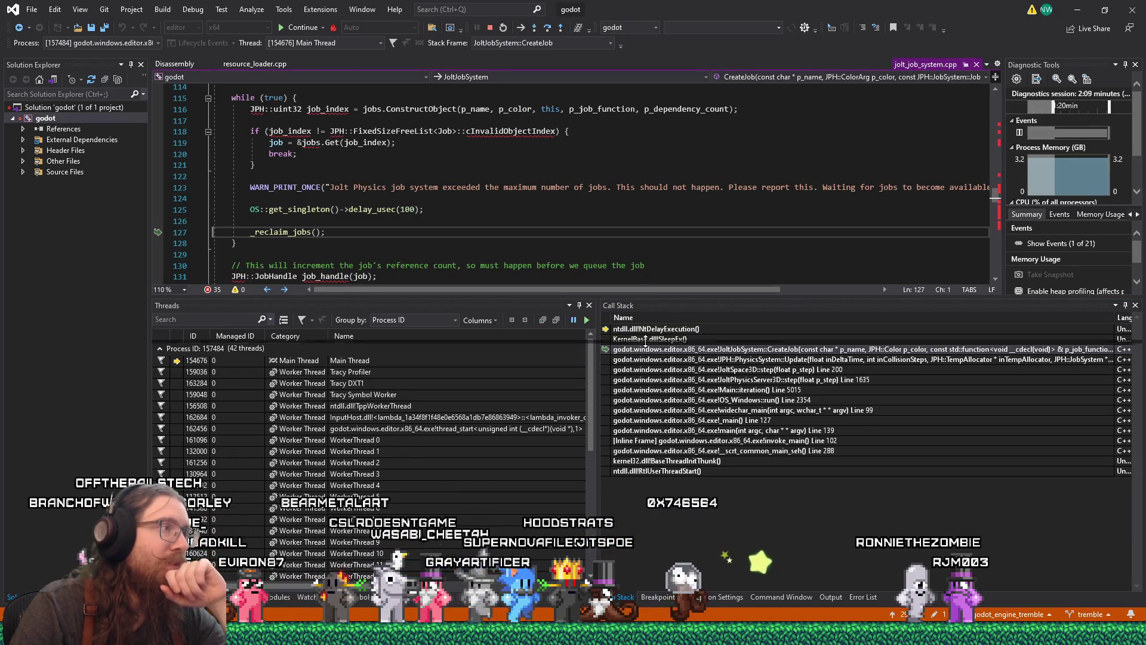
left_click_drag(645, 342, 645, 343)
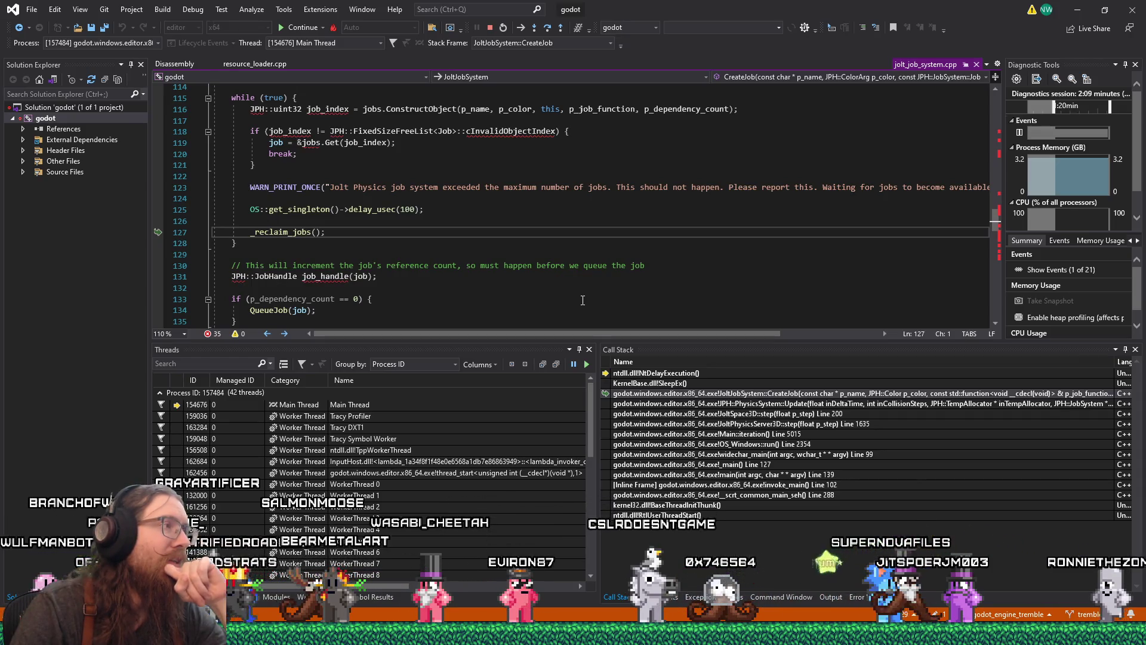
scroll(582, 301, "up", 2)
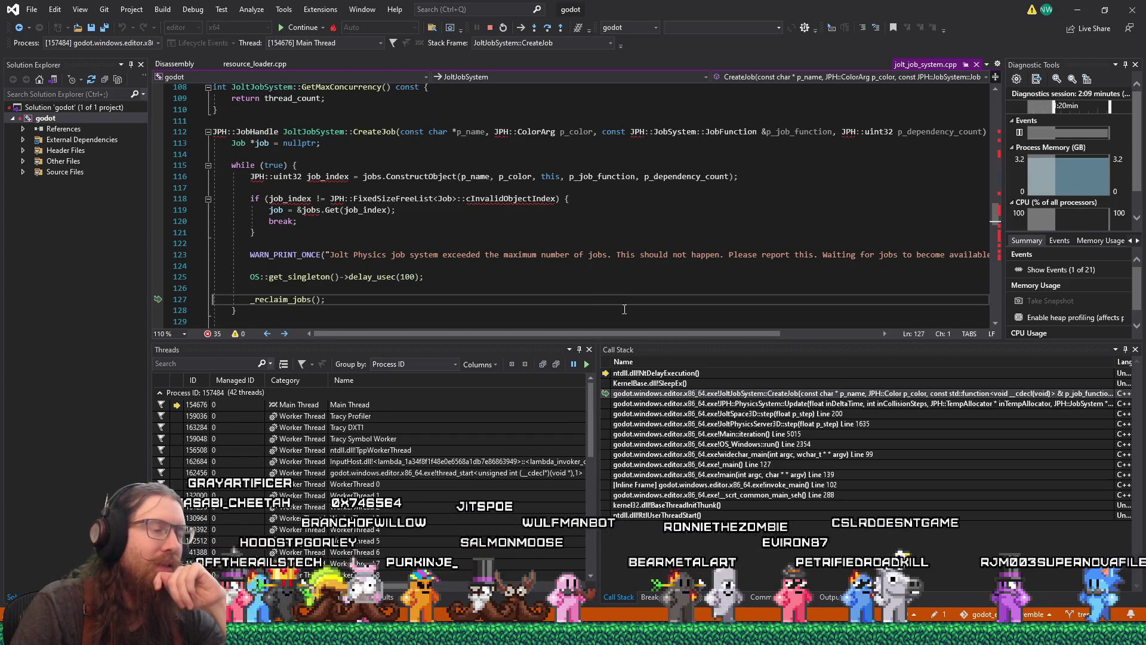
scroll(420, 215, "down", 3)
left_click(420, 215)
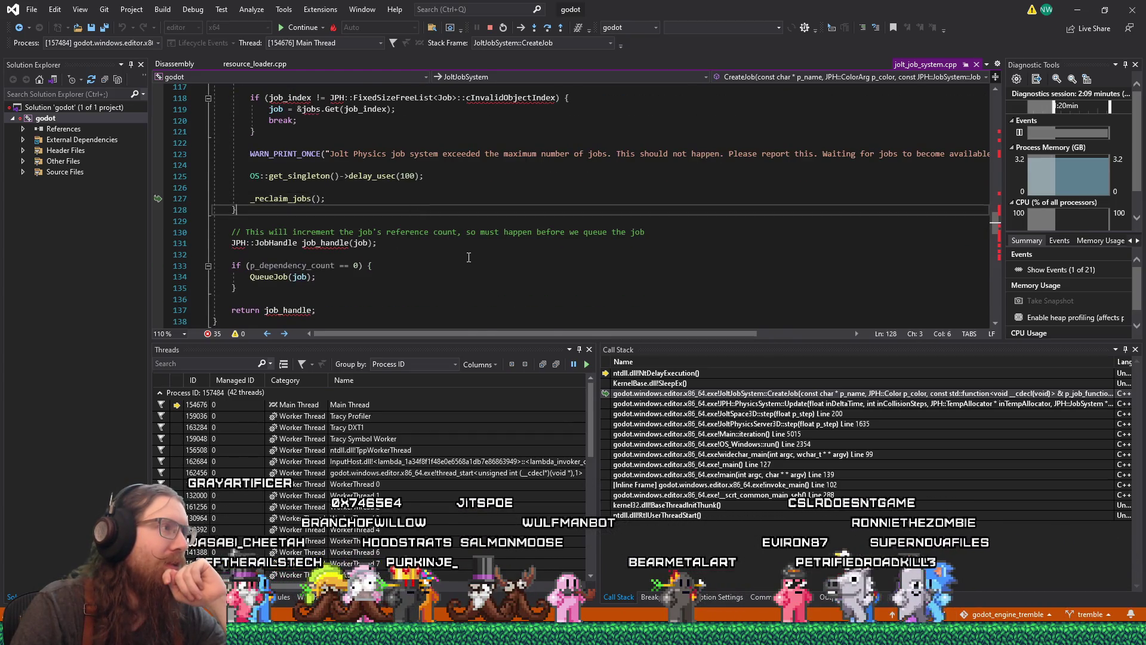
scroll(468, 258, "down", 2)
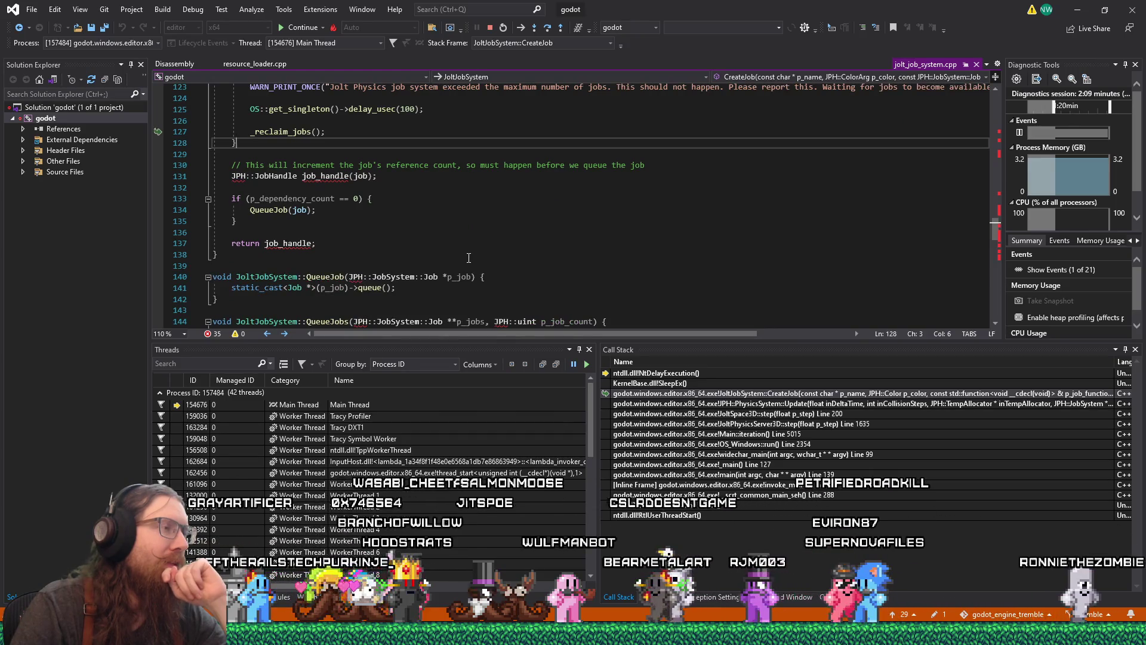
scroll(532, 460, "down", 8)
scroll(535, 470, "up", 8)
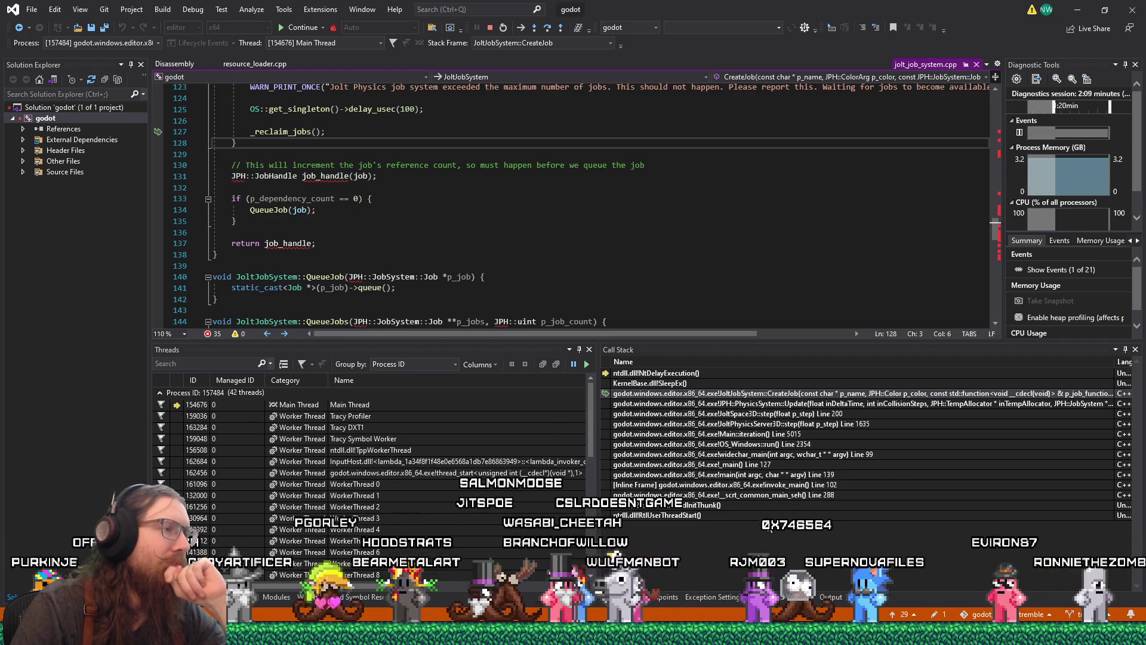
Select every Call Stack frame from RtlUserThreadStart up to NtDelayExecution and copy them
left_click(771, 514)
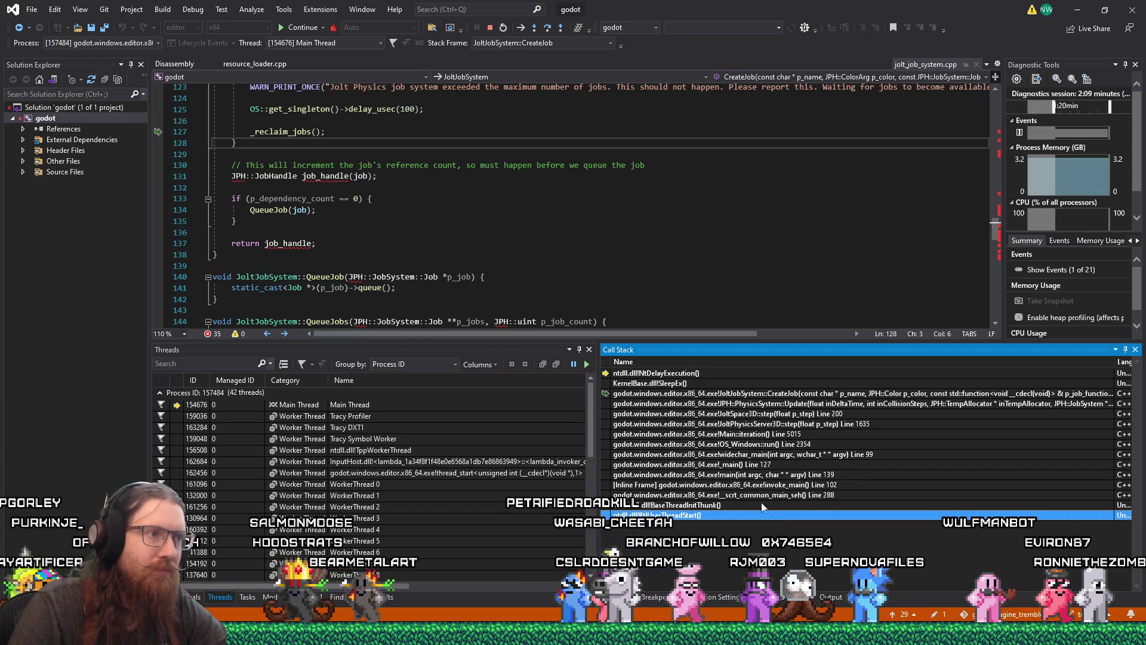
left_click(714, 373, "shift")
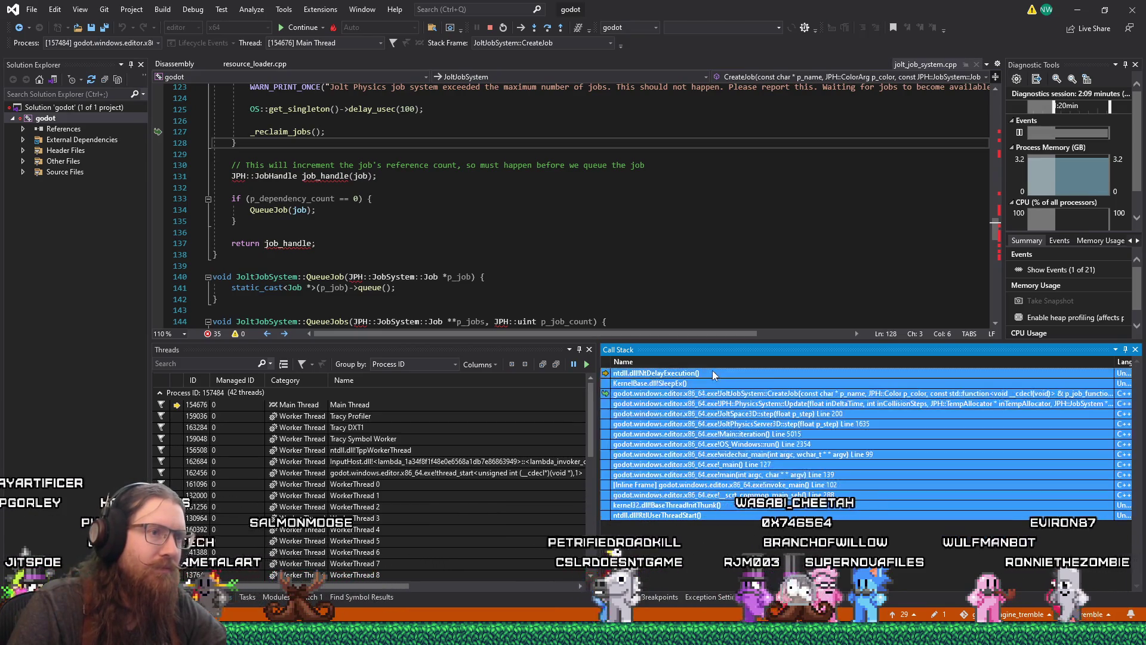
scroll(470, 222, "up", 4)
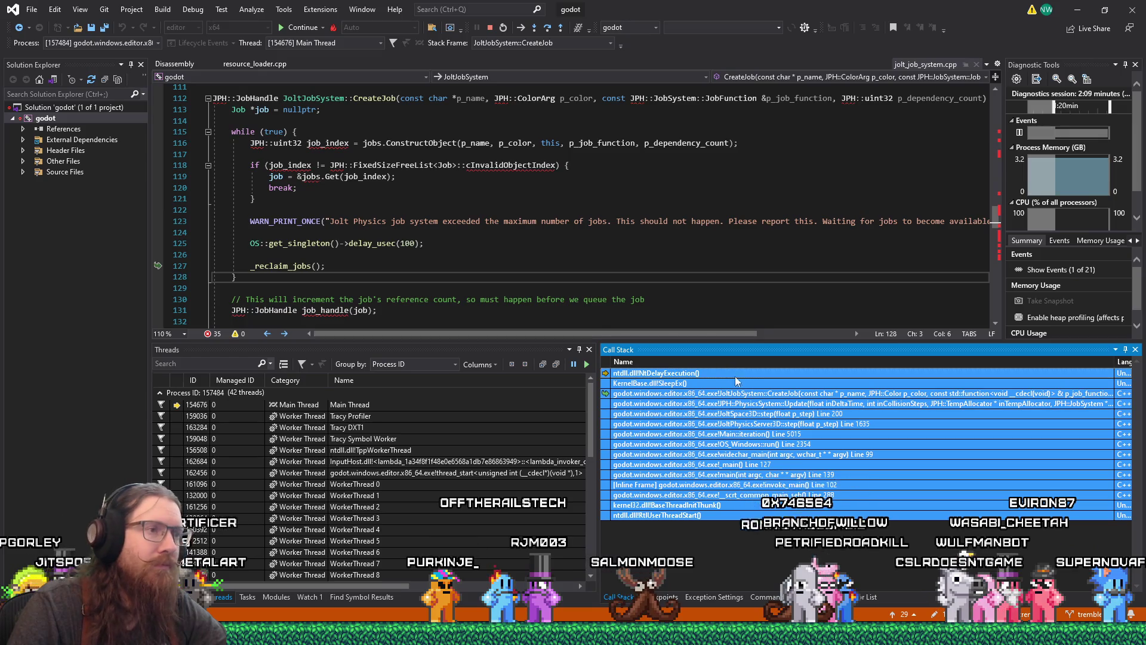
right_click(740, 393)
left_click(786, 360)
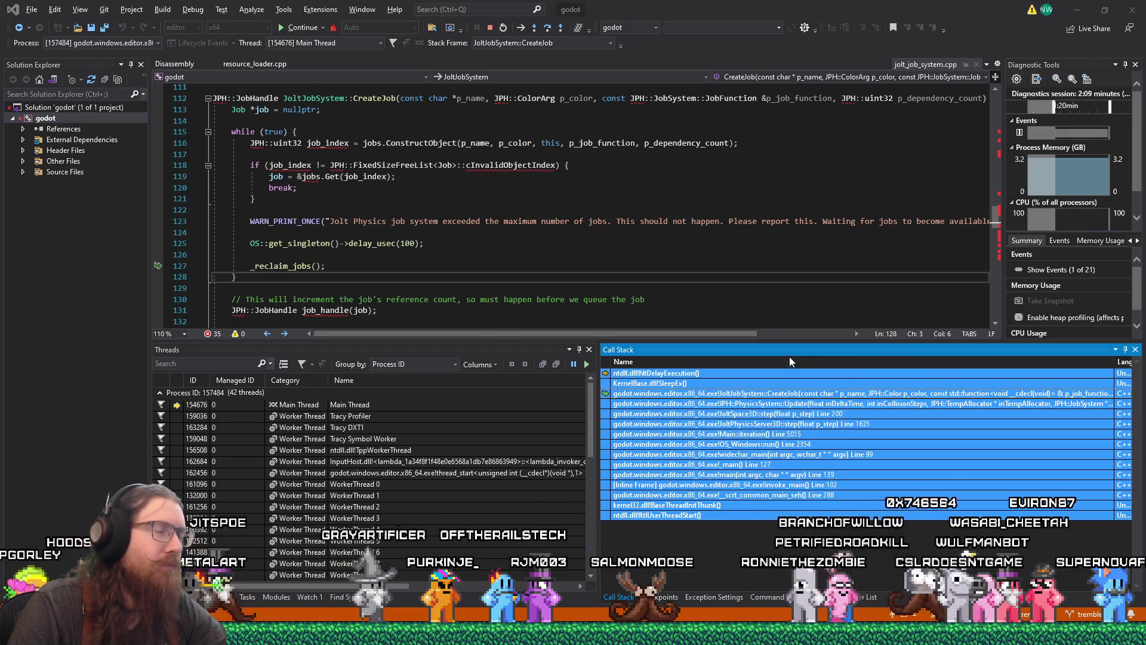
Bring the Firefox window with GitHub issue #111202 to the front
key("alt+Tab")
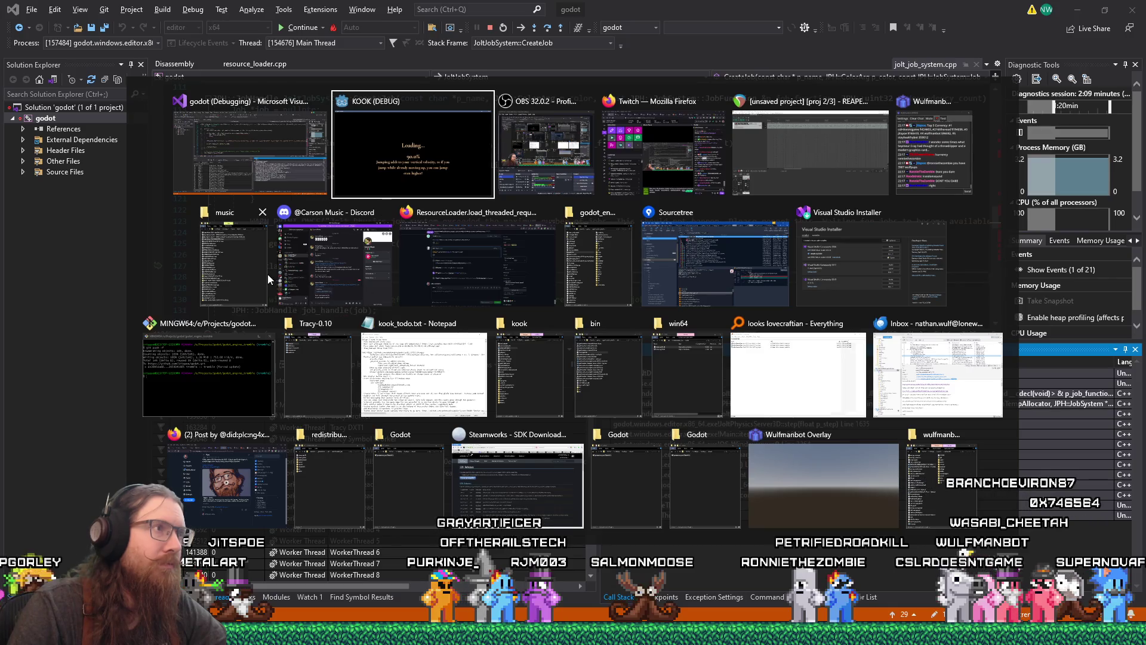
key("alt+shift+Tab")
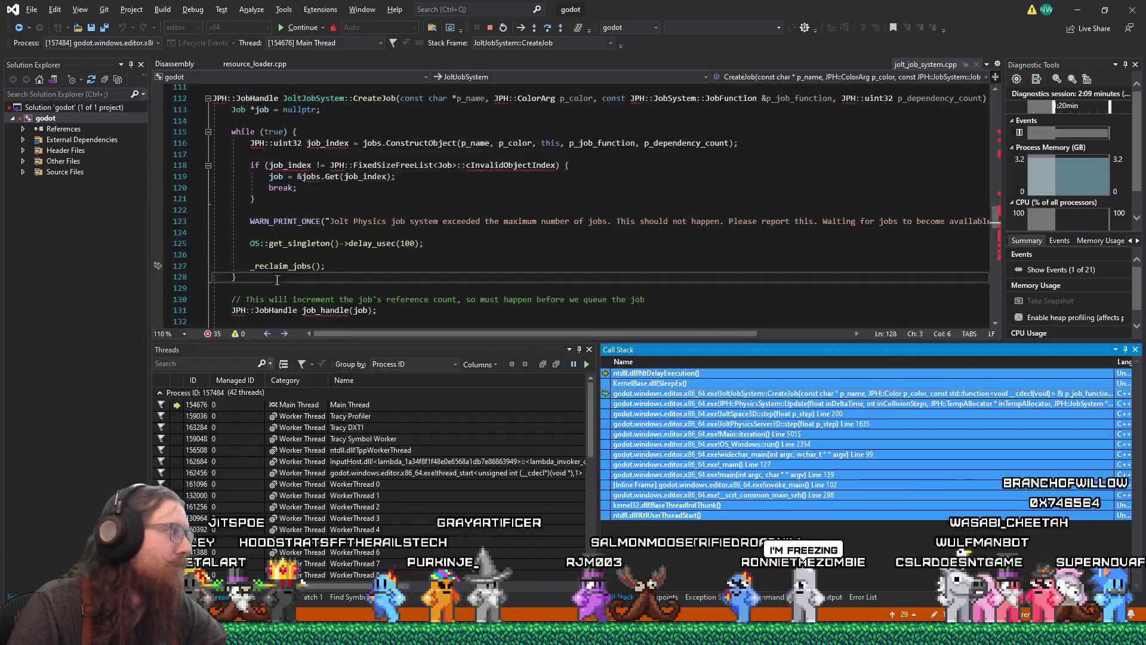
left_click(913, 618)
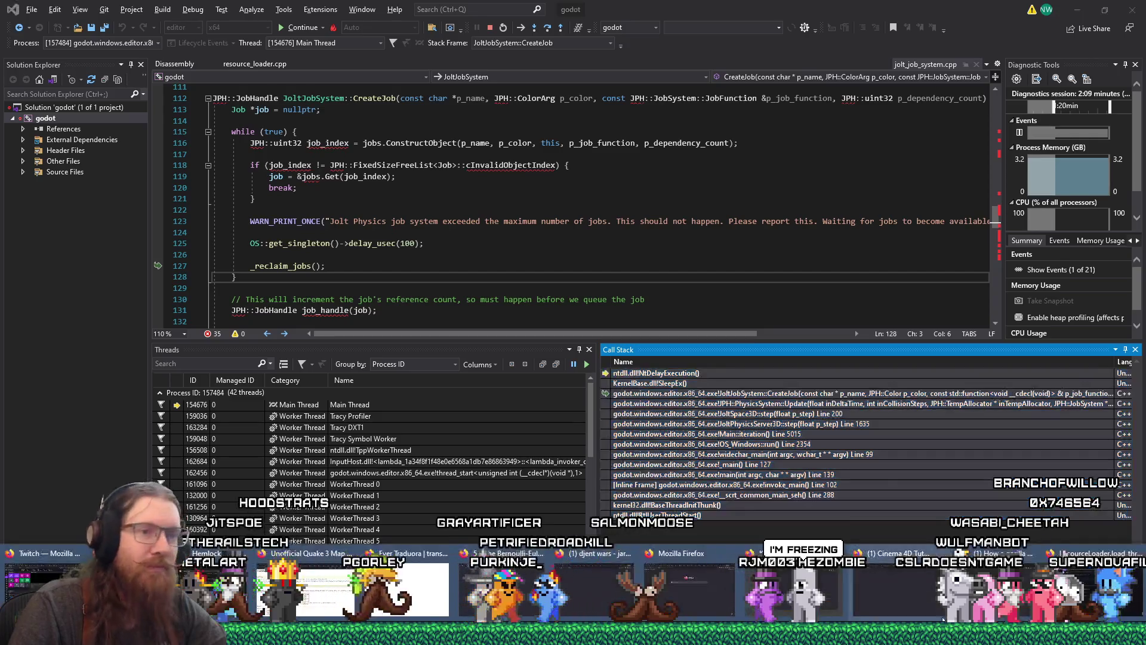
left_click(1075, 579)
Comment 'Hmm, I seem to be getting stuck here,' followed by the pasted call stack in ``` fences
left_click(656, 524)
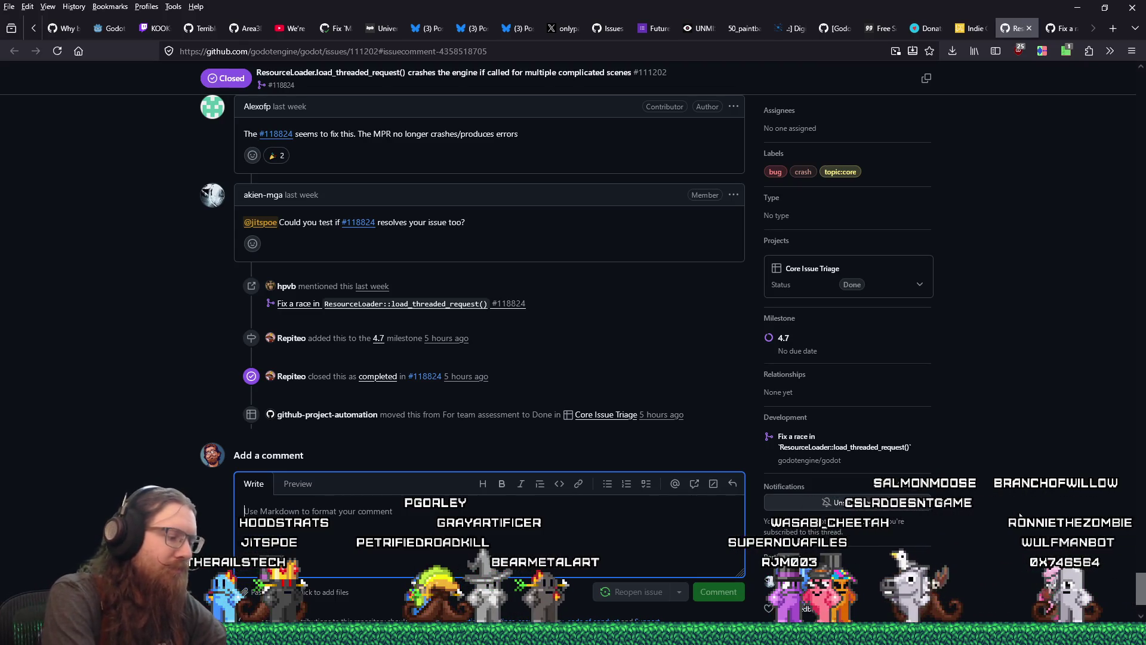
type("Hmm, I seem to be getti")
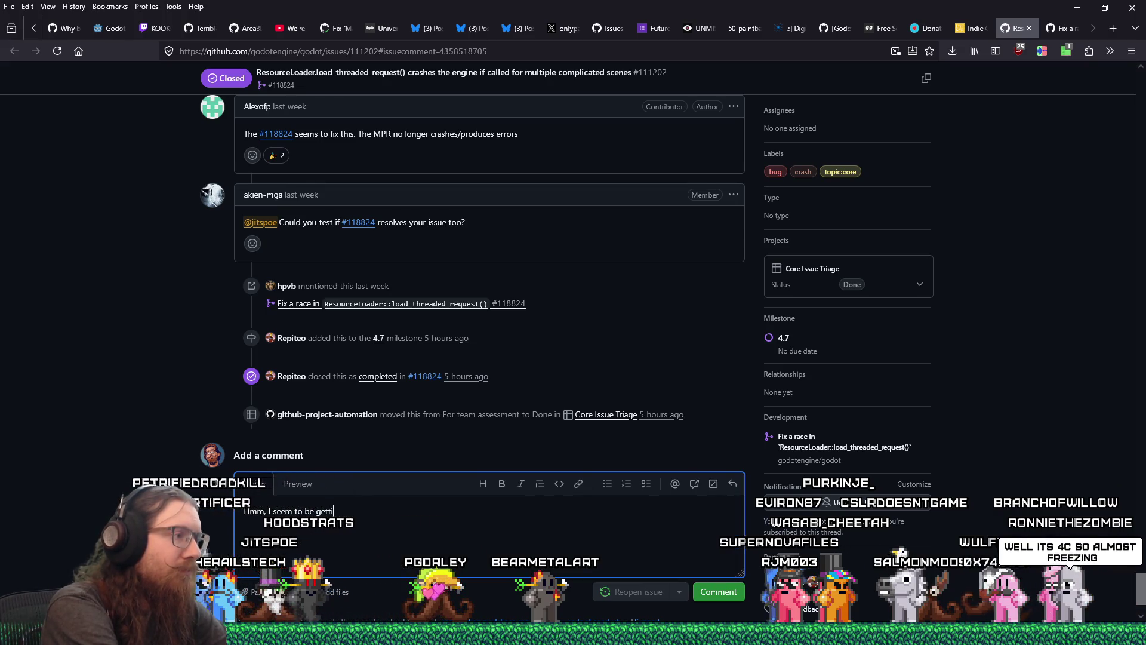
type("ng stuck here, now:")
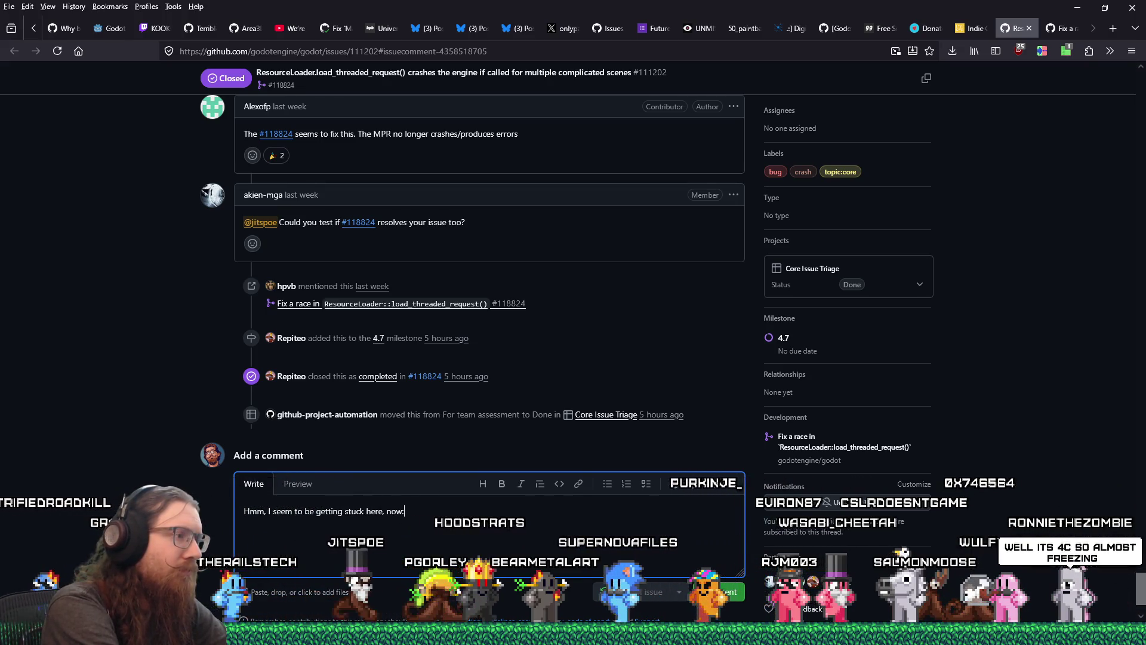
key("Return")
key("Return")
type("```")
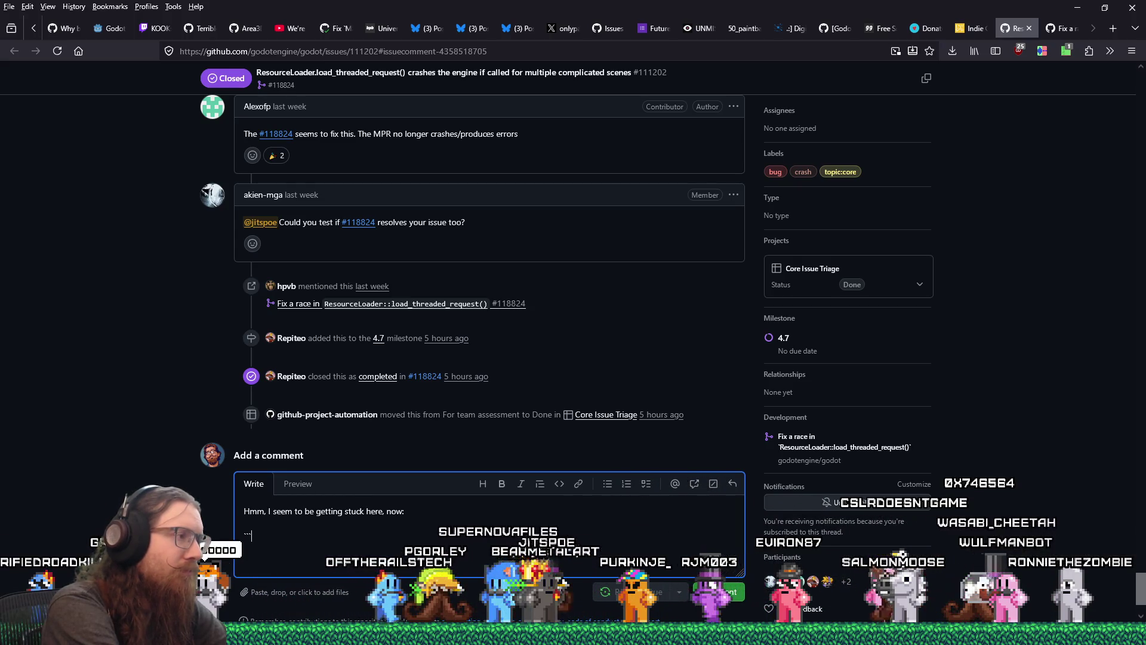
key("BackSpace")
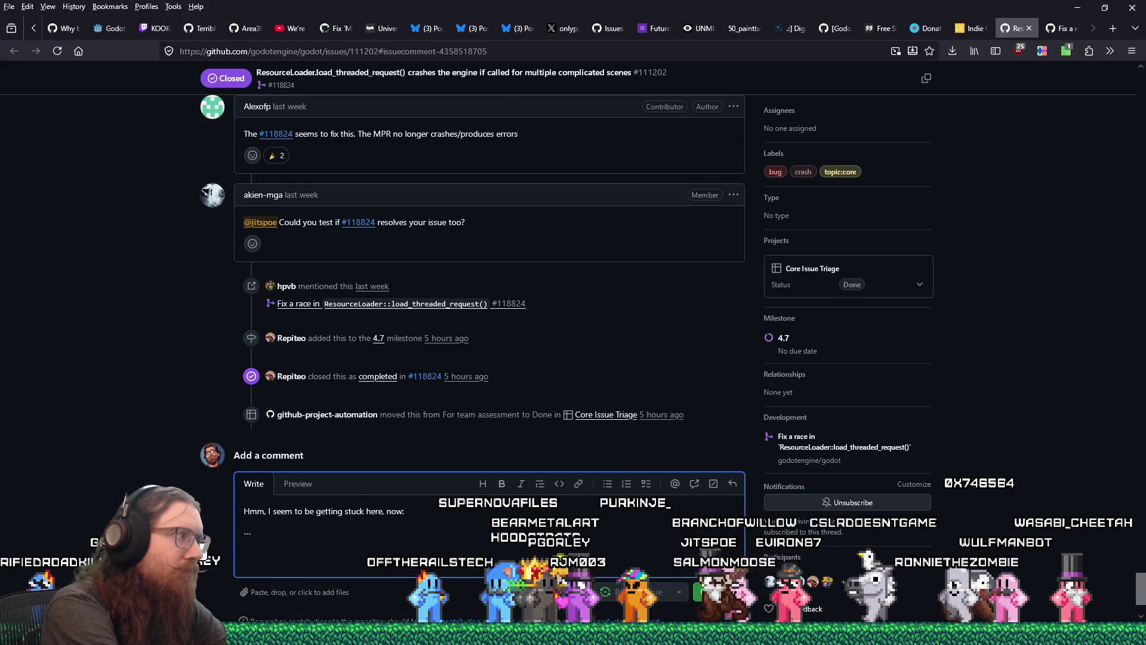
key("ctrl+v")
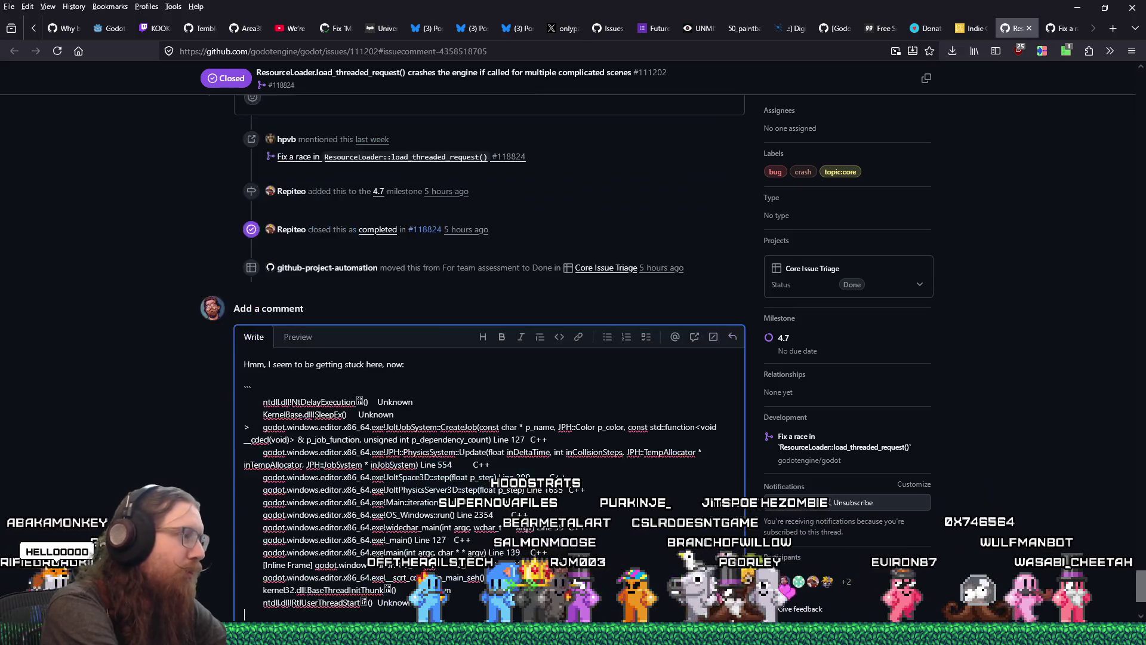
type("```")
key("Return")
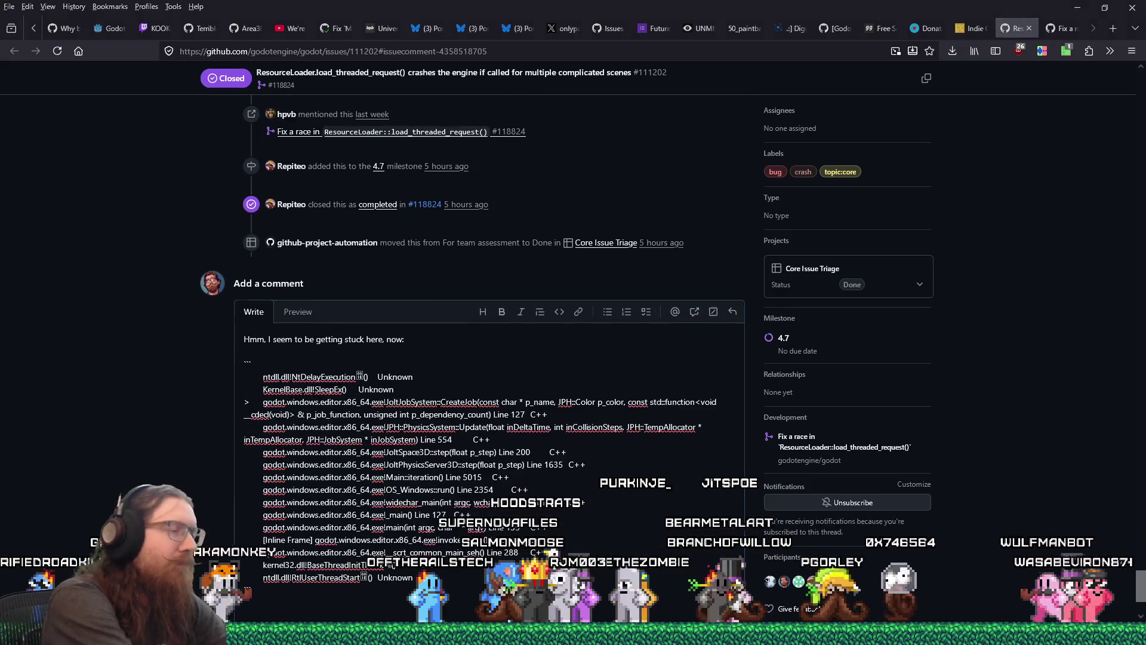
Copy the CreateJob code on lines 112–128 in Visual Studio
key("alt+Tab")
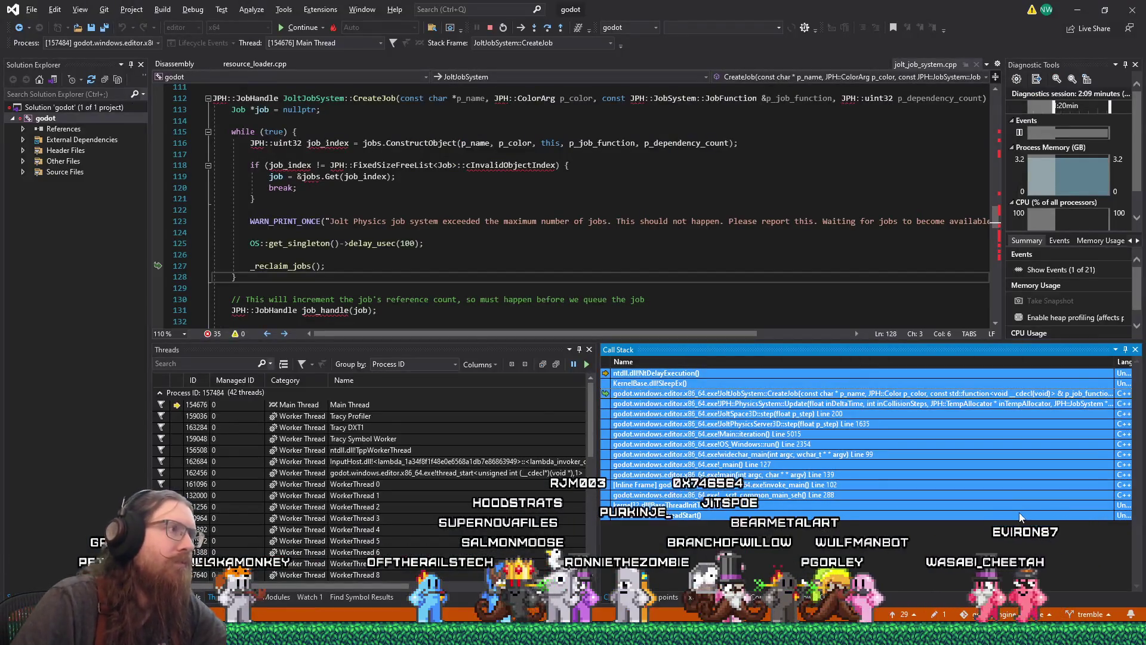
left_click_drag(260, 282, 215, 98)
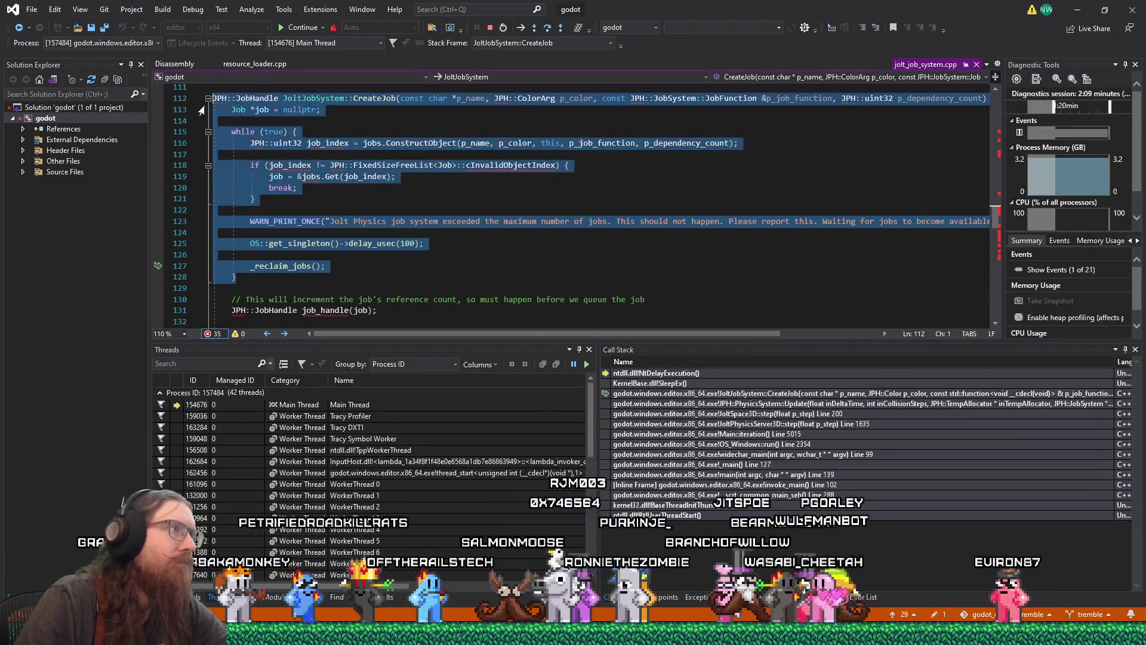
right_click(245, 112)
left_click(286, 405)
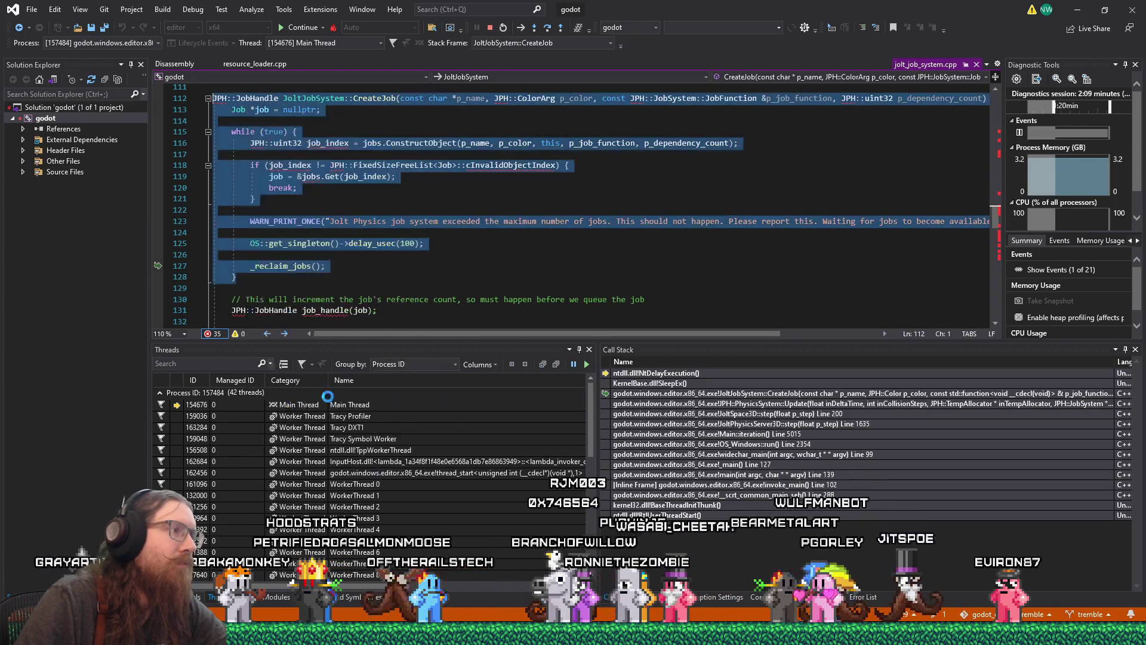
key("alt+Tab")
Add 'In this loop:' with the CreateJob code as a C++ block, then return to Visual Studio
type("this loo")
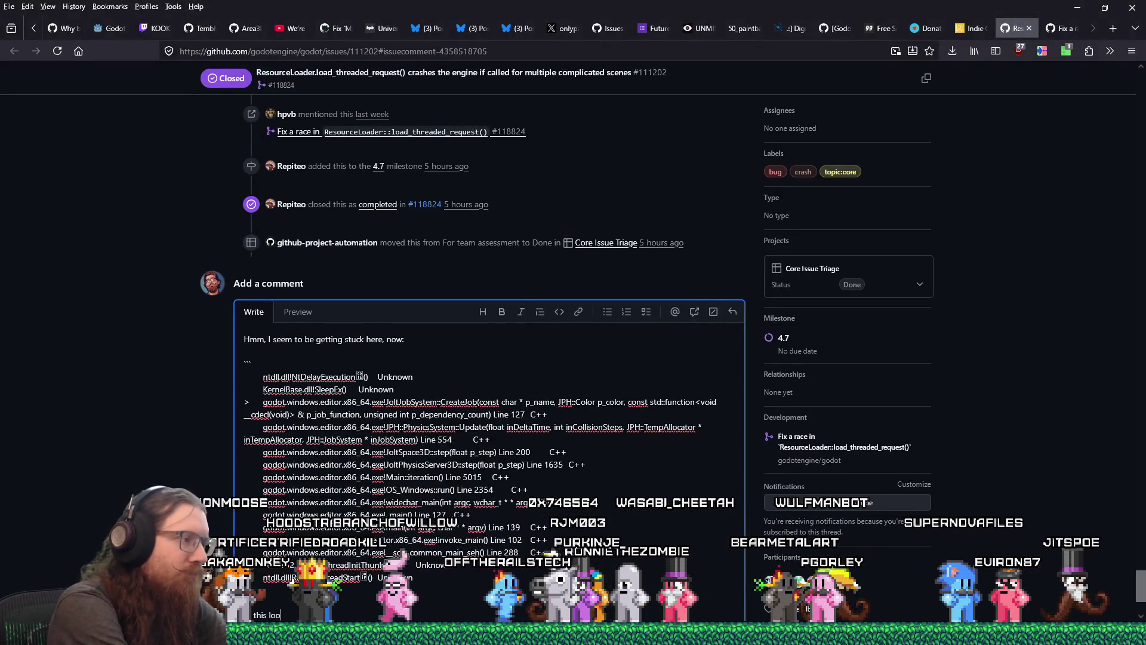
key("Return")
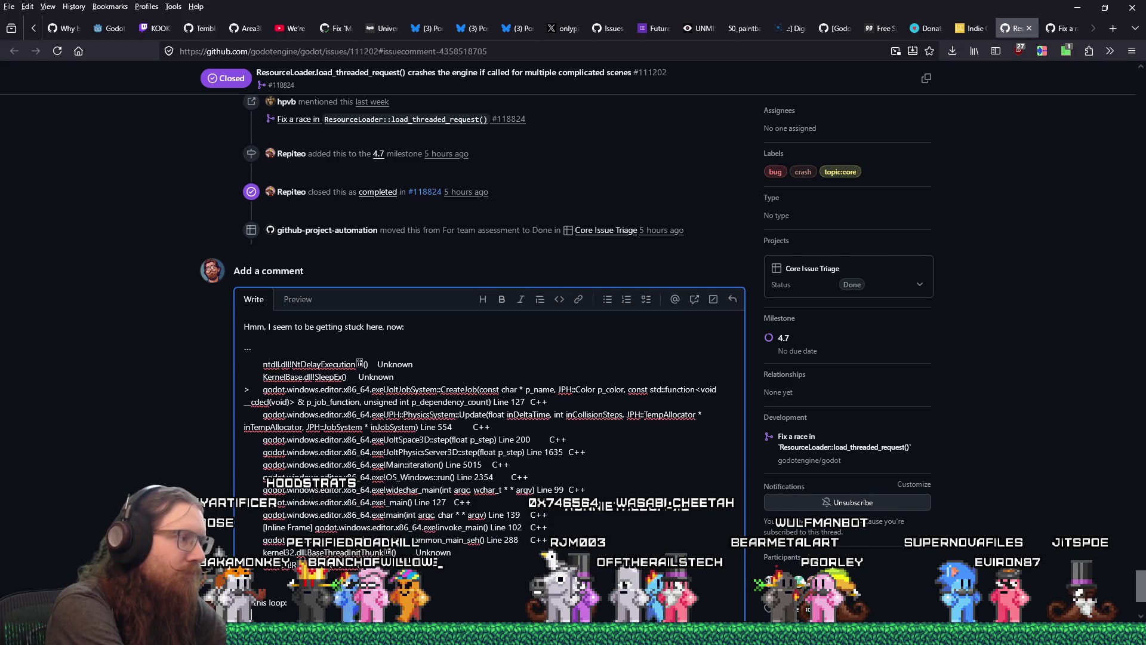
scroll(490, 358, "down", 5)
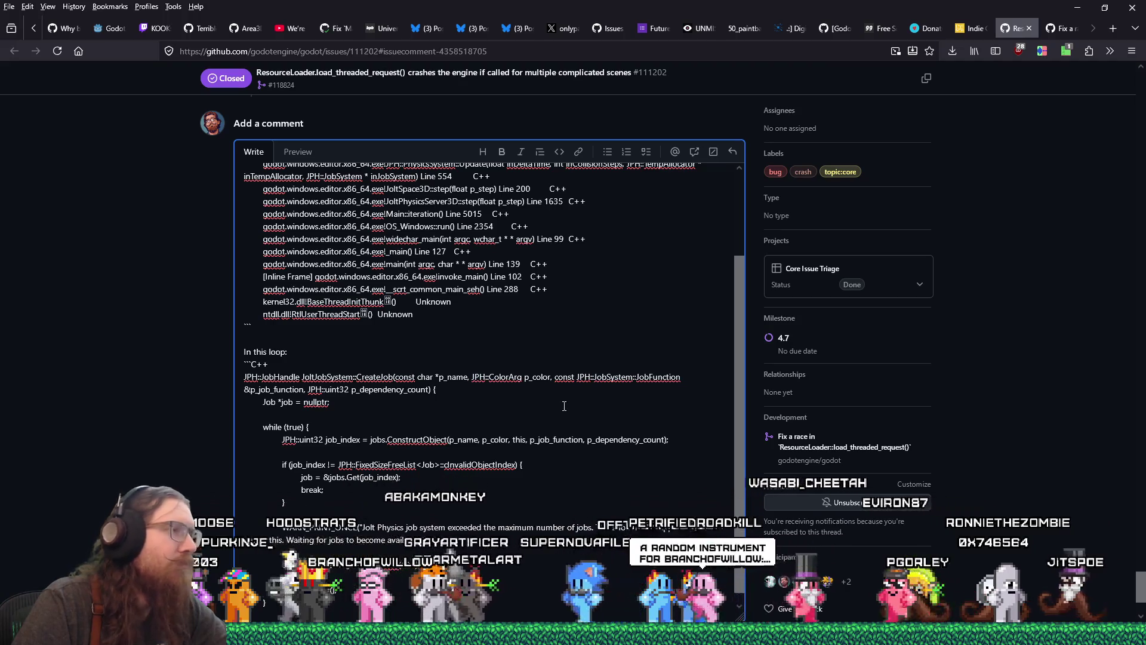
scroll(563, 404, "up", 3)
key("alt+Tab")
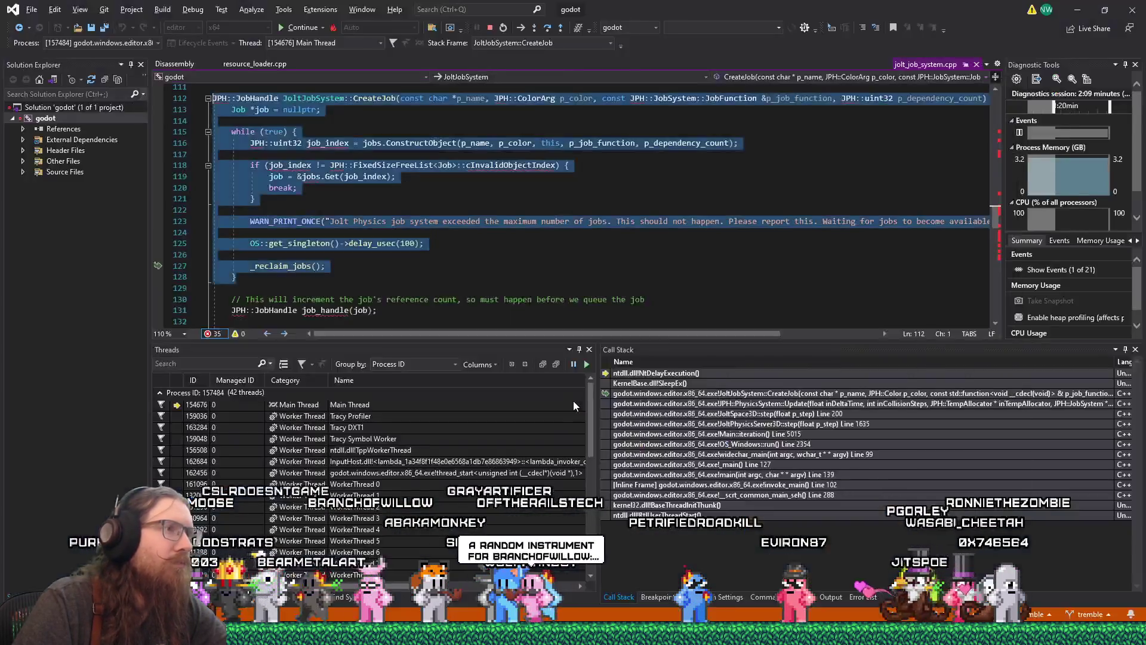
Choose Stop Debugging from the Debug menu to end the Godot debug session
left_click(697, 268)
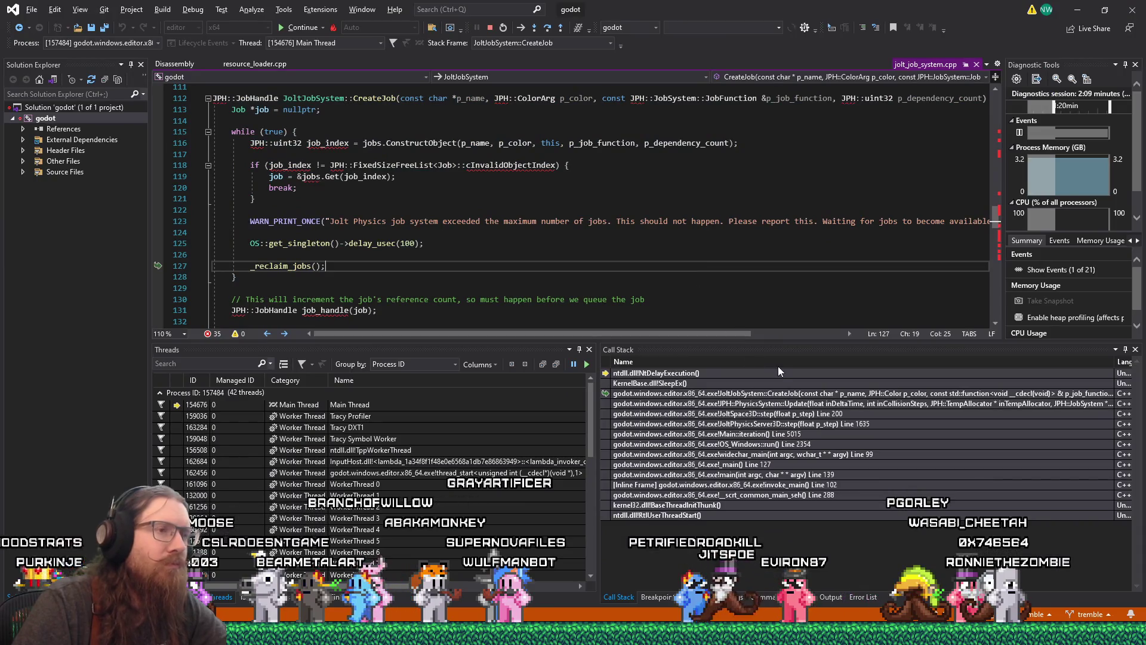
left_click(193, 10)
left_click(193, 9)
left_click(193, 10)
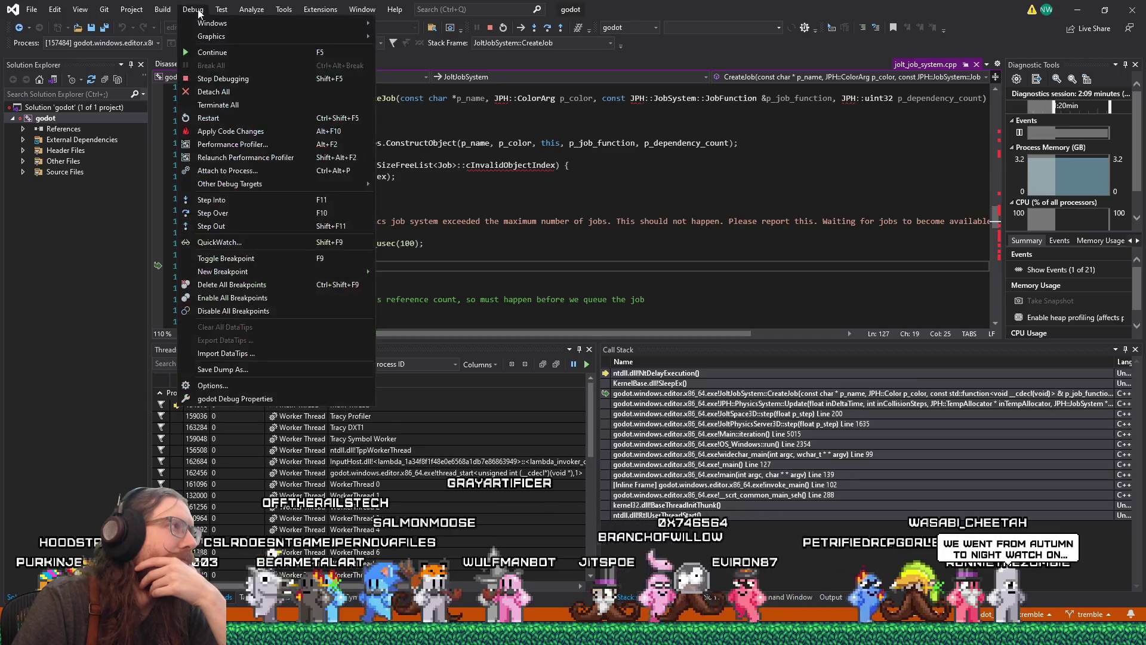
left_click(216, 80)
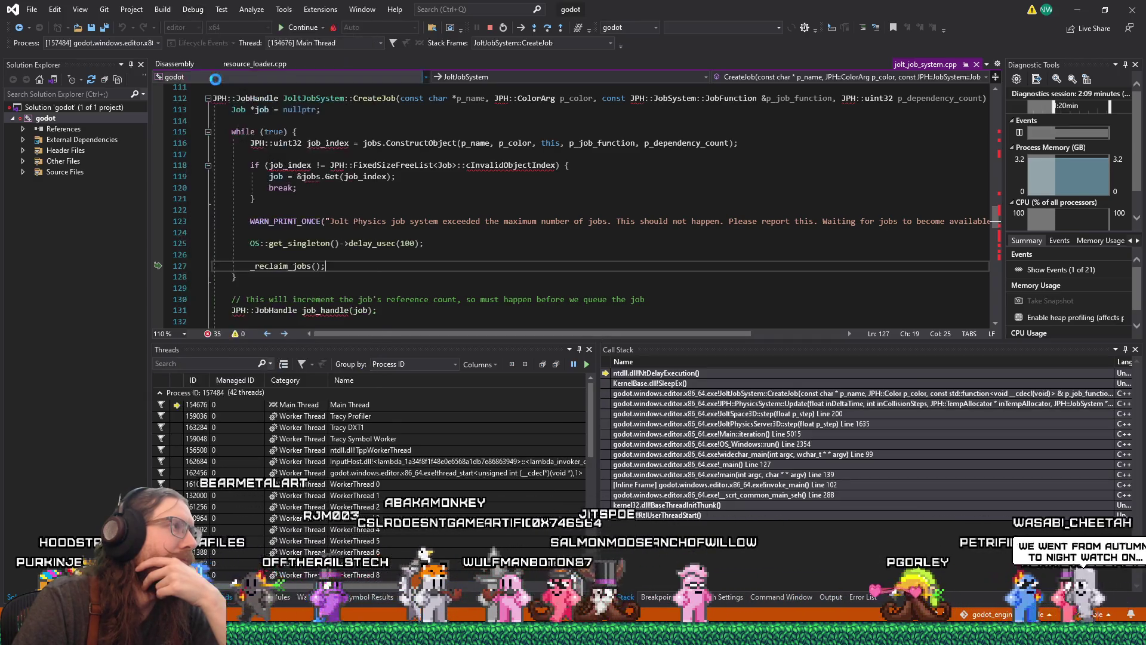
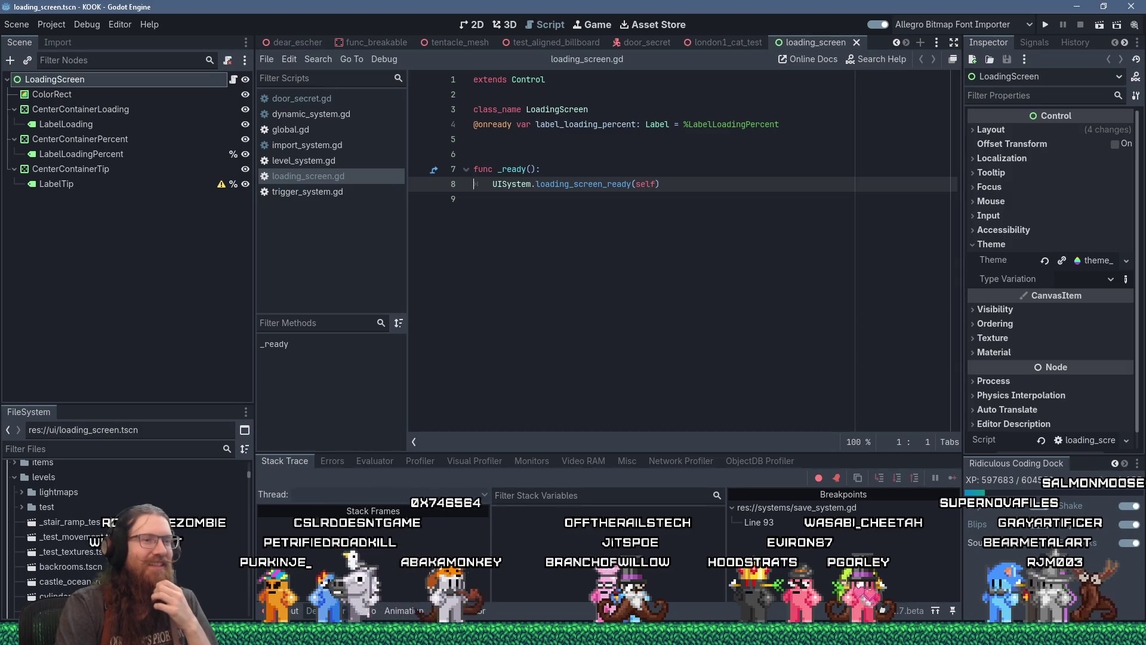
From the loading_screen.gd script, run the KOOK project in a debug game window
left_click(555, 256)
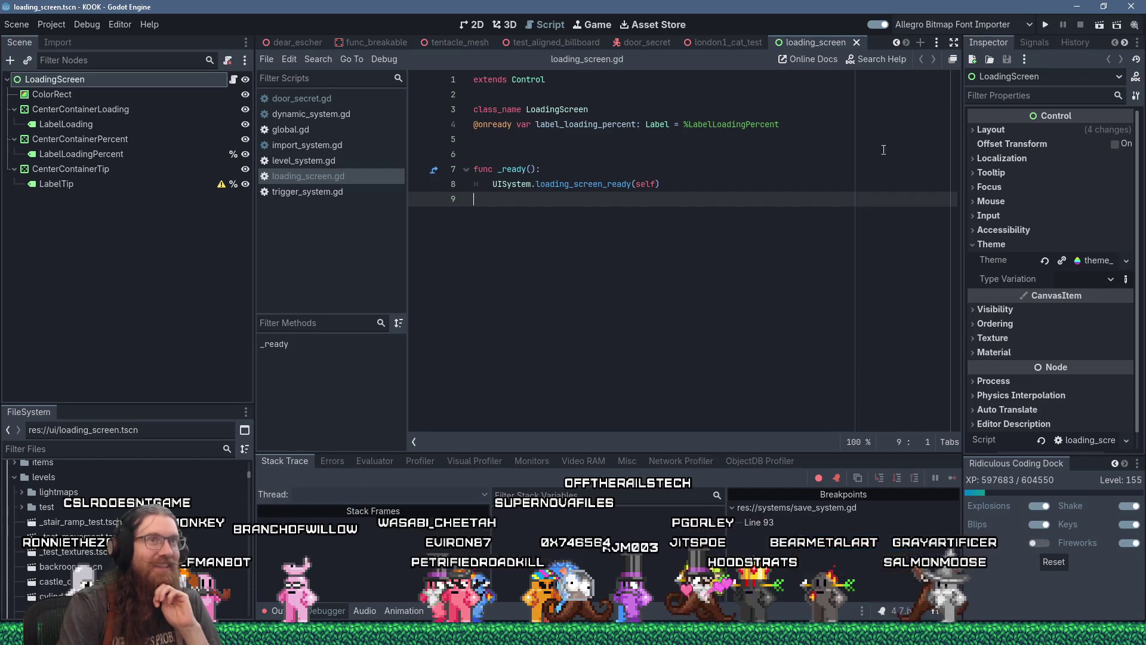
left_click(1048, 27)
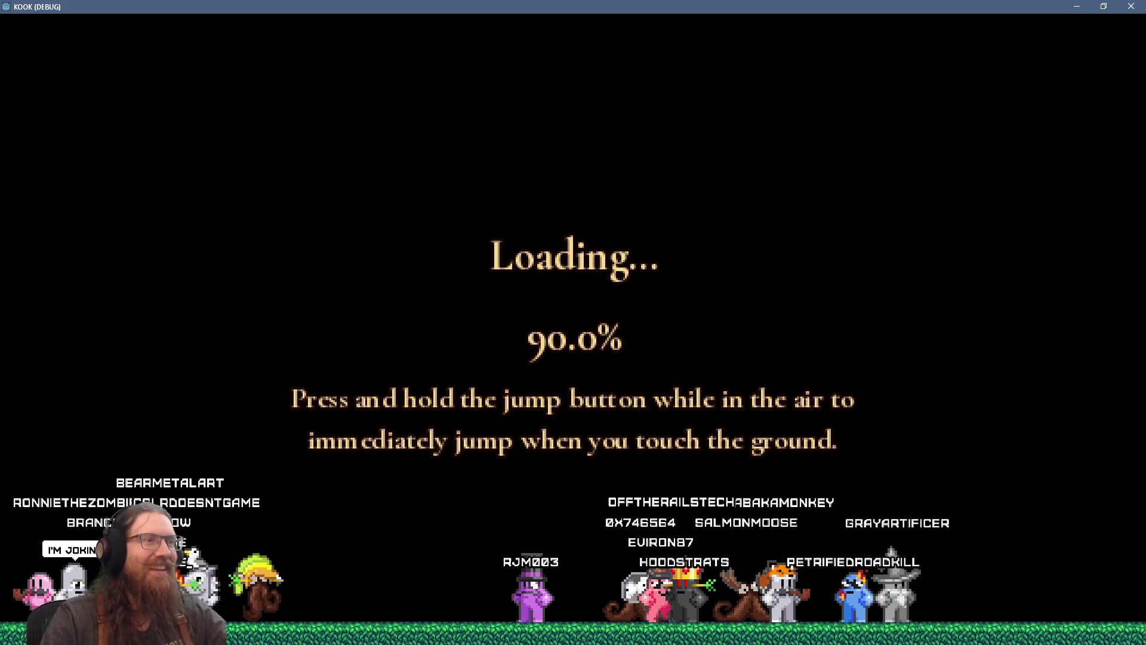
Leave KOOK frozen at 90.0% loading and switch to jolt_job_system.cpp in Visual Studio
key("alt+Tab")
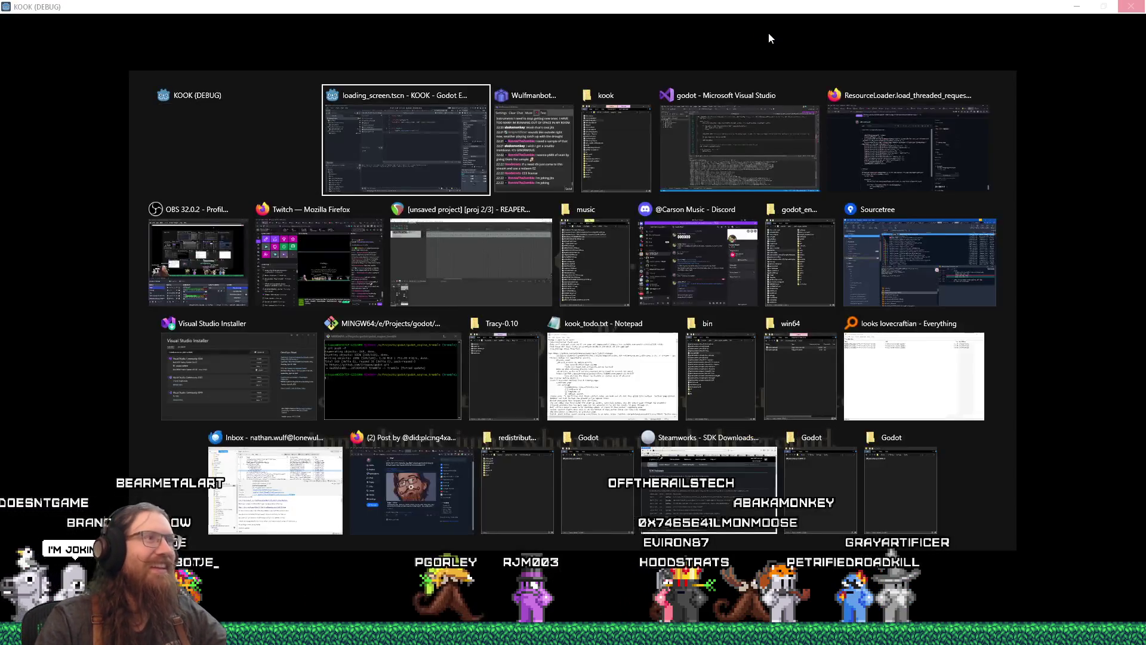
key("Escape")
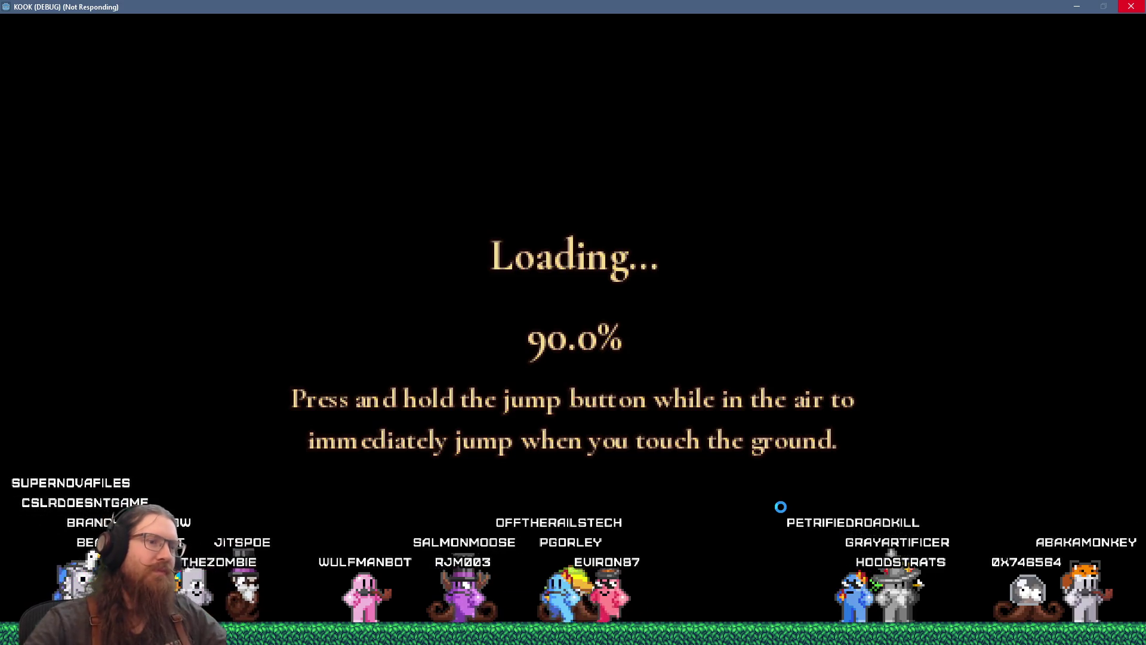
key("alt+Tab")
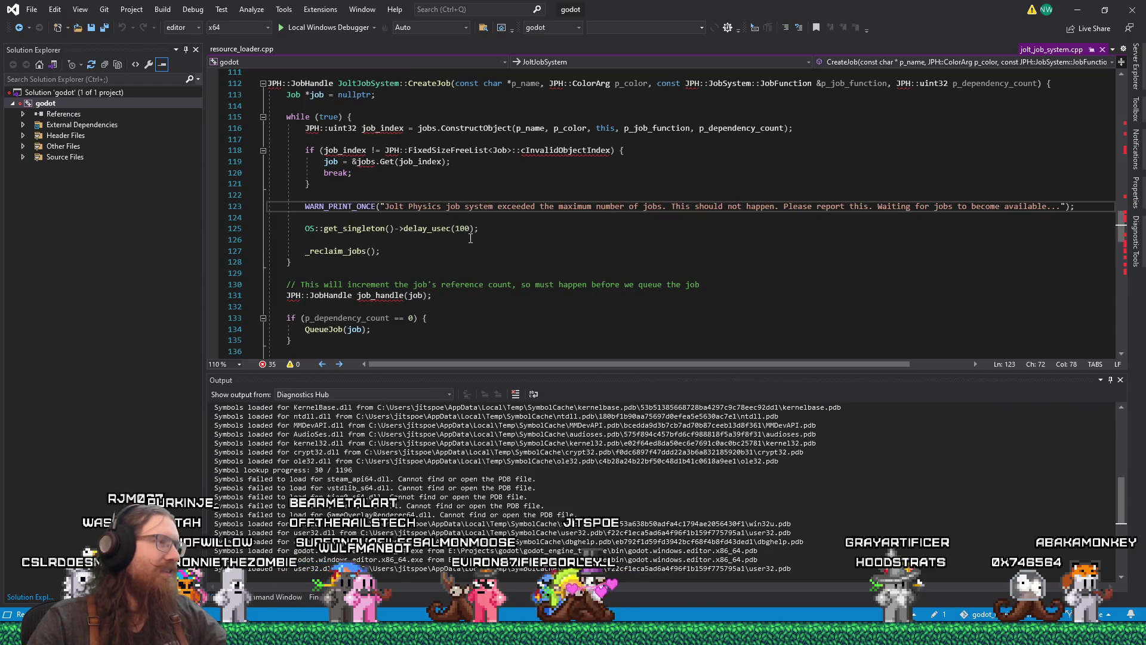
left_click(505, 248)
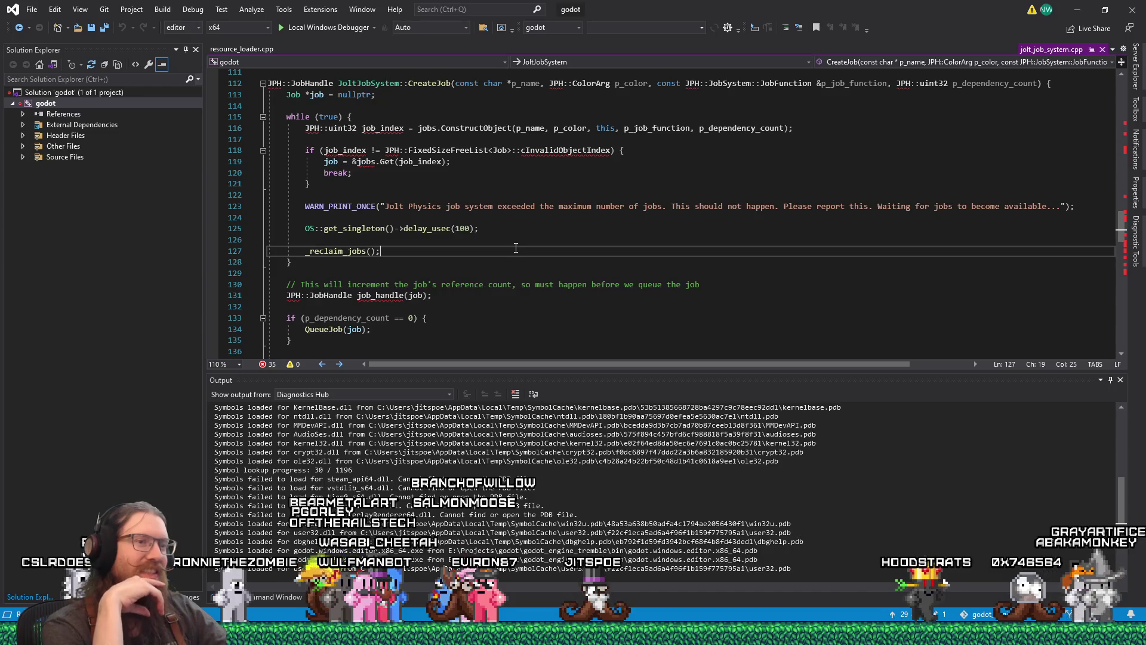
Confirm the game is still stuck loading, then bring up Visual Studio's Debug menu
key("alt+Tab")
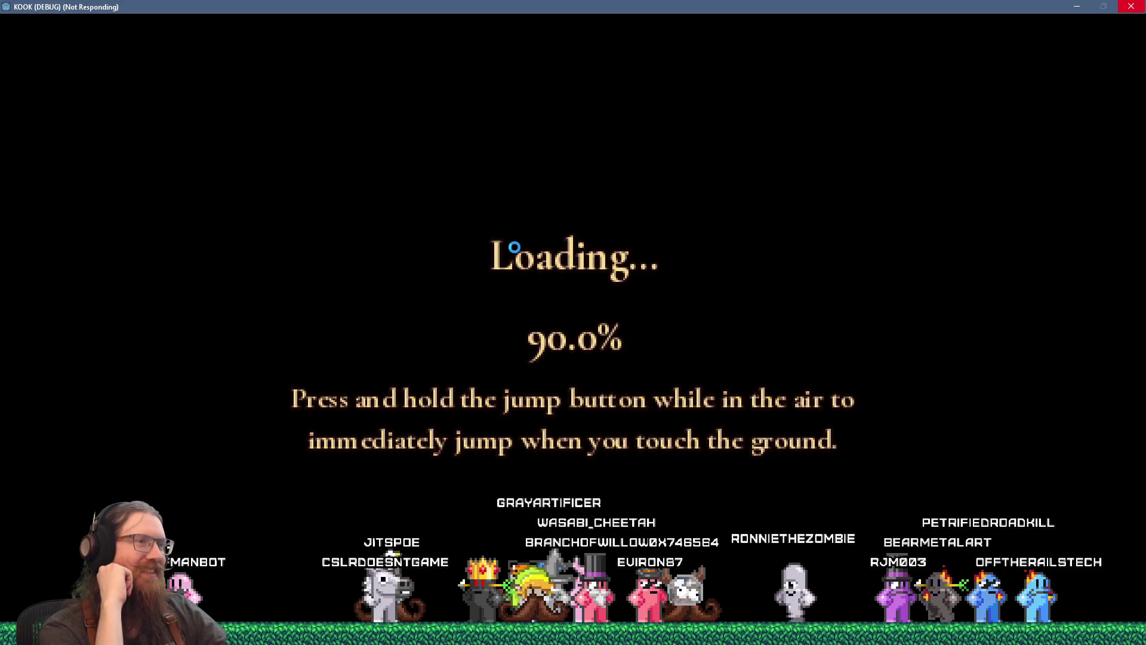
key("alt+Tab")
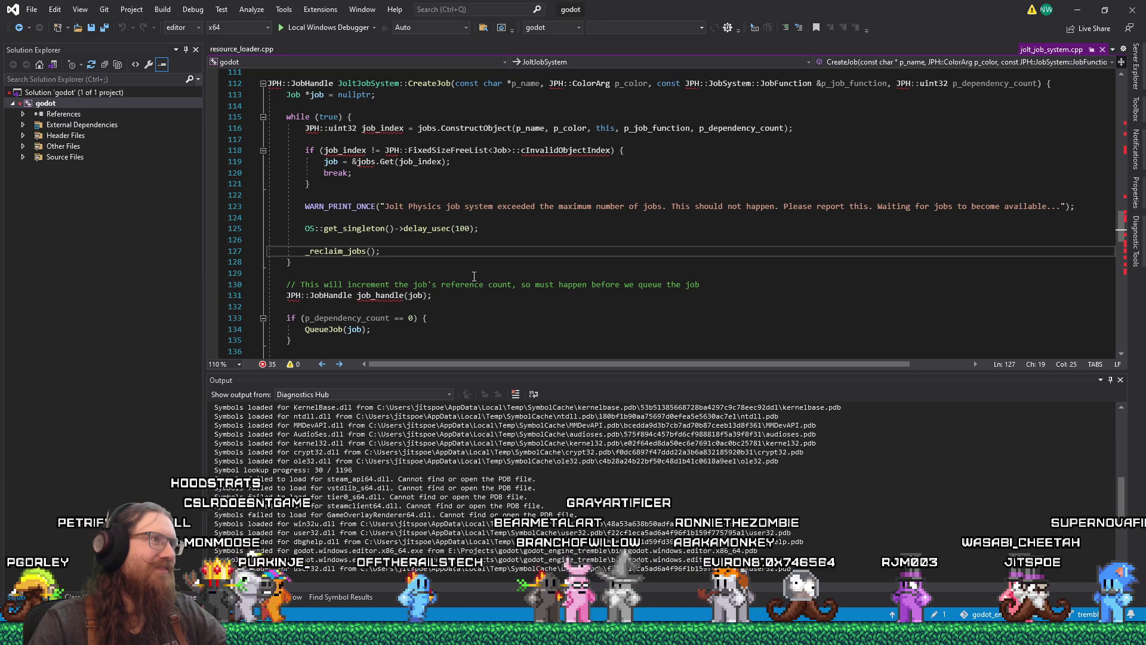
left_click(200, 10)
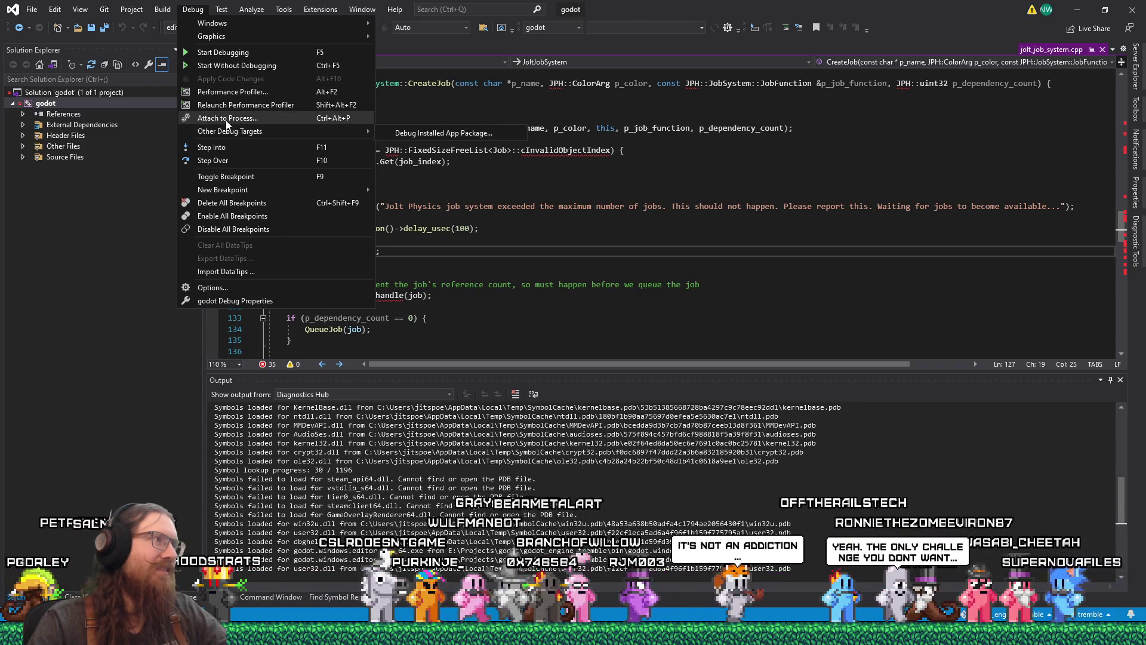
Attach the debugger to godot.windows.editor.x86_64.exe 'KOOK (DEBUG)', process ID 150500
left_click(226, 119)
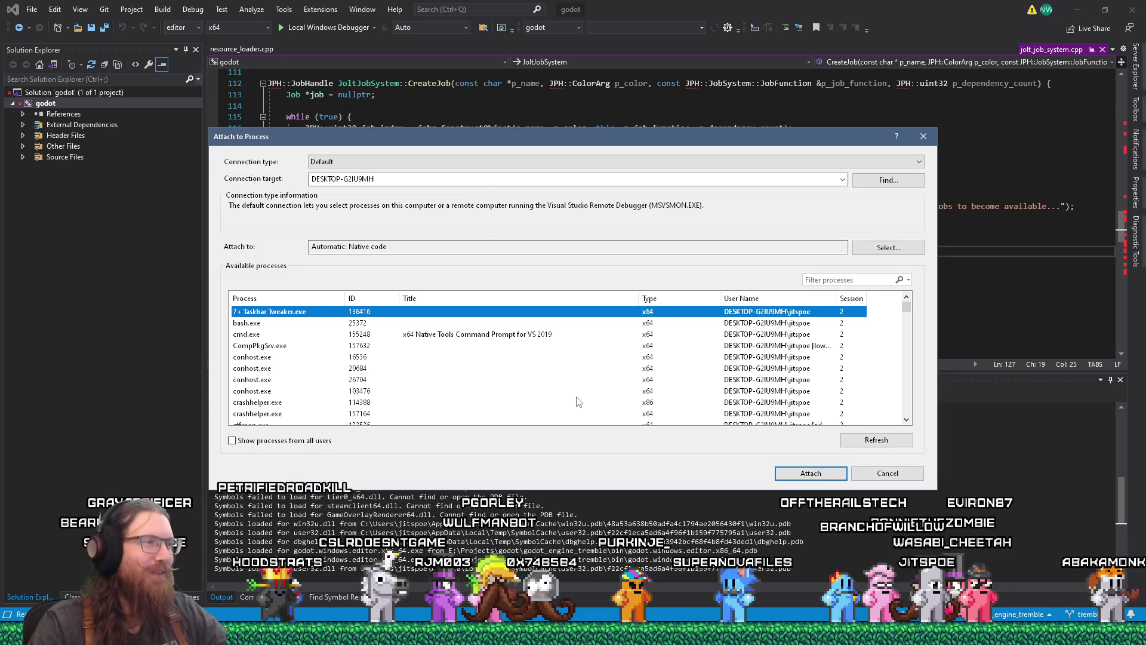
scroll(577, 402, "down", 5)
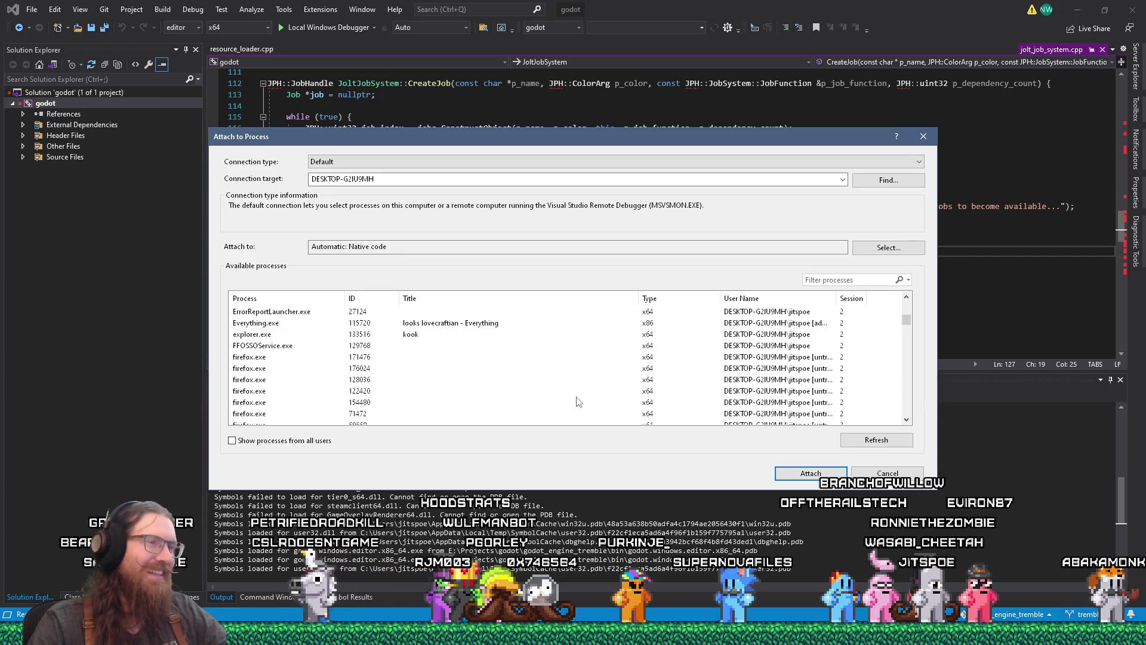
scroll(578, 402, "down", 10)
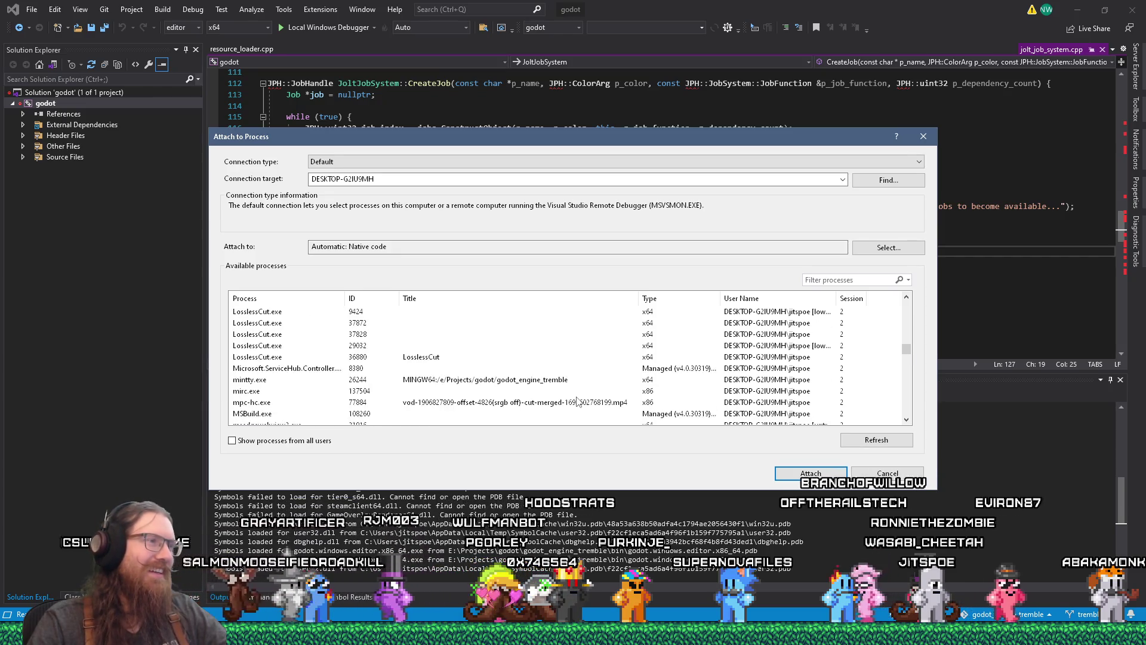
scroll(577, 402, "down", 3)
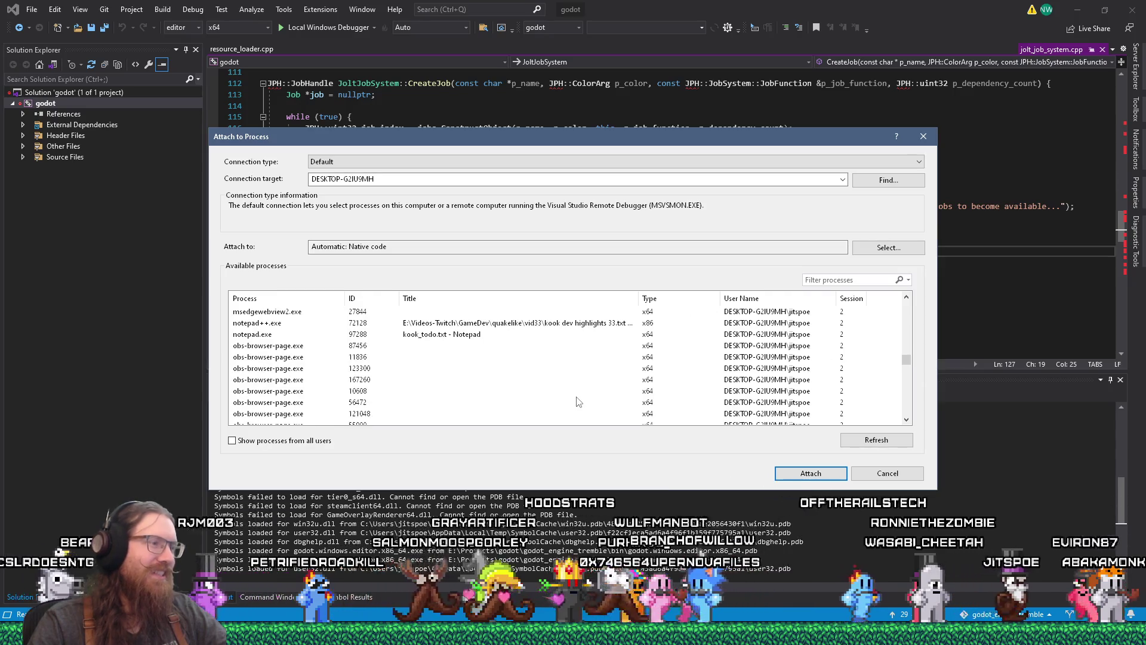
scroll(578, 402, "up", 12)
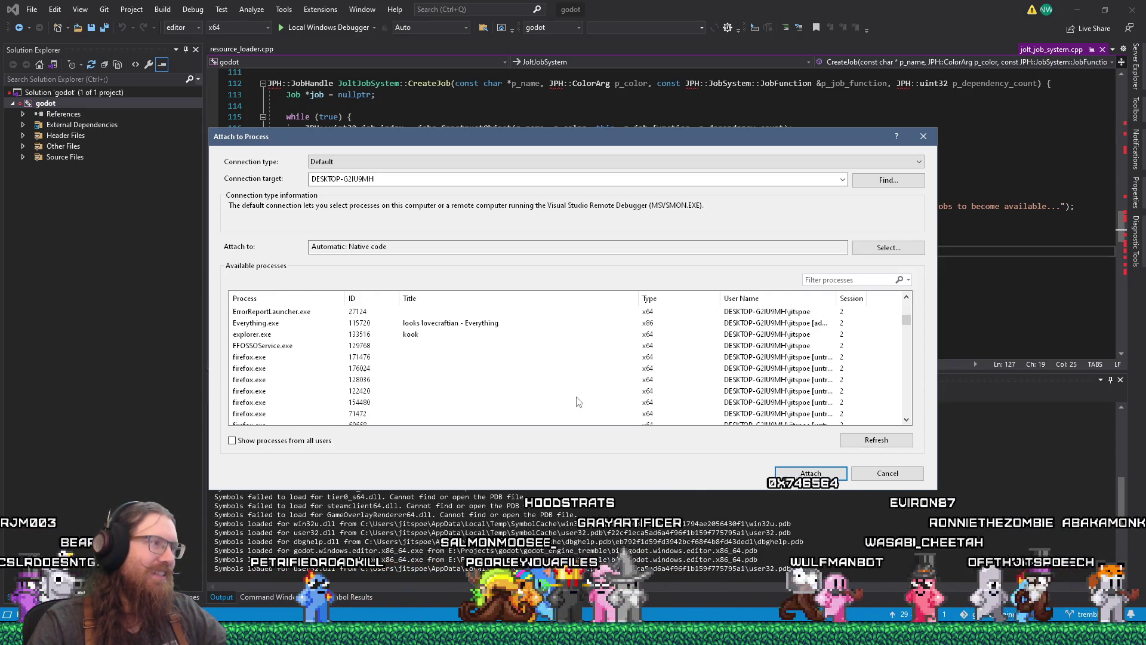
scroll(577, 401, "down", 3)
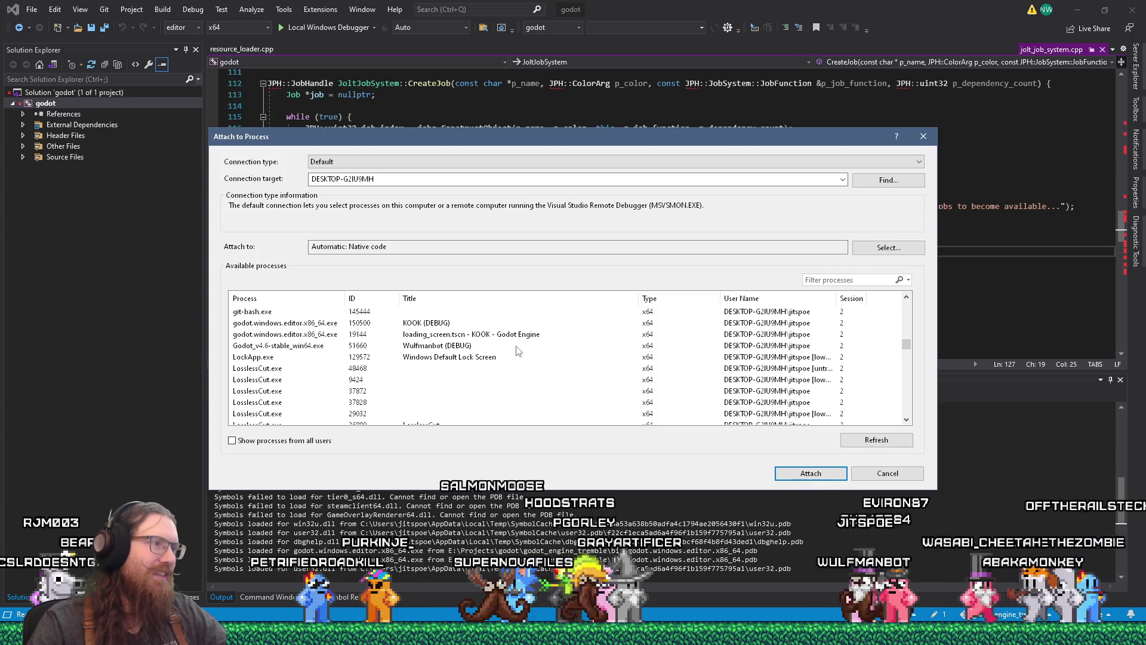
left_click(519, 323)
left_click(798, 474)
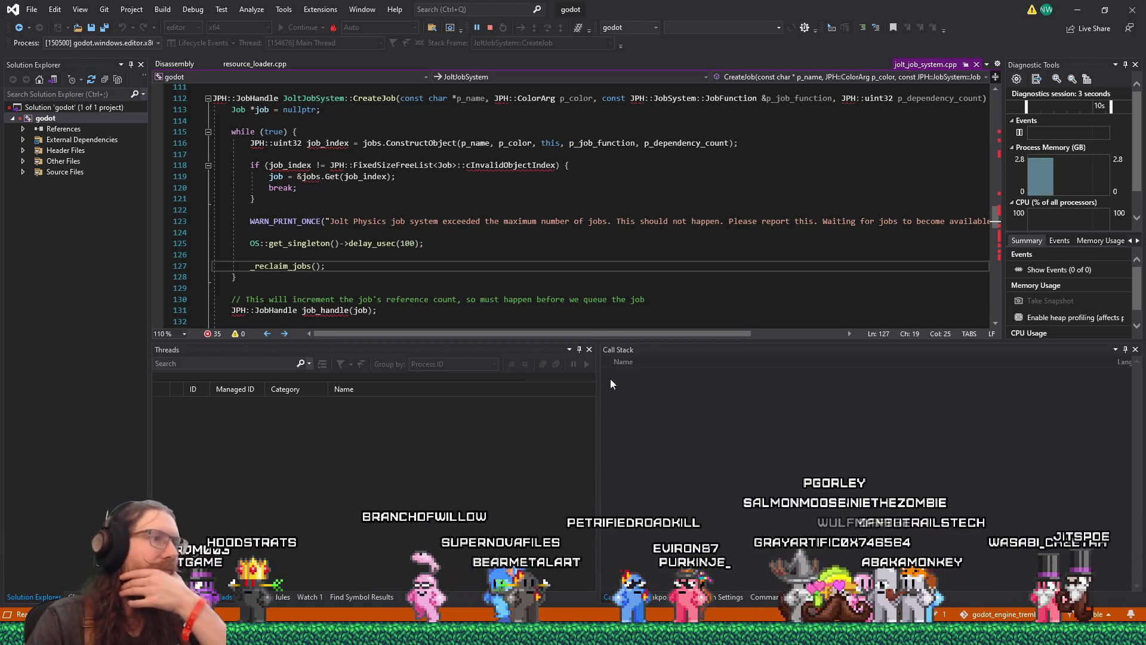
Break All on the hung game and compare the Main Thread and WorkerThread 1 call stacks
left_click(192, 9)
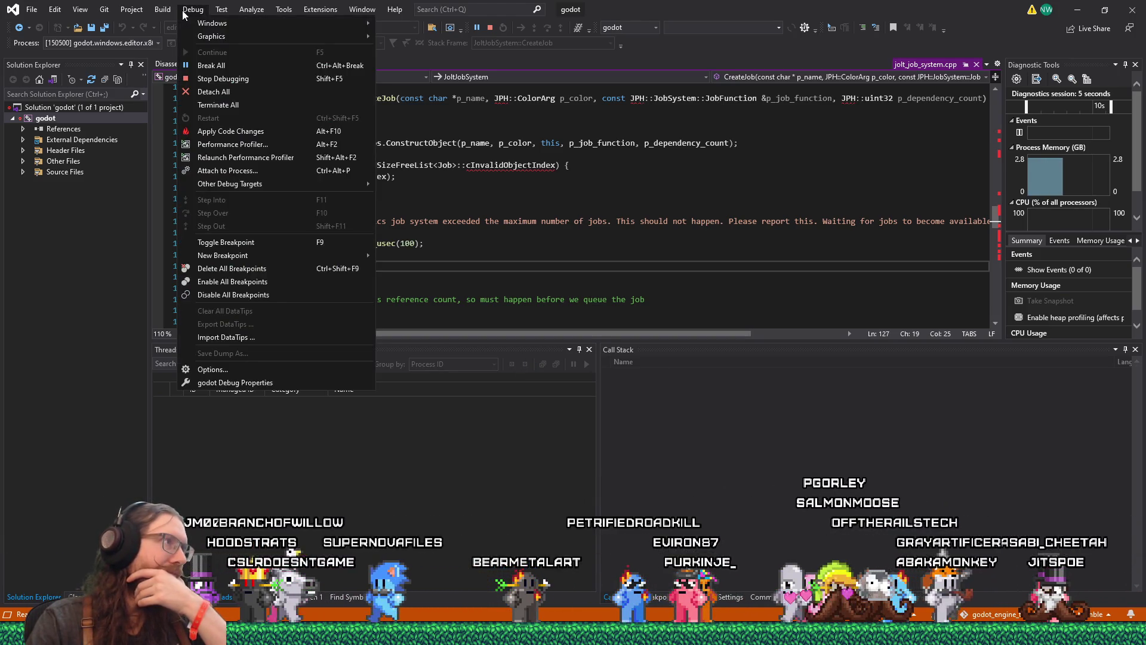
left_click(223, 70)
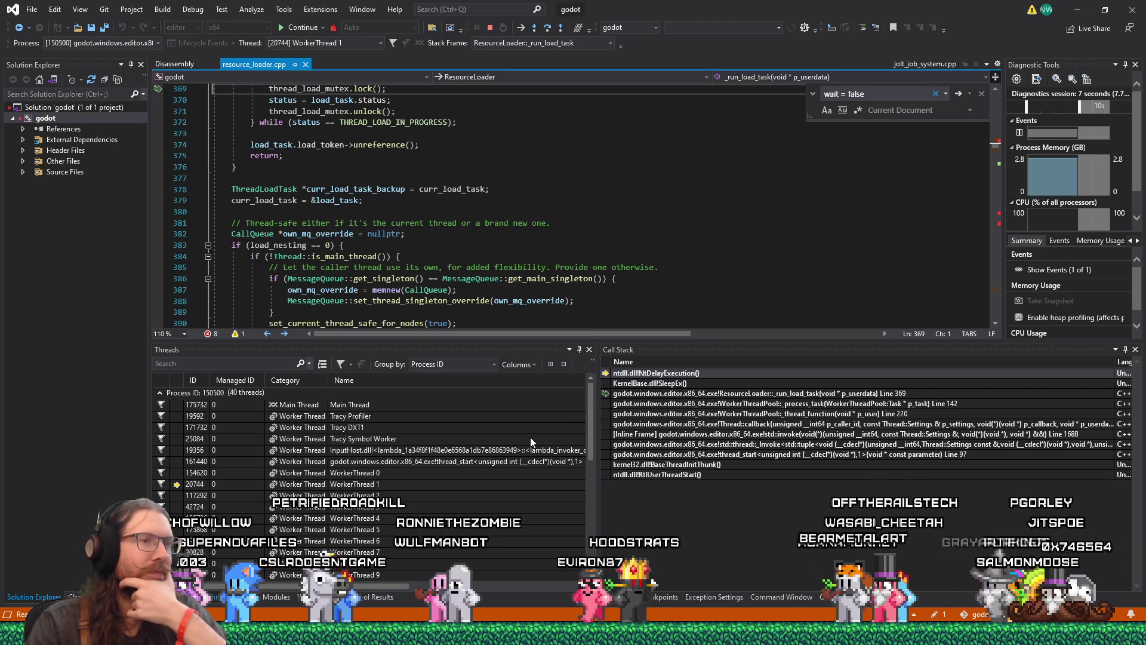
double_click(385, 405)
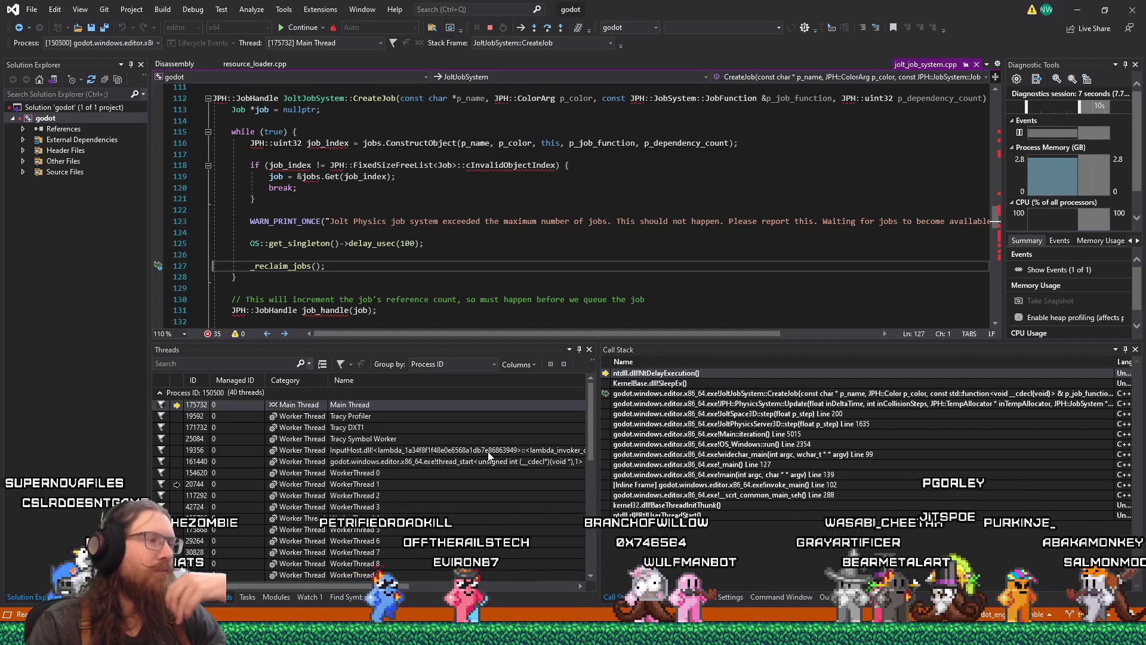
double_click(387, 483)
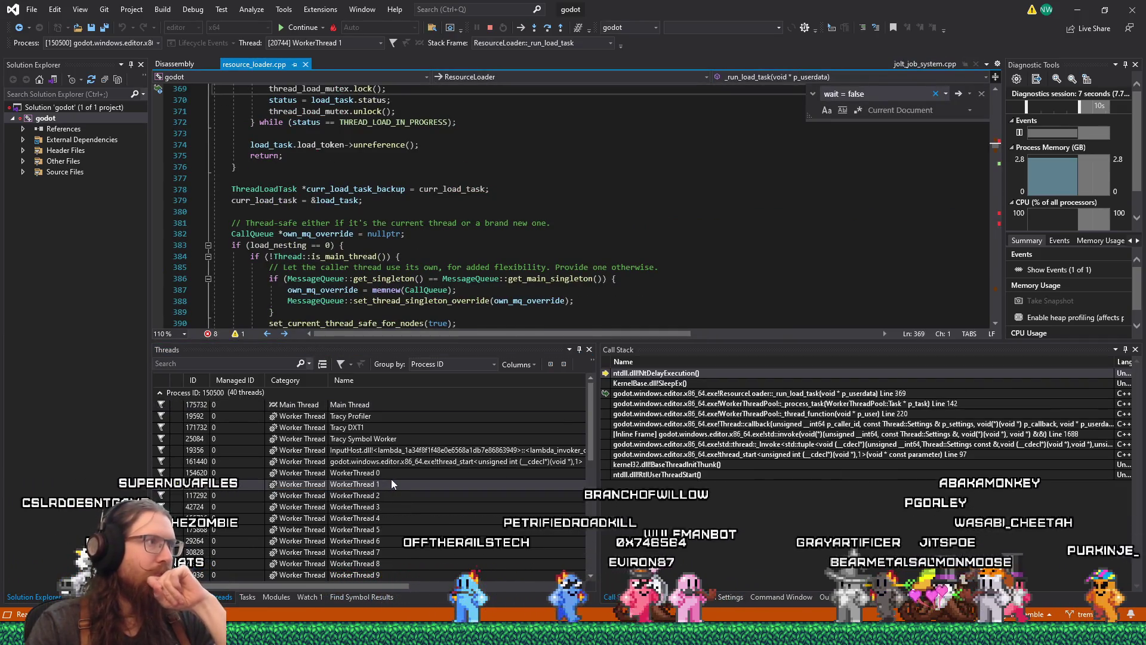
Review WorkerThread 1's code in resource_loader.cpp, then go to GitHub issue #111202 in Firefox
scroll(366, 249, "up", 3)
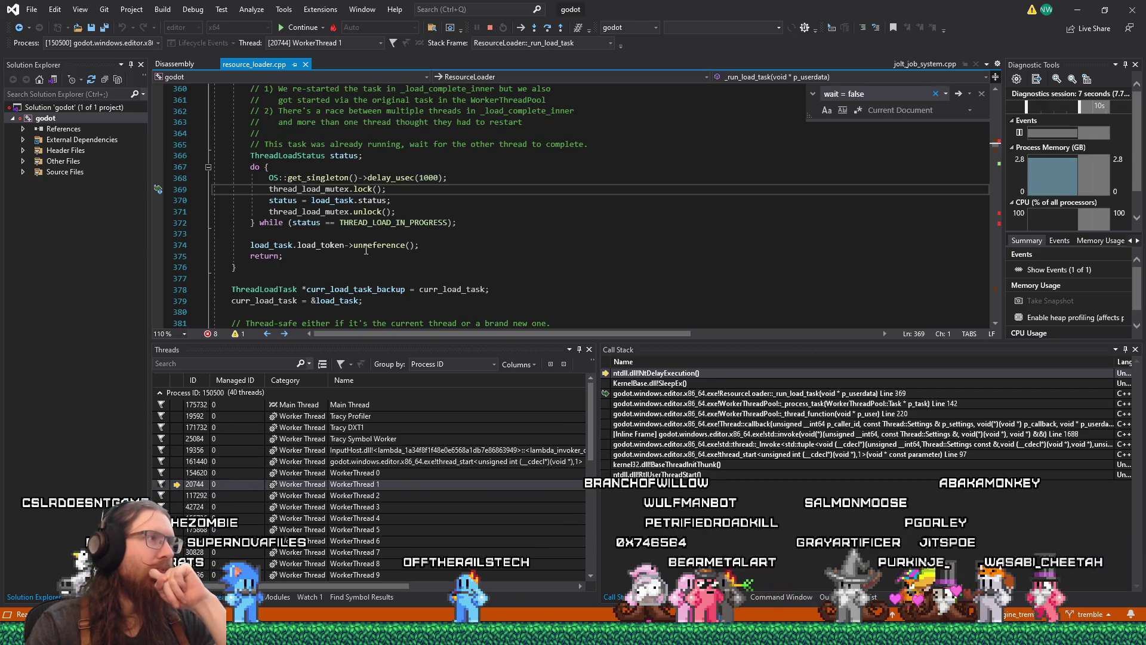
scroll(366, 250, "up", 1)
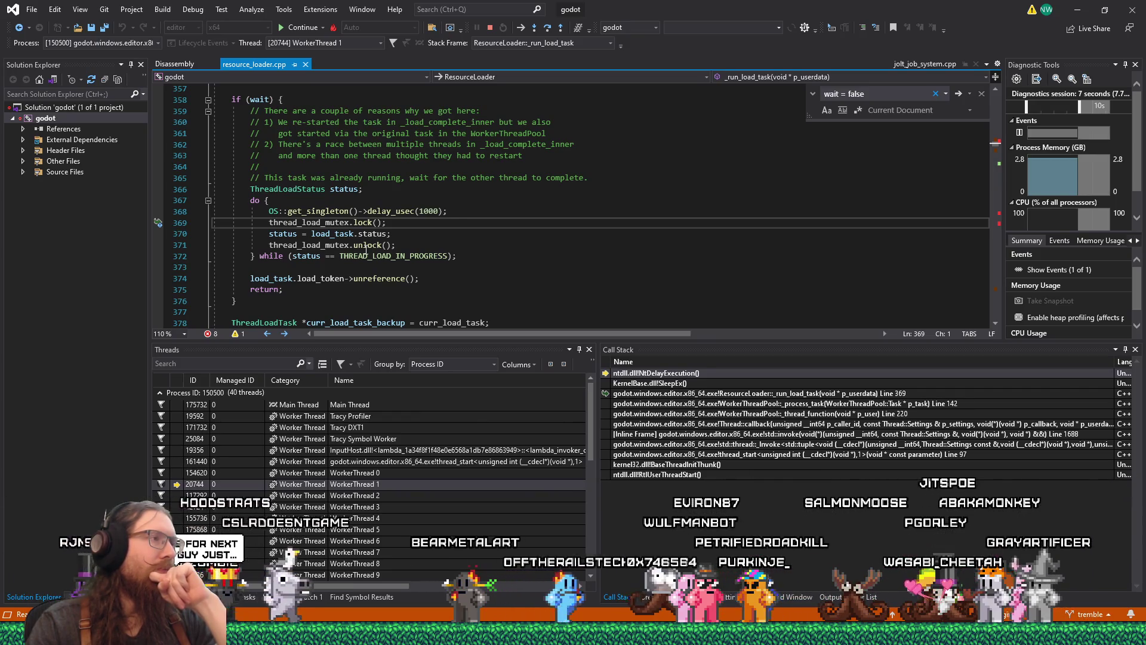
scroll(366, 250, "up", 2)
scroll(366, 250, "up", 2)
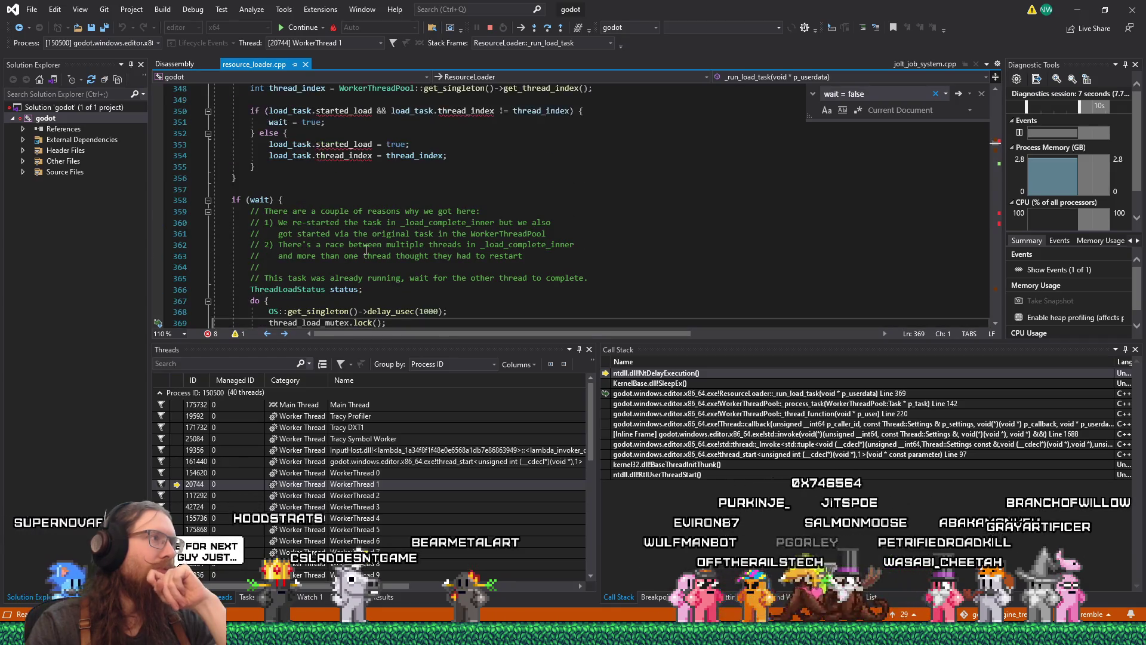
scroll(366, 251, "down", 4)
scroll(366, 251, "down", 2)
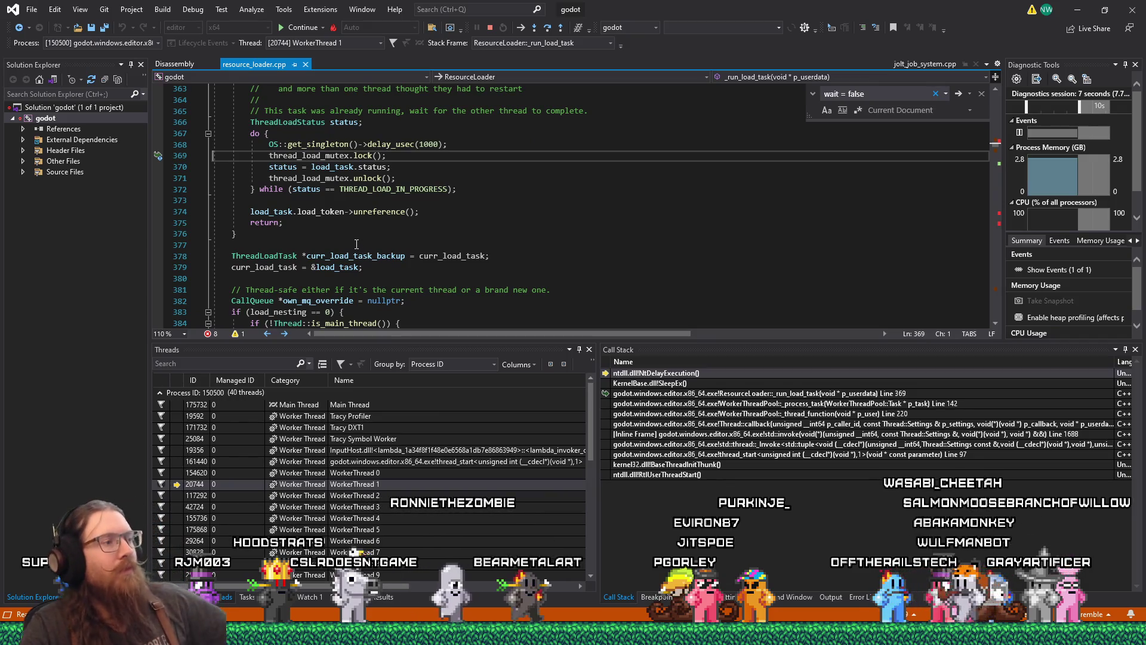
key("alt+Tab")
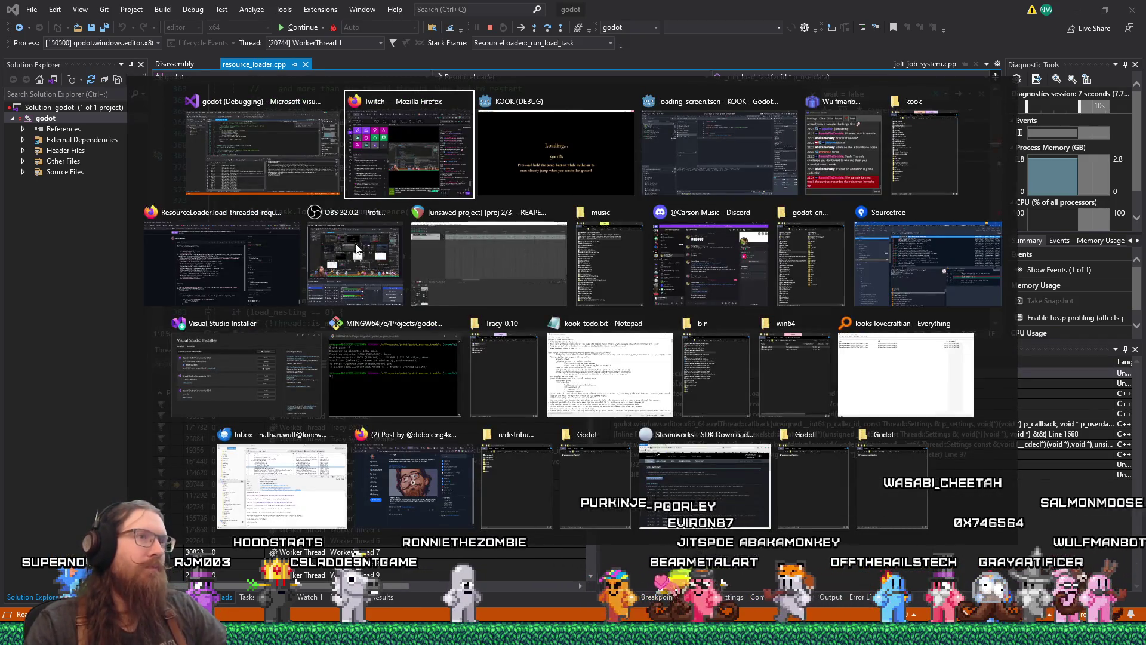
left_click(170, 257)
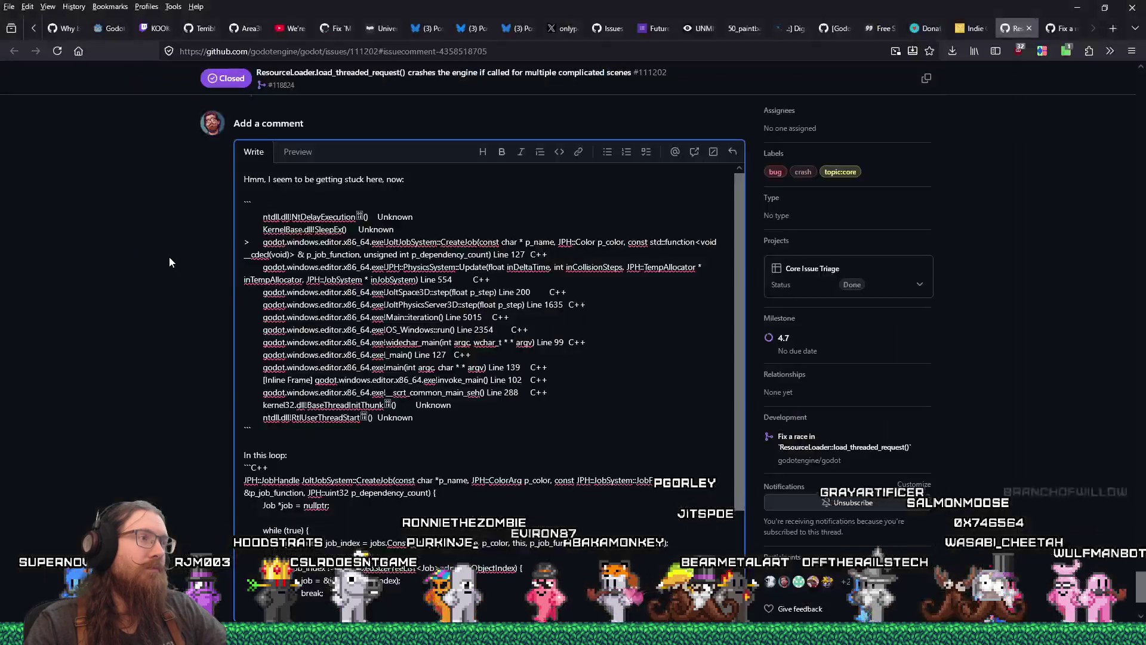
Read through the draft comment's stuck CreateJob call stack, then return to Visual Studio
scroll(461, 377, "down", 3)
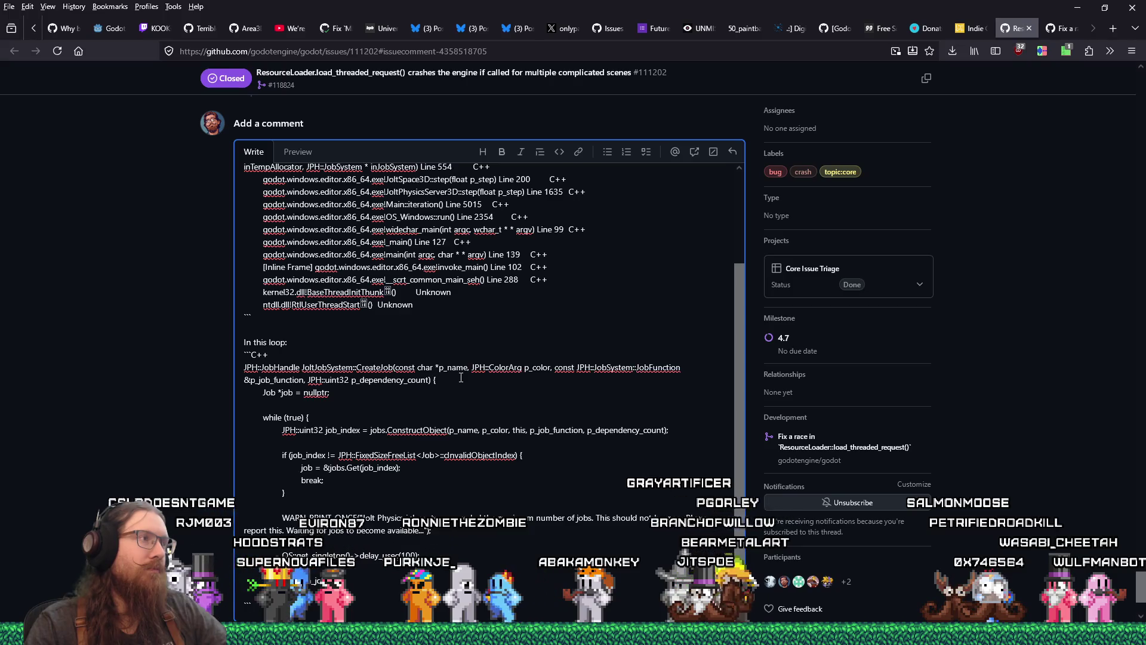
scroll(461, 377, "up", 3)
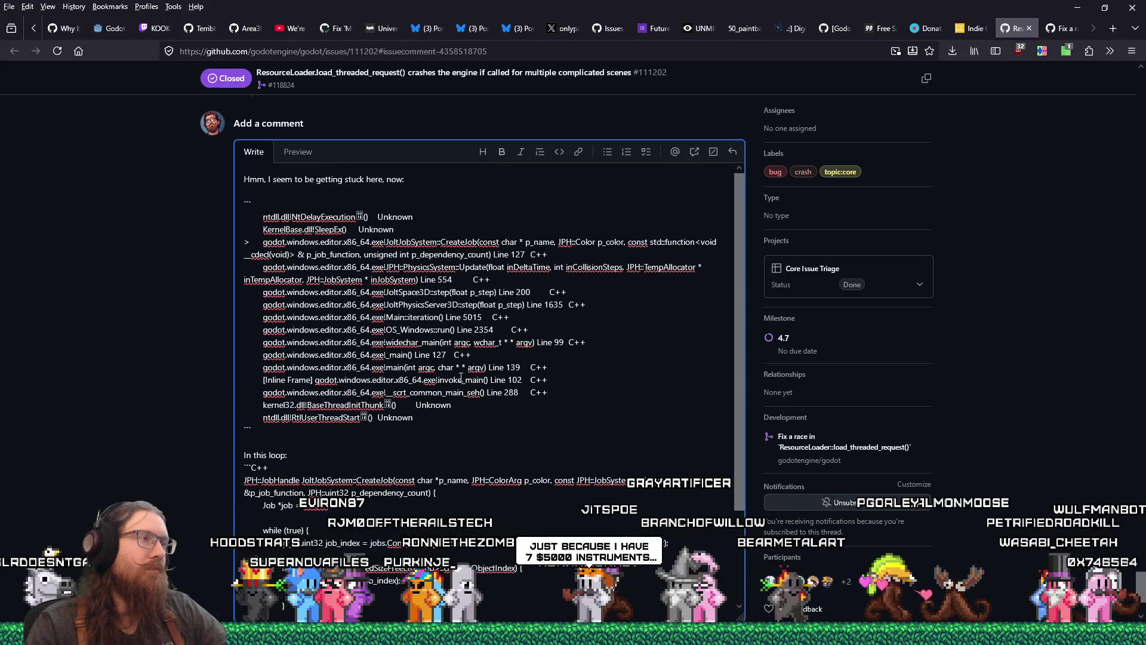
scroll(461, 377, "down", 3)
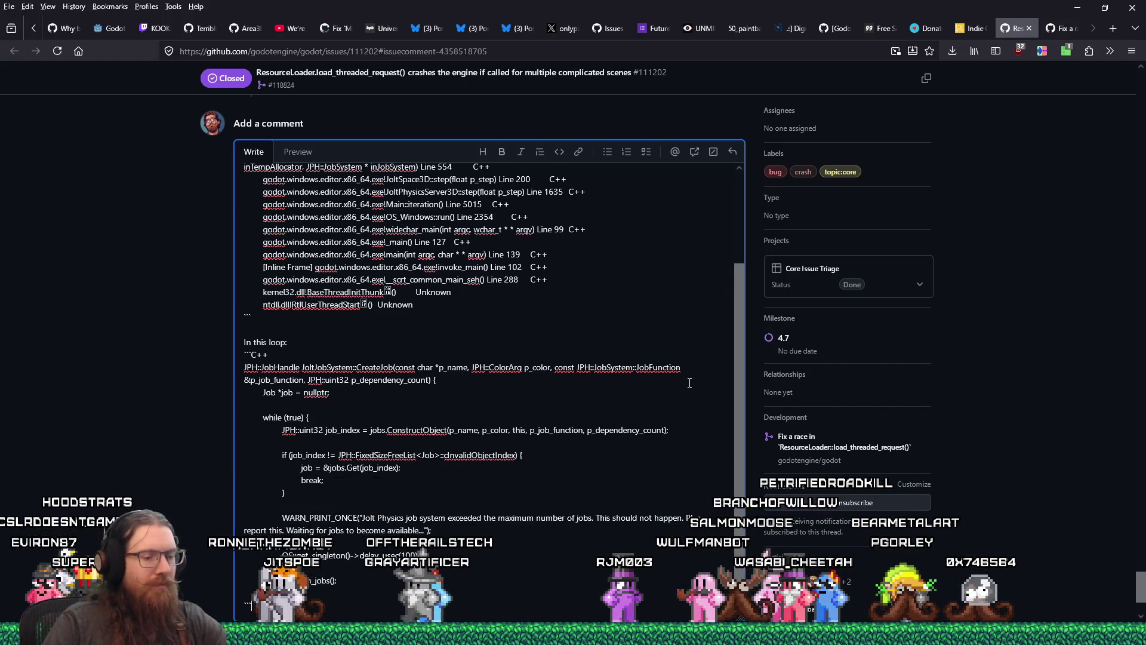
key("alt+Tab")
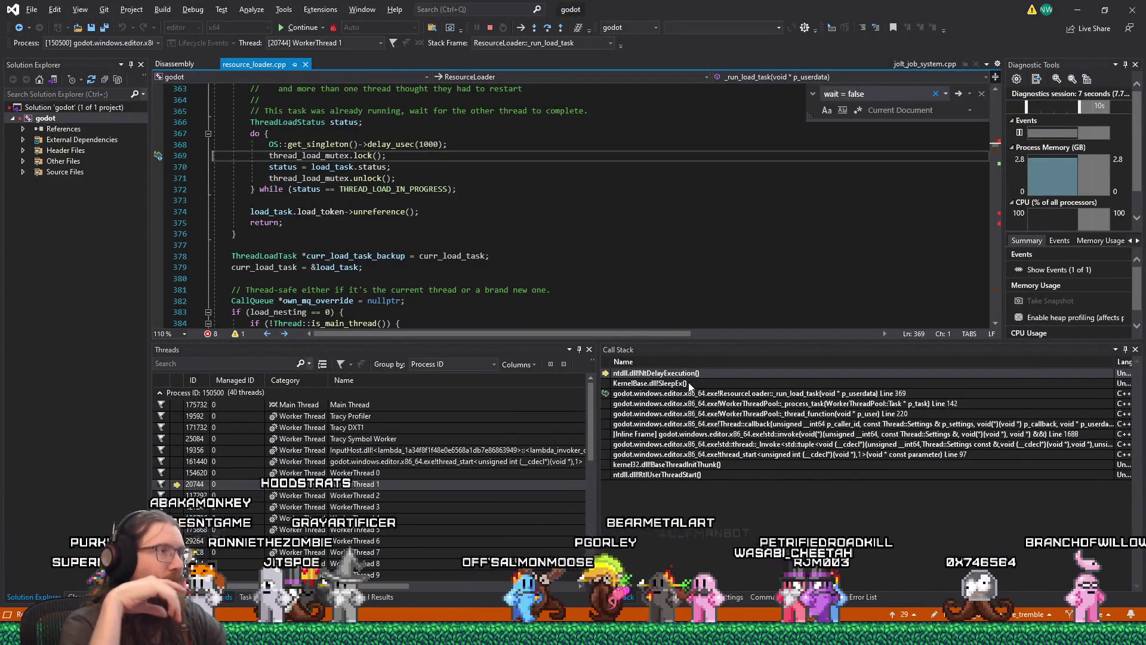
Copy the if (wait) block (lines 359–372) and begin the comment explaining a worker thread is stuck
scroll(401, 225, "up", 3)
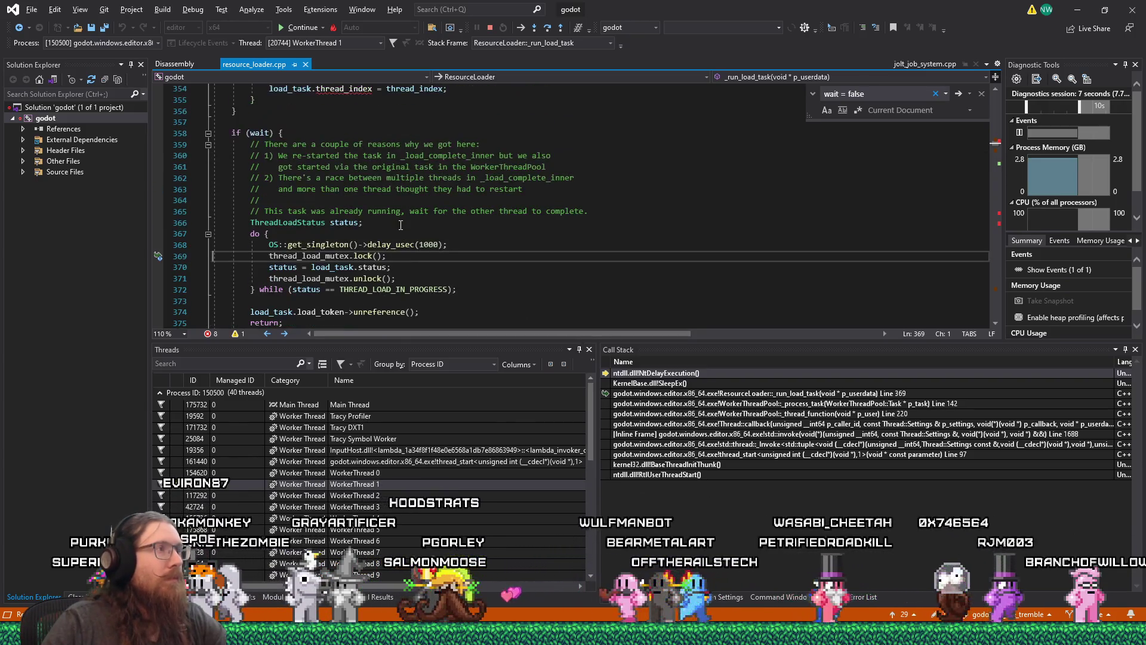
scroll(401, 226, "down", 2)
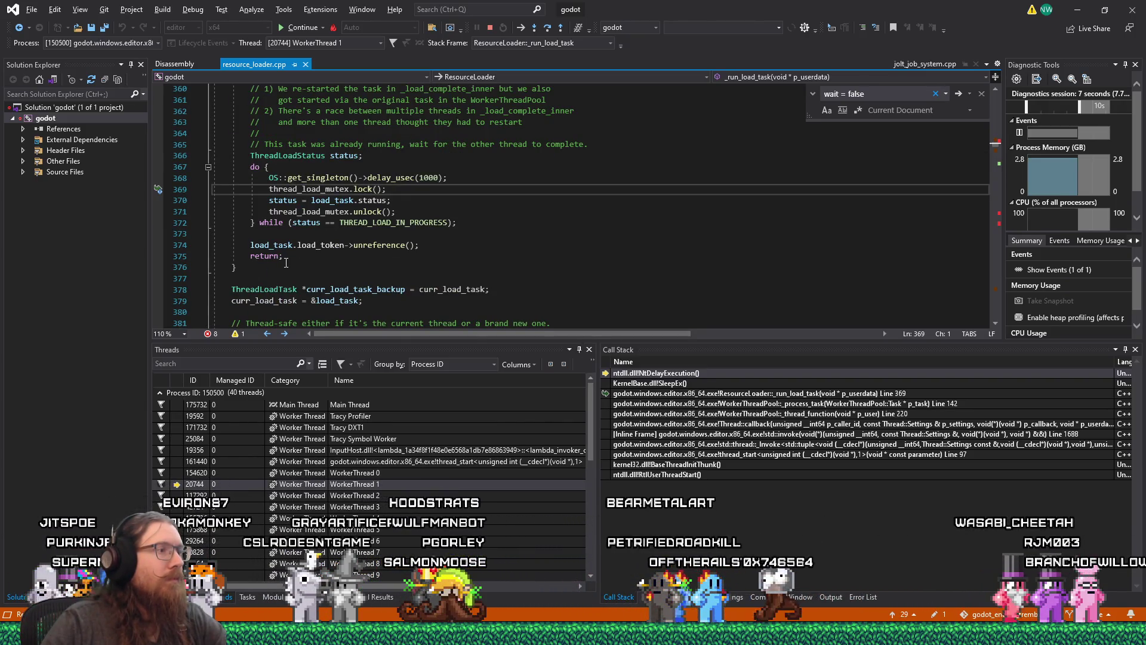
scroll(261, 264, "up", 2)
mouse_move(259, 245)
left_mouse_down()
mouse_move(257, 326)
mouse_move(214, 173)
left_mouse_up()
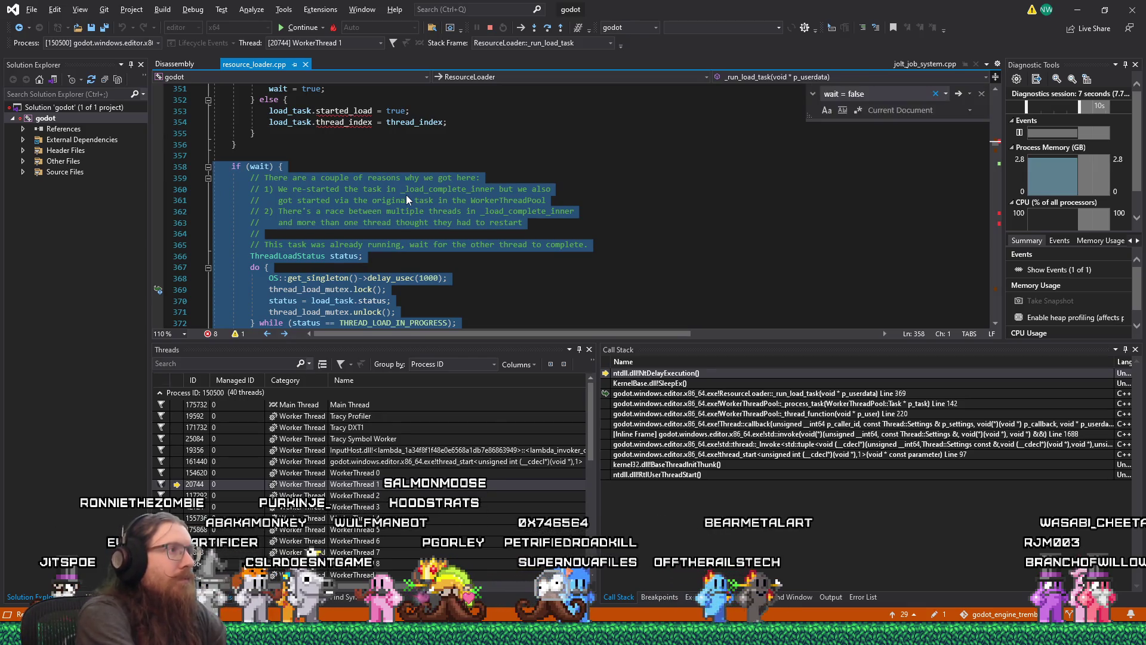
key("alt+Tab")
type("``` ")
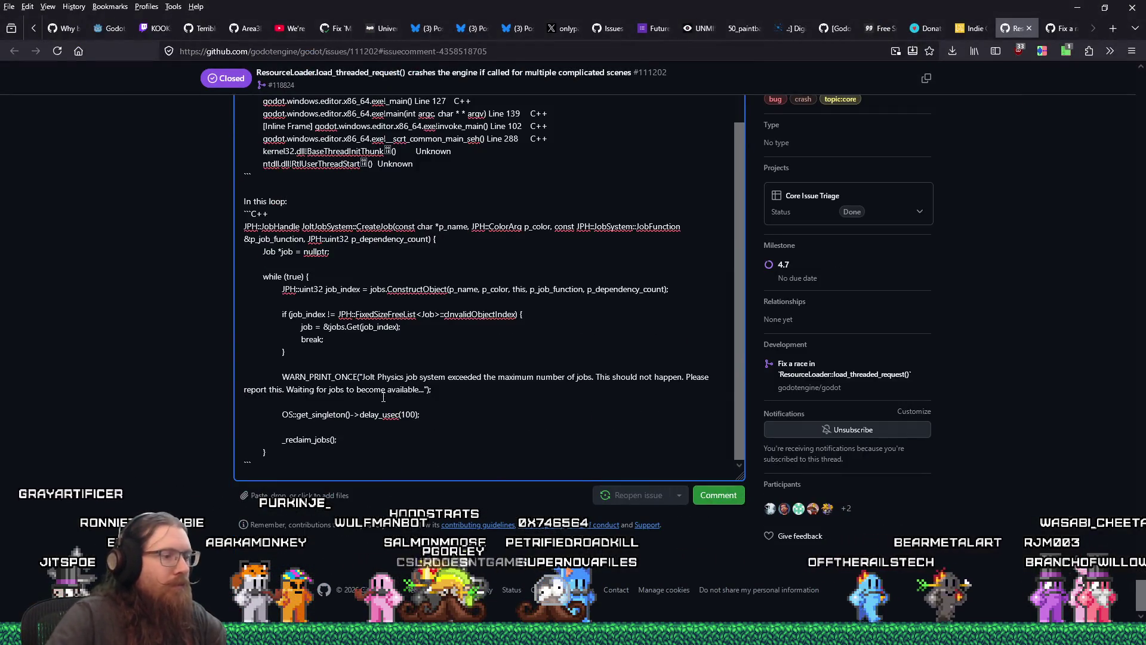
type(" A worker th")
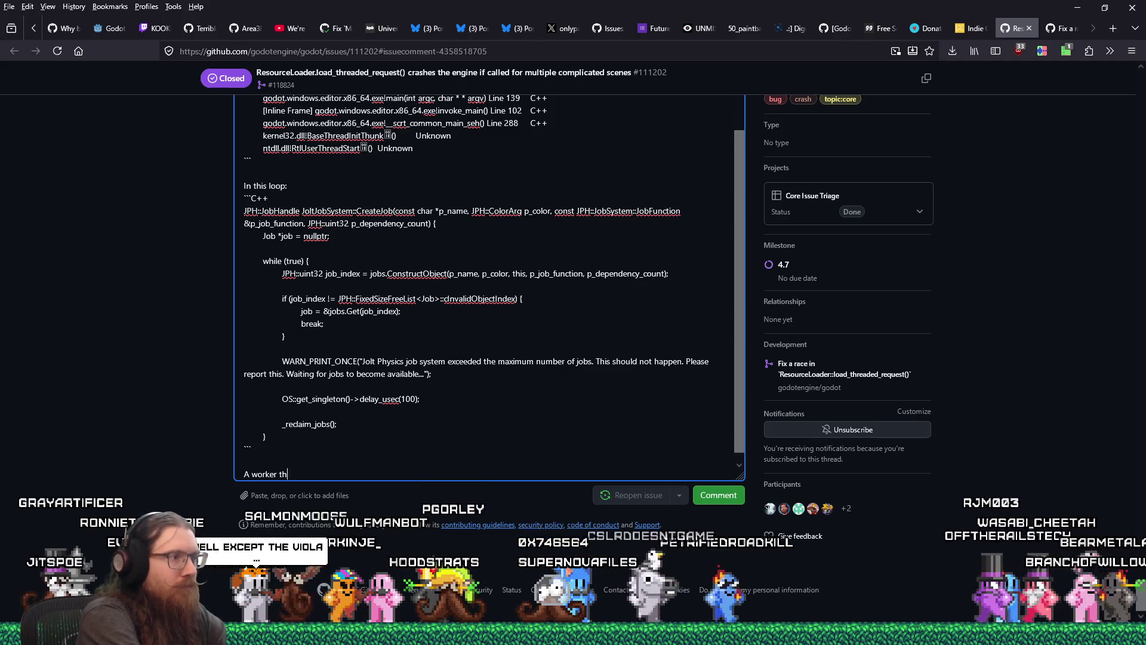
type("read is in this loop fr")
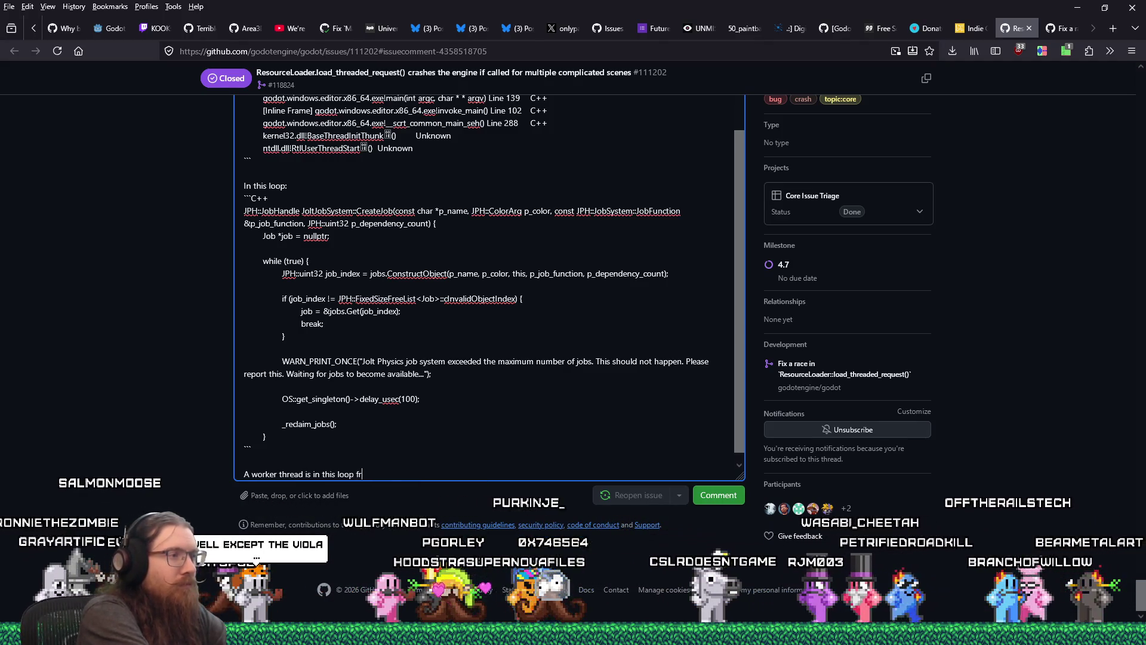
type("om the PR, so")
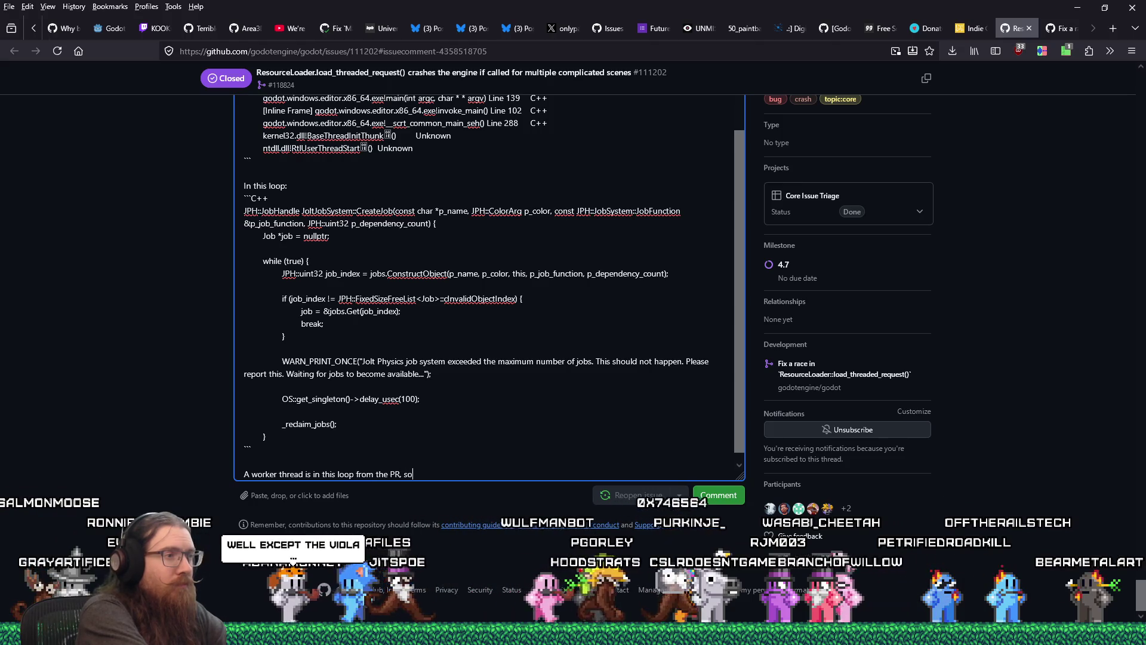
type(" I think it's related:")
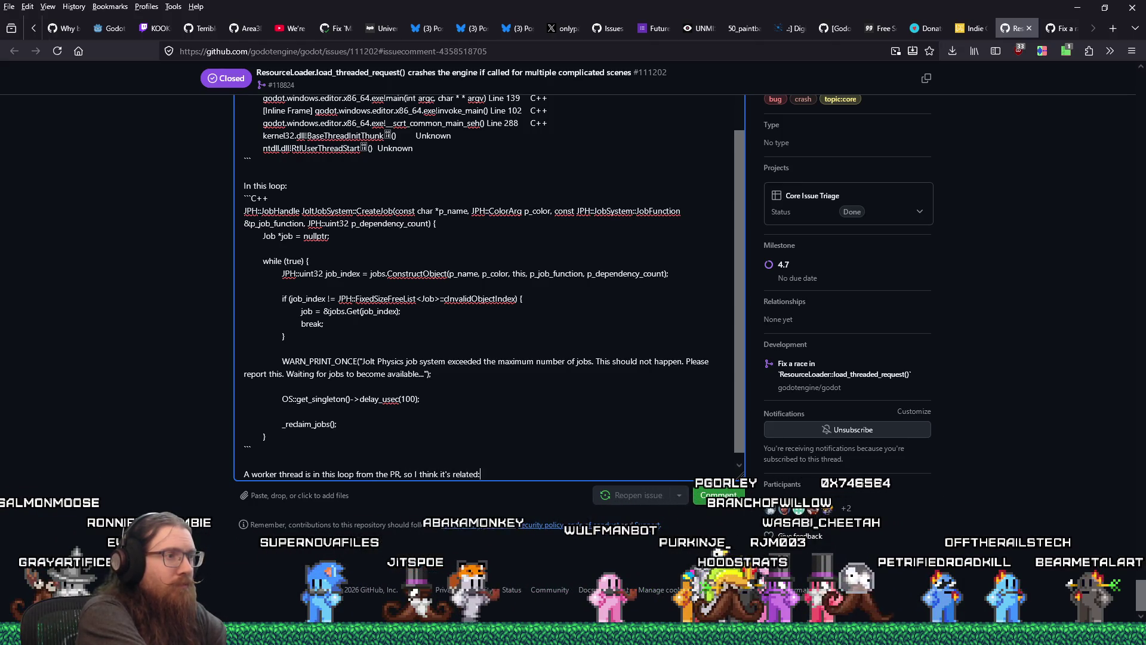
Paste the copied waiting block into the comment and post it on issue #111202
key("Return")
key("Return")
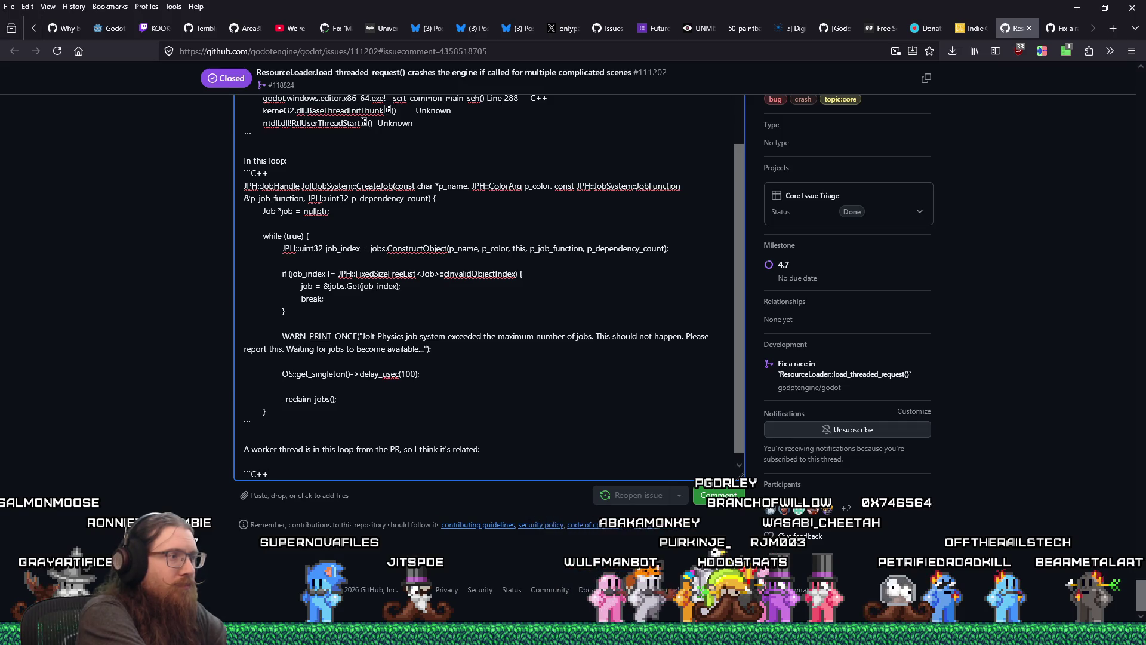
key("Return")
type("if (wait) { \t\t// There are a couple of reasons why we got here: \t\t// 1) We re-started the task in _load_complete_inner but we also \t\t//    got started via the original task in the WorkerThreadPool \t\t// 2) There's a race between multiple threads in _load_complete_inner \t\t//    and more than one thread thought they had to restart \t\t// \t\t// This task was already running, wait for the other thread to complete. \t\tThreadLoadStatus status; \t\tdo { \t\t\tOS::get_singleton()->delay_usec(1000); \t\t\tthread_load_mutex.lock(); \t\t\tstatus = load_task.status; \t\t\tthread_load_mutex.unlock(); \t\t} while (status == THREAD_LOAD_IN_PROGRESS);  \t\tload_task.load_token->unreference(); \t\treturn; \t}")
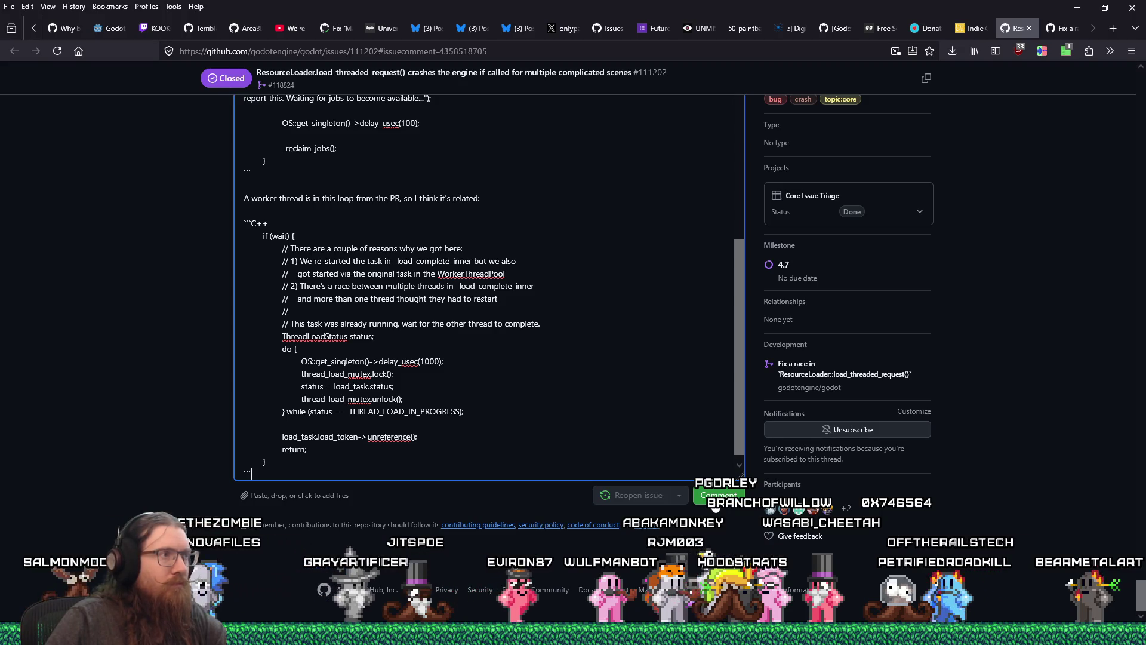
key("ctrl+Return")
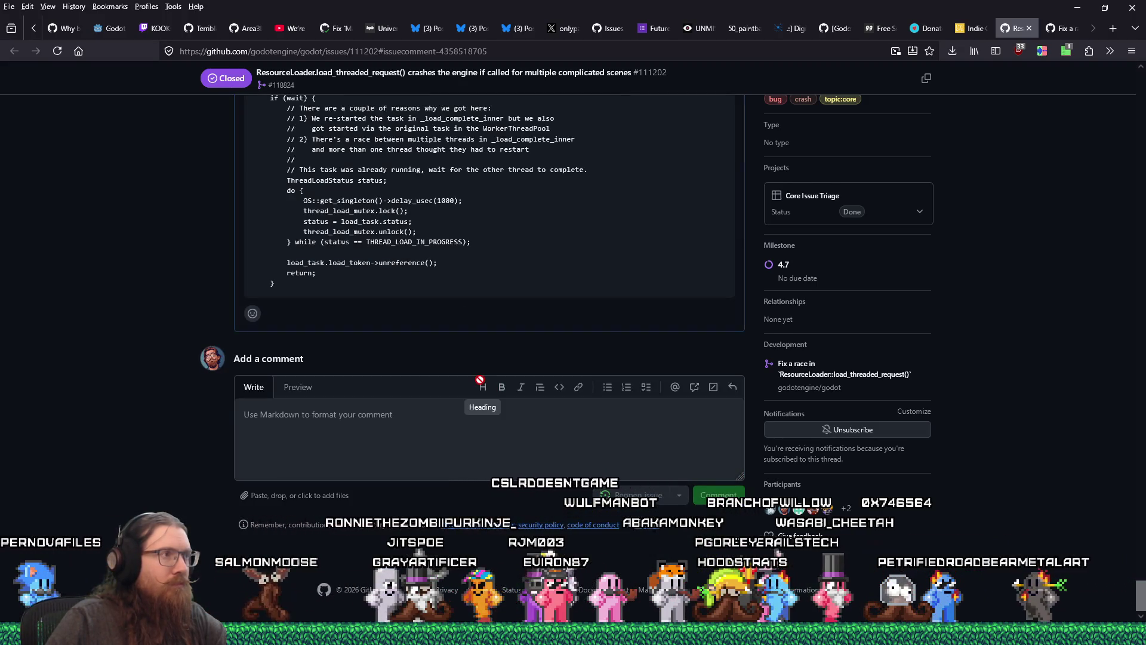
scroll(502, 341, "up", 3)
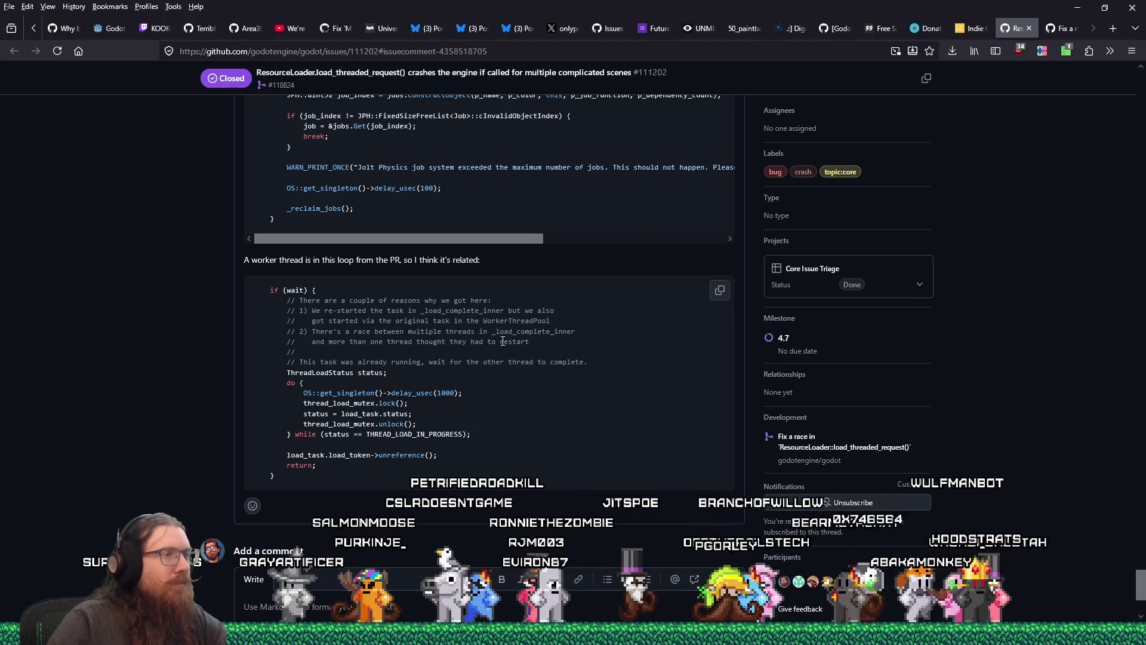
scroll(467, 301, "up", 3)
scroll(466, 301, "up", 2)
scroll(467, 295, "up", 5)
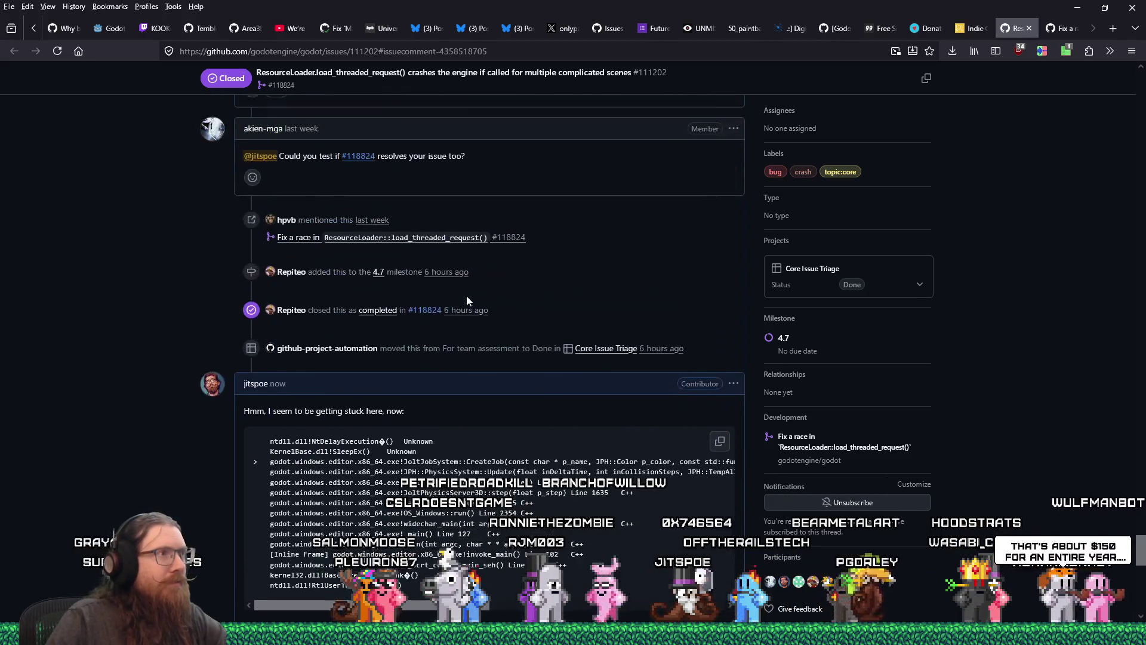
scroll(467, 296, "down", 12)
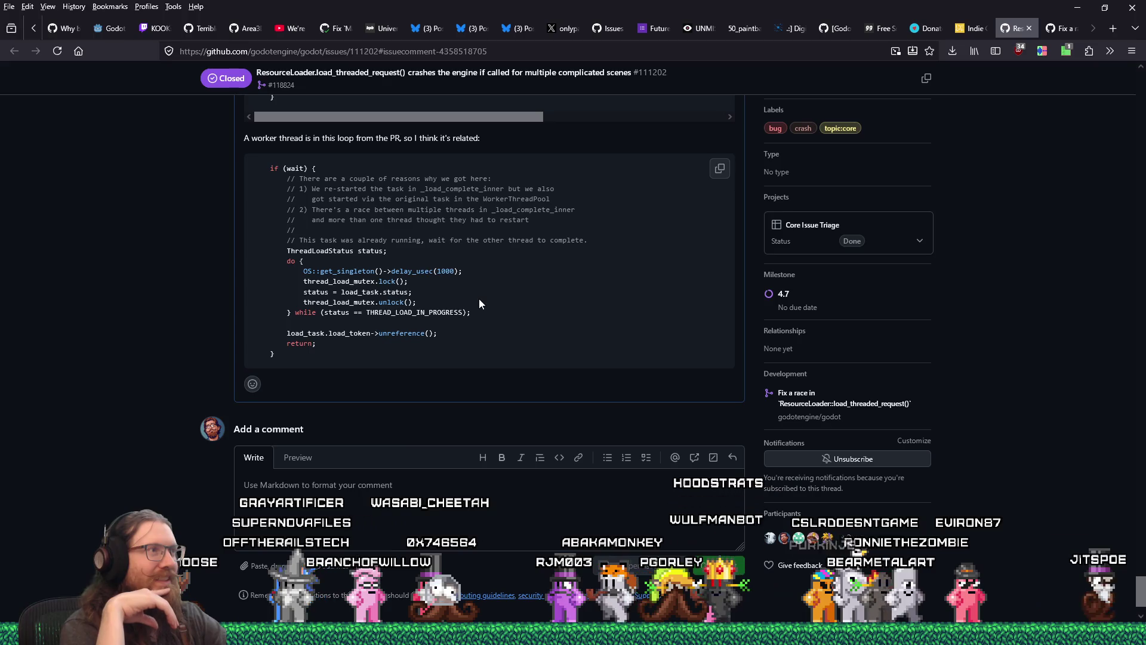
key("alt+Tab")
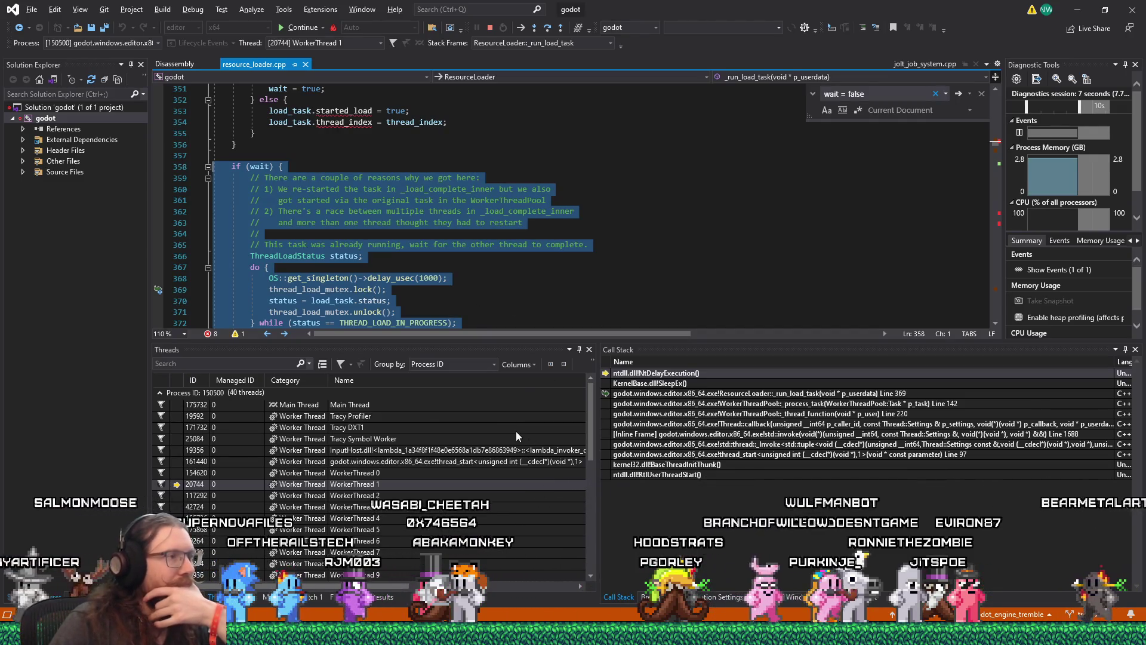
Make Main Thread current to show its stalled CreateJob loop at jolt_job_system.cpp line 127
double_click(430, 404)
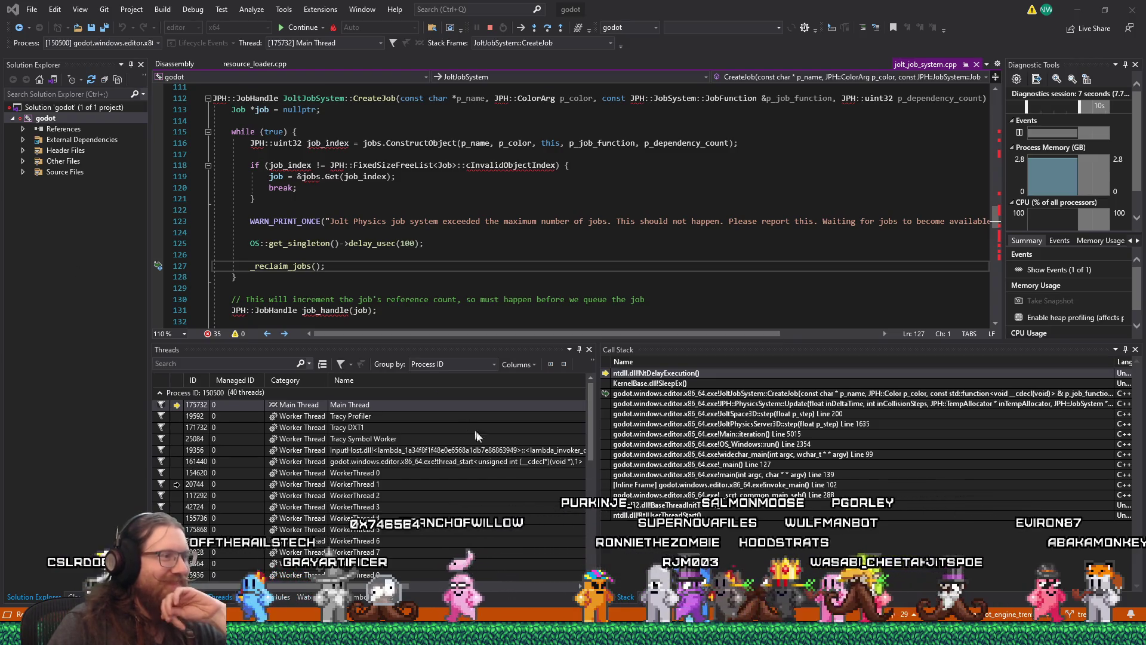
left_click(588, 428)
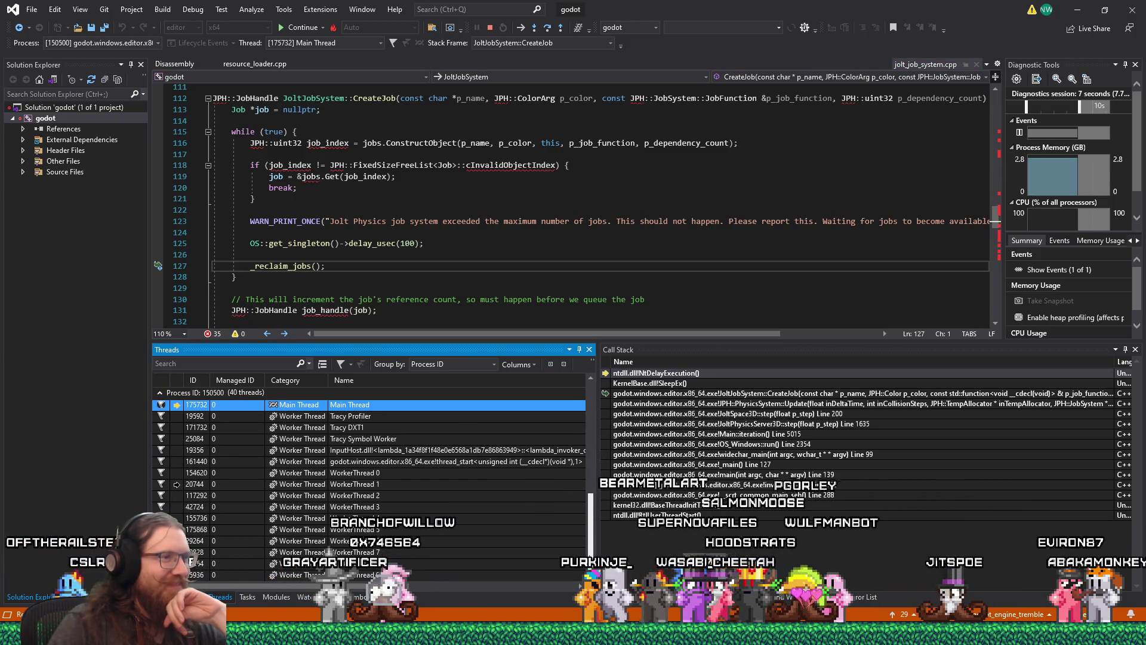
scroll(590, 428, "down", 6)
scroll(485, 487, "up", 6)
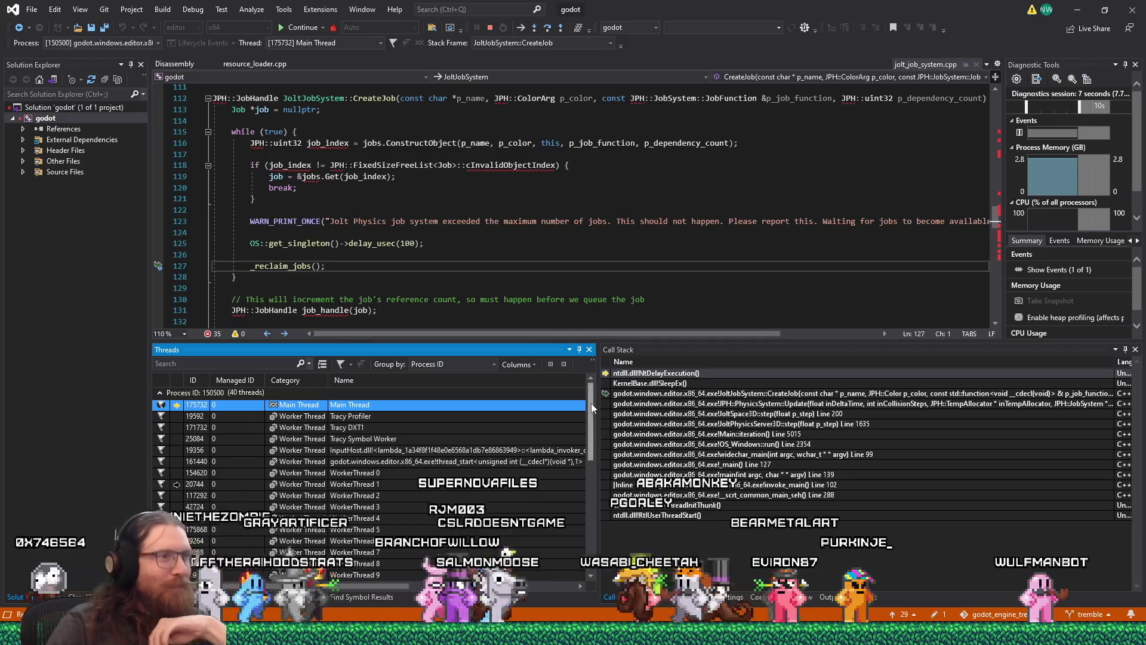
mouse_move(592, 491)
left_mouse_down()
mouse_move(591, 526)
mouse_move(536, 493)
left_mouse_up()
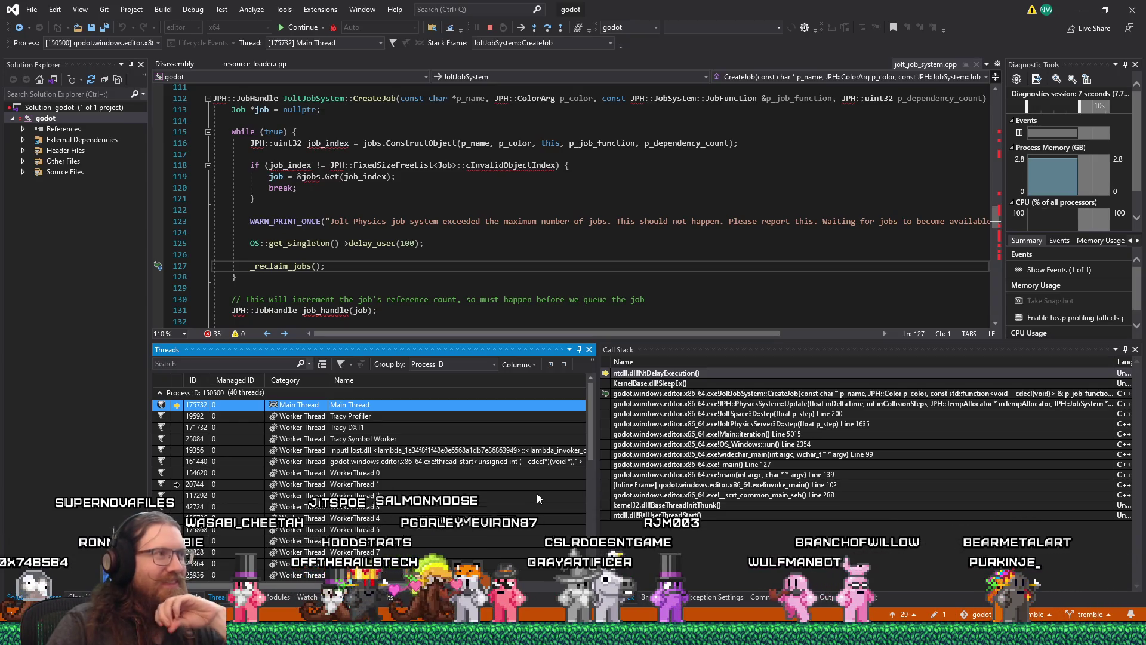
left_click(453, 221)
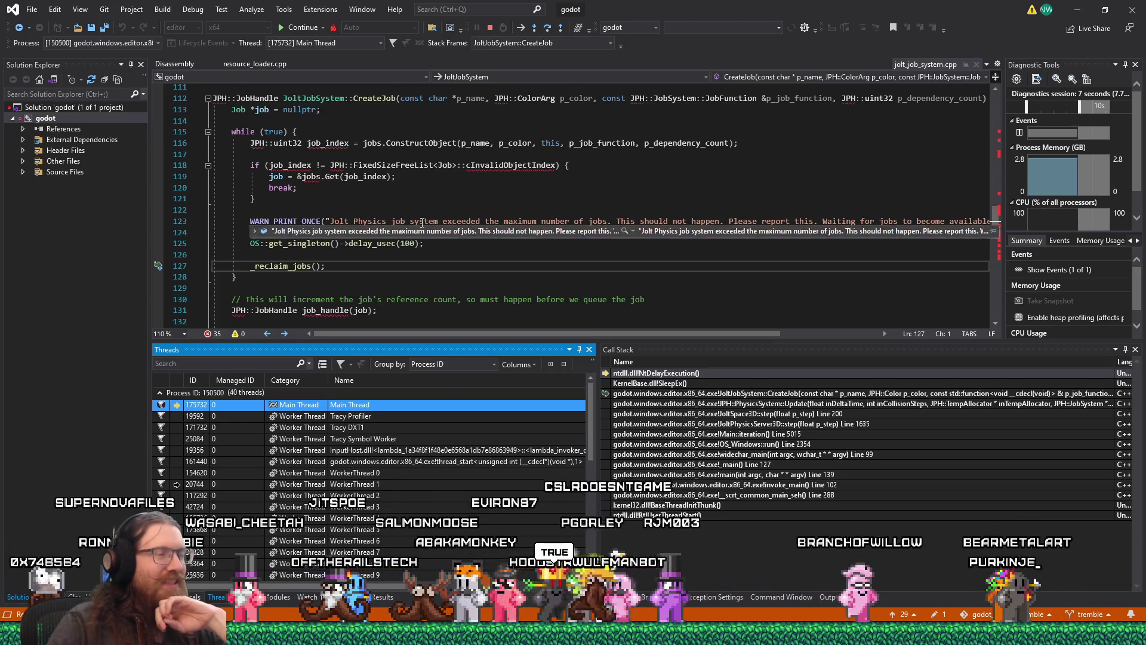
left_click(422, 195)
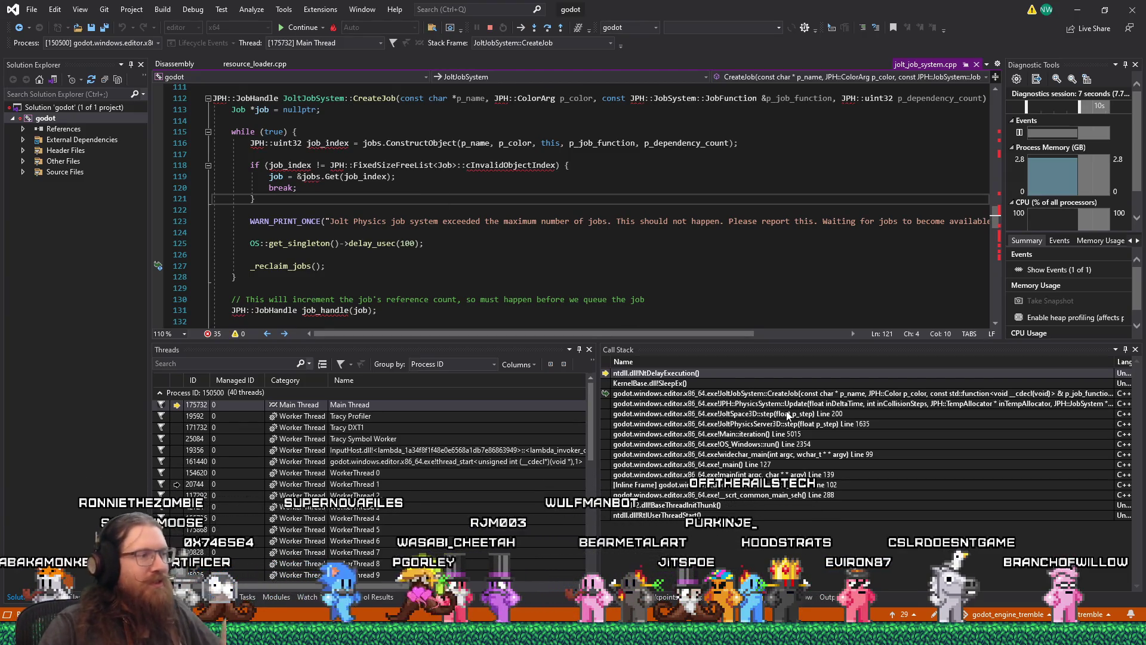
key("alt+Tab")
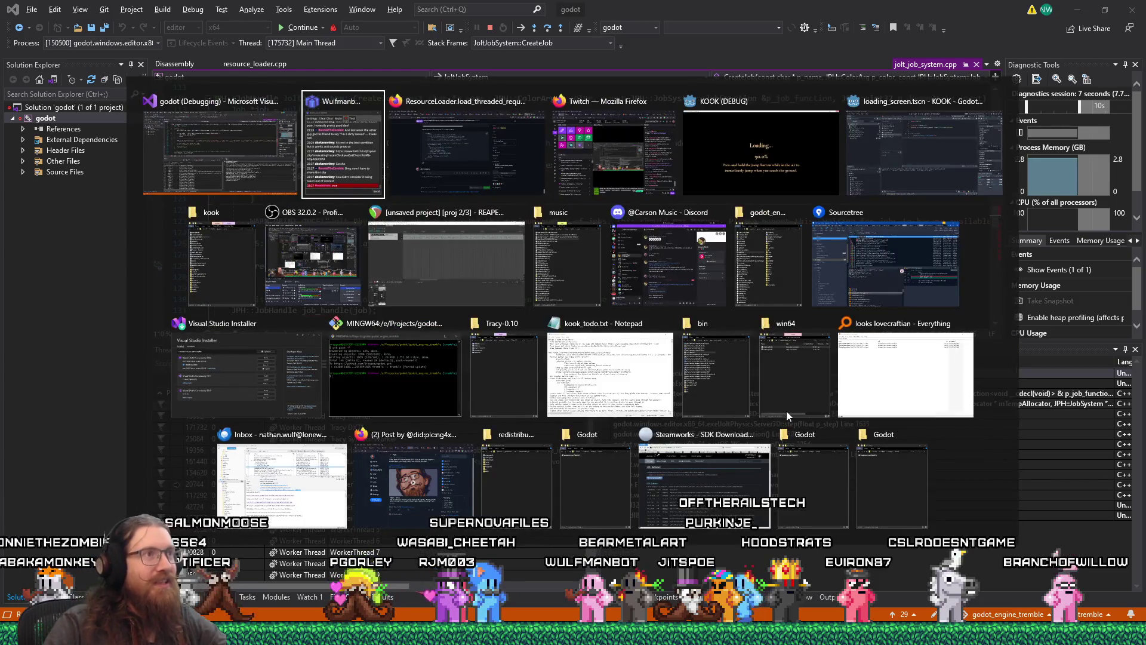
key("alt+Tab")
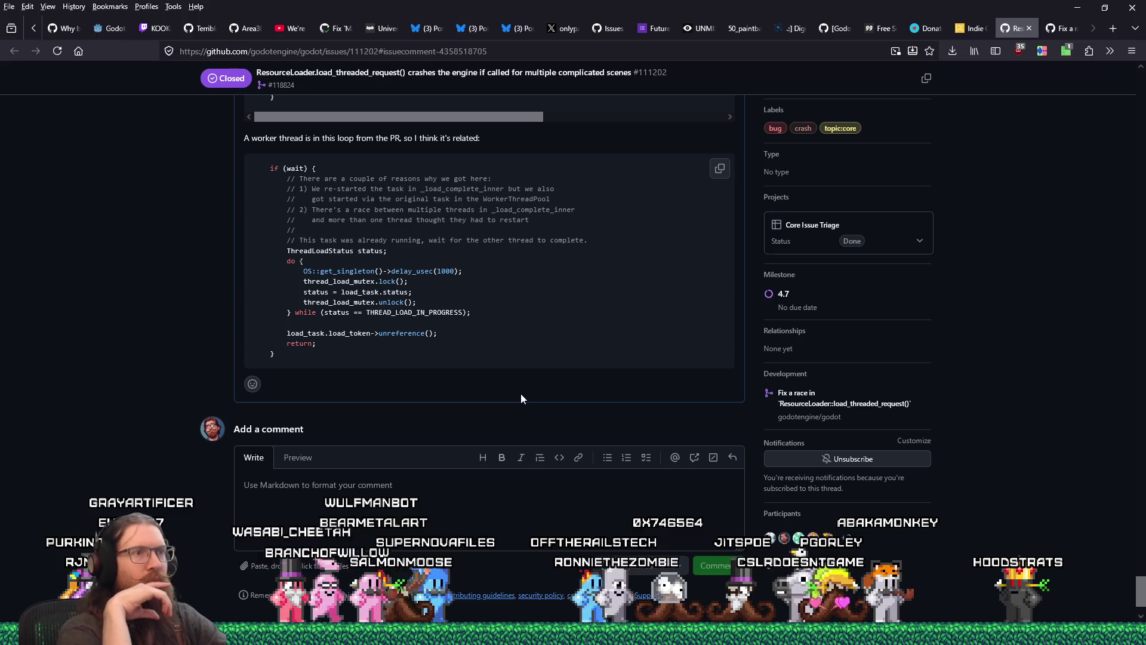
key("alt+Tab")
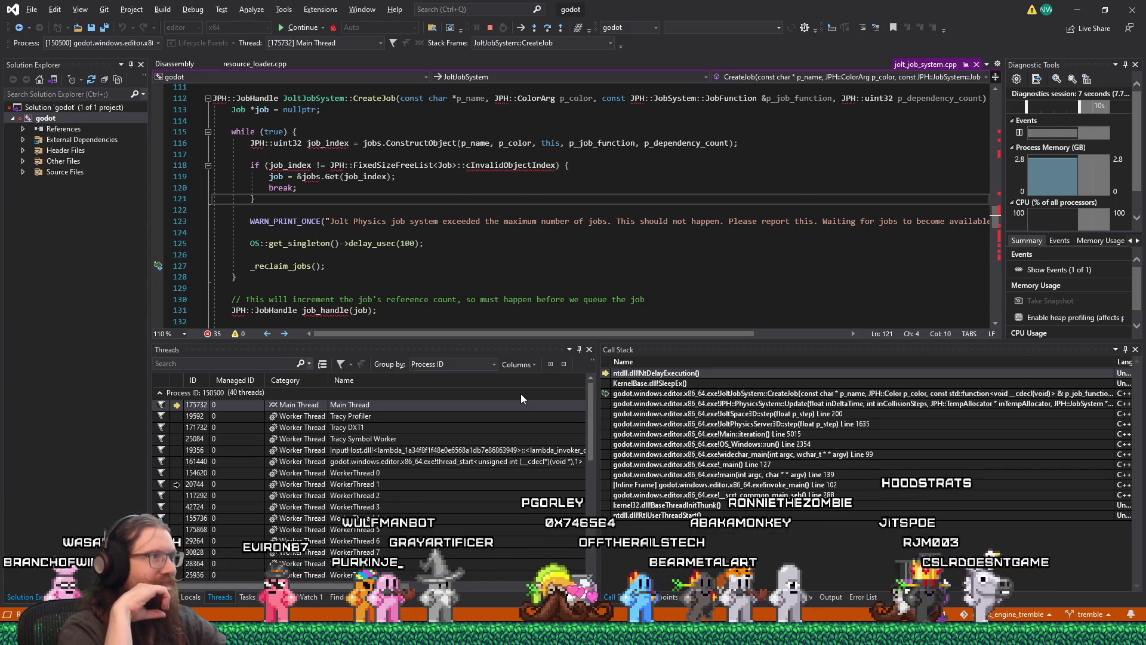
key("alt+Tab")
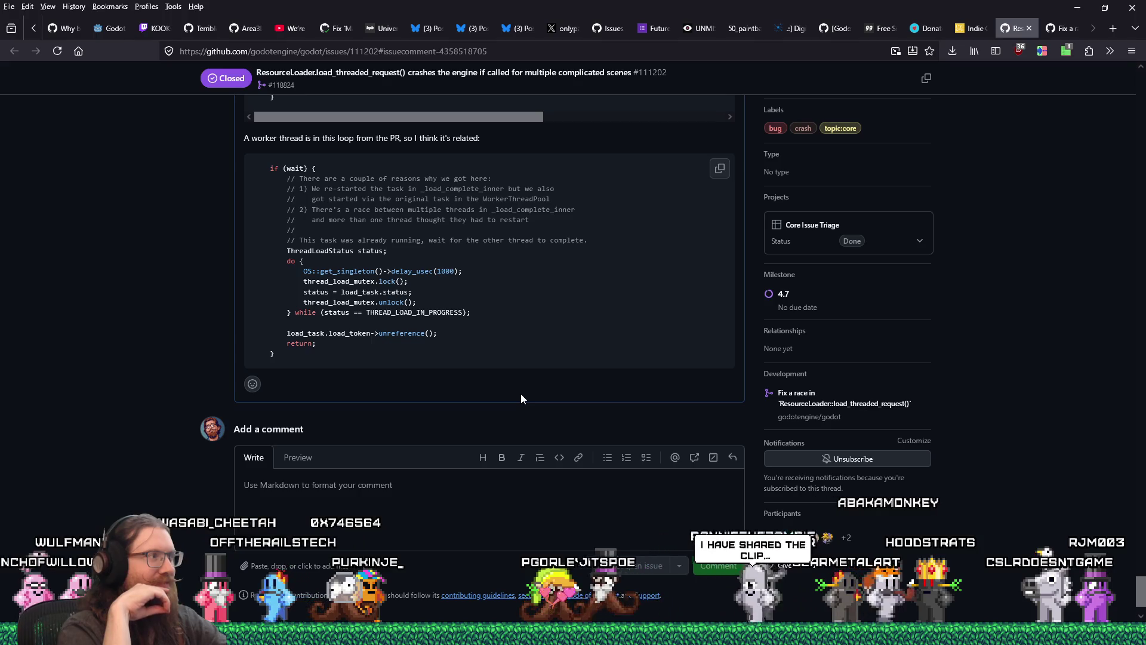
key("alt+Tab")
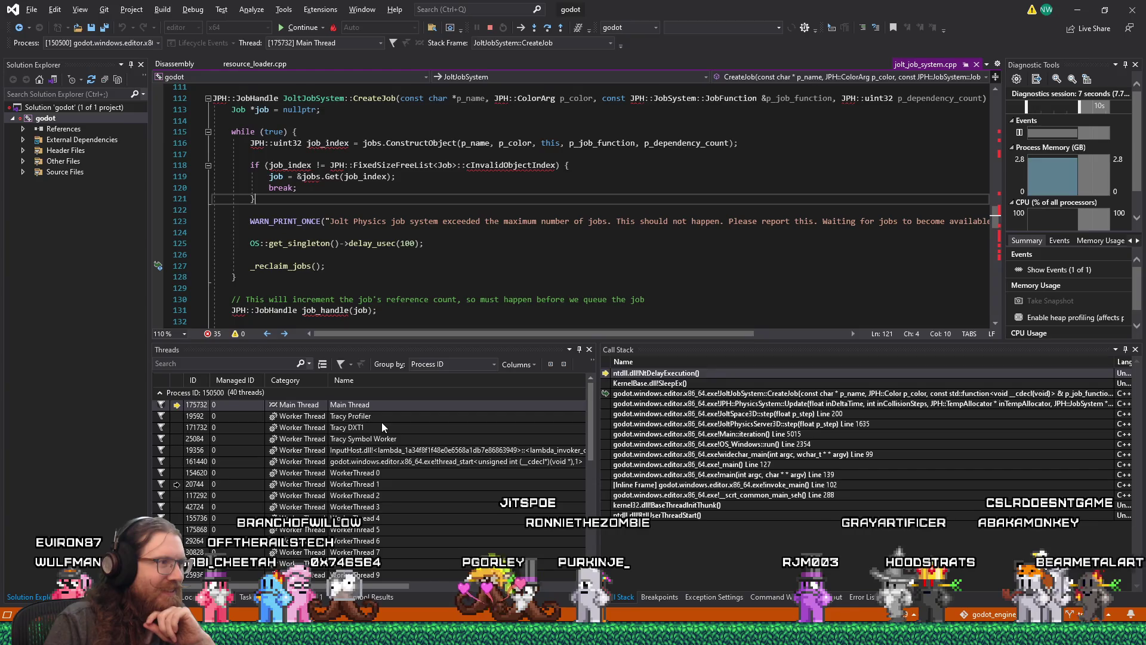
Inspect WorkerThreads 0–3, ending on WorkerThread 3 blocked in mtx_do_lock on a SafeBinaryMutex
scroll(381, 422, "down", 5)
scroll(381, 424, "up", 6)
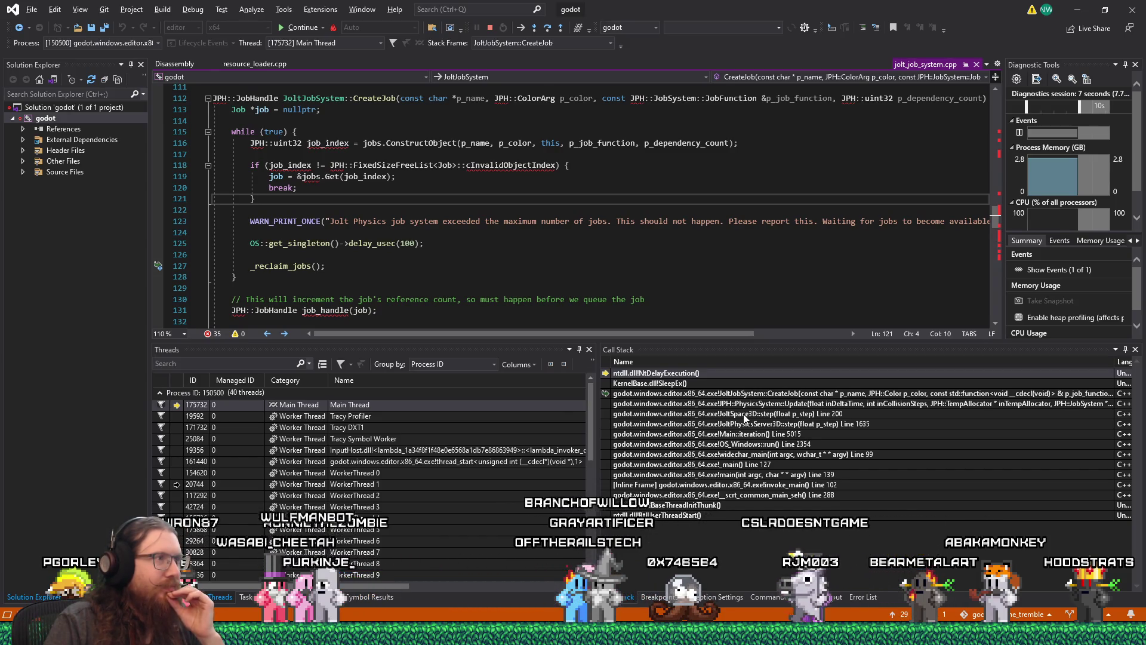
double_click(382, 486)
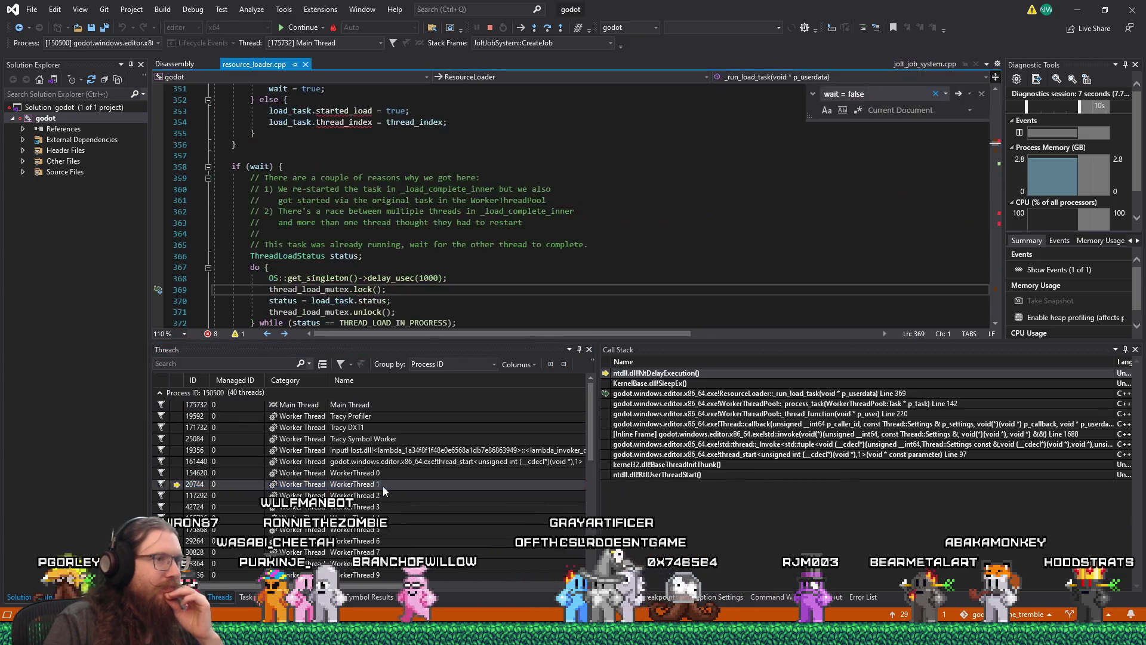
left_click(384, 474)
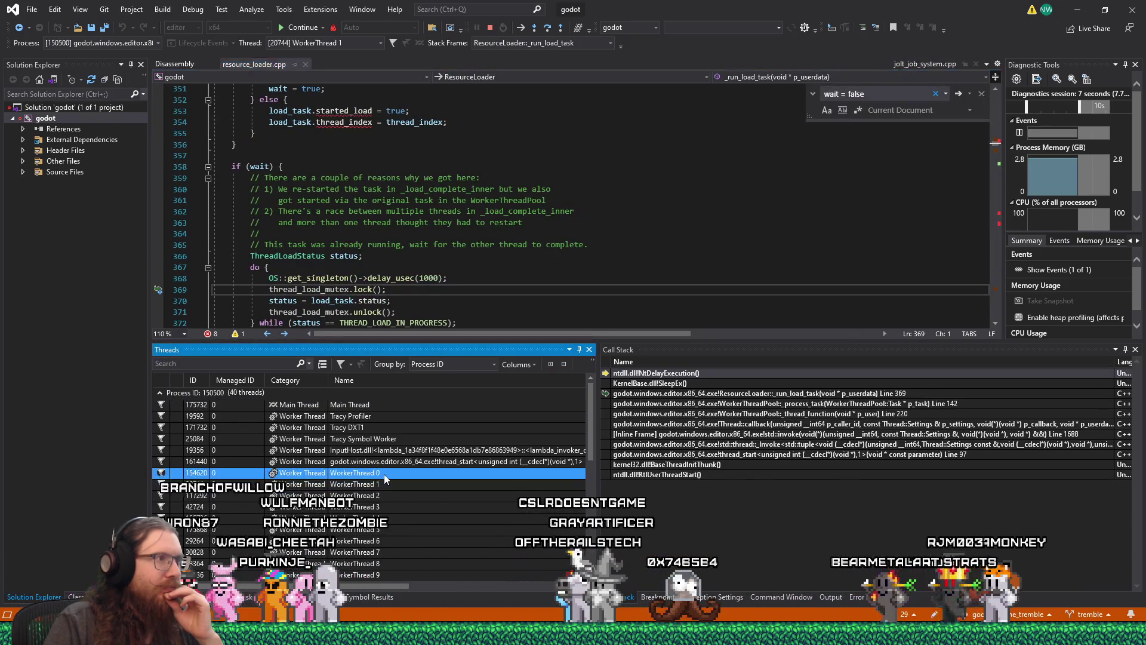
double_click(385, 474)
double_click(386, 484)
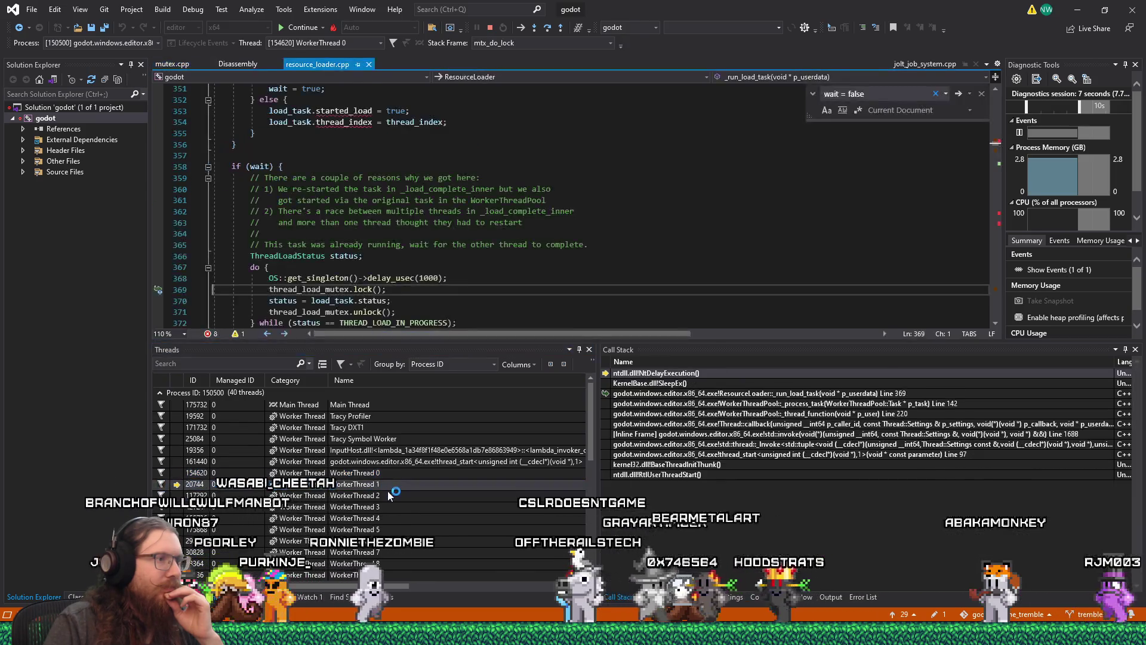
double_click(388, 496)
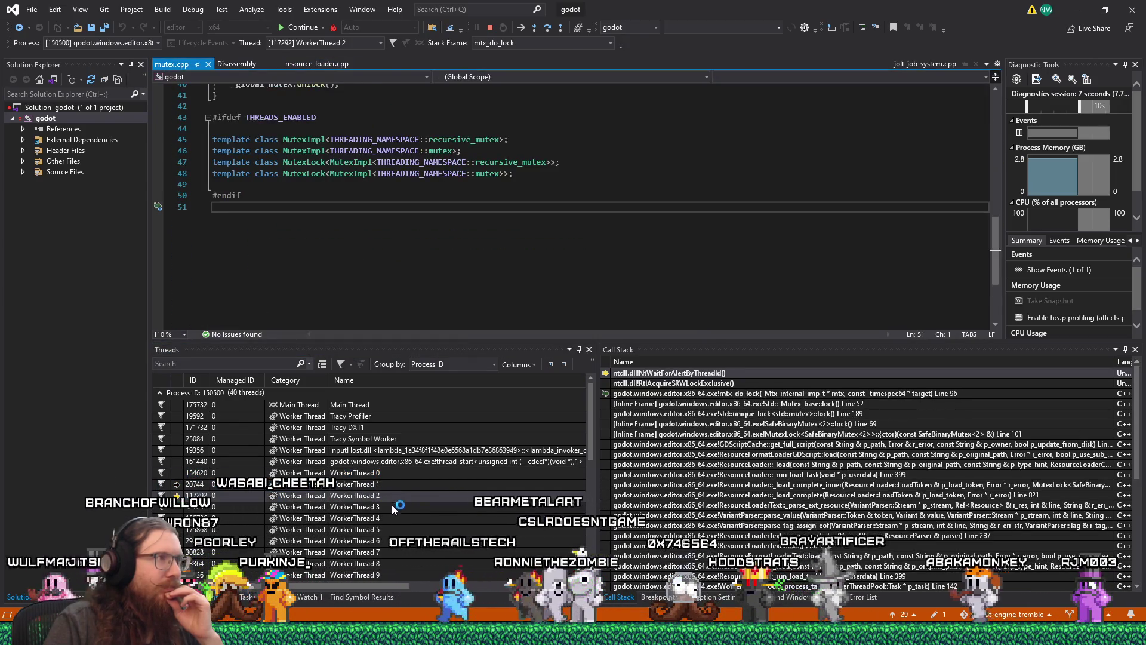
double_click(389, 507)
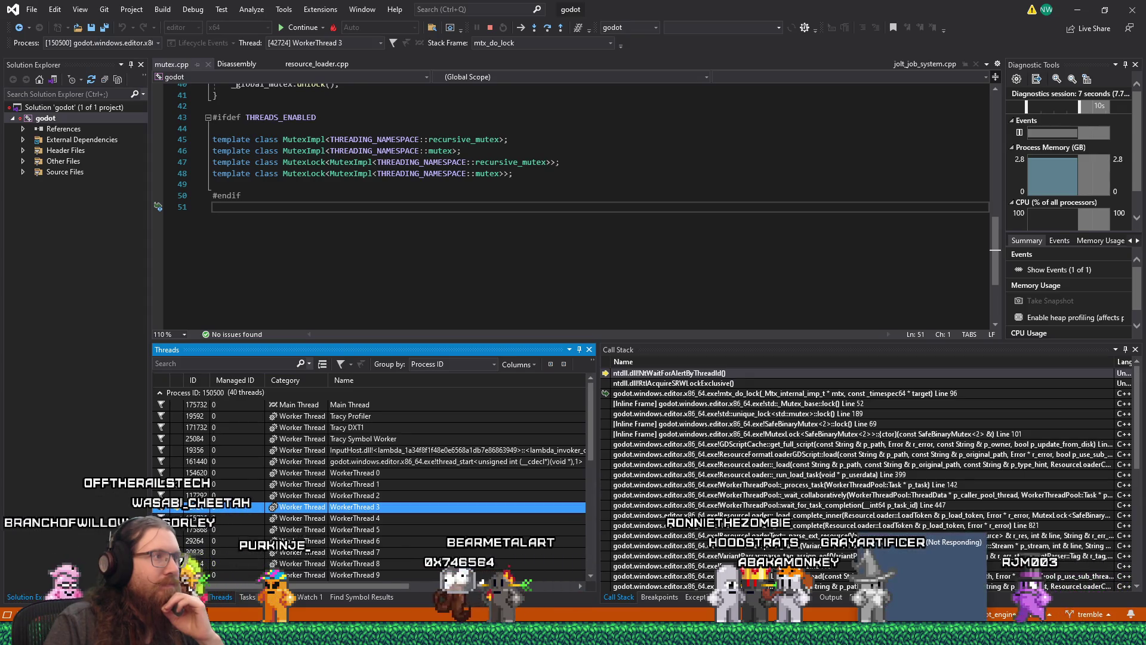
left_click(198, 14)
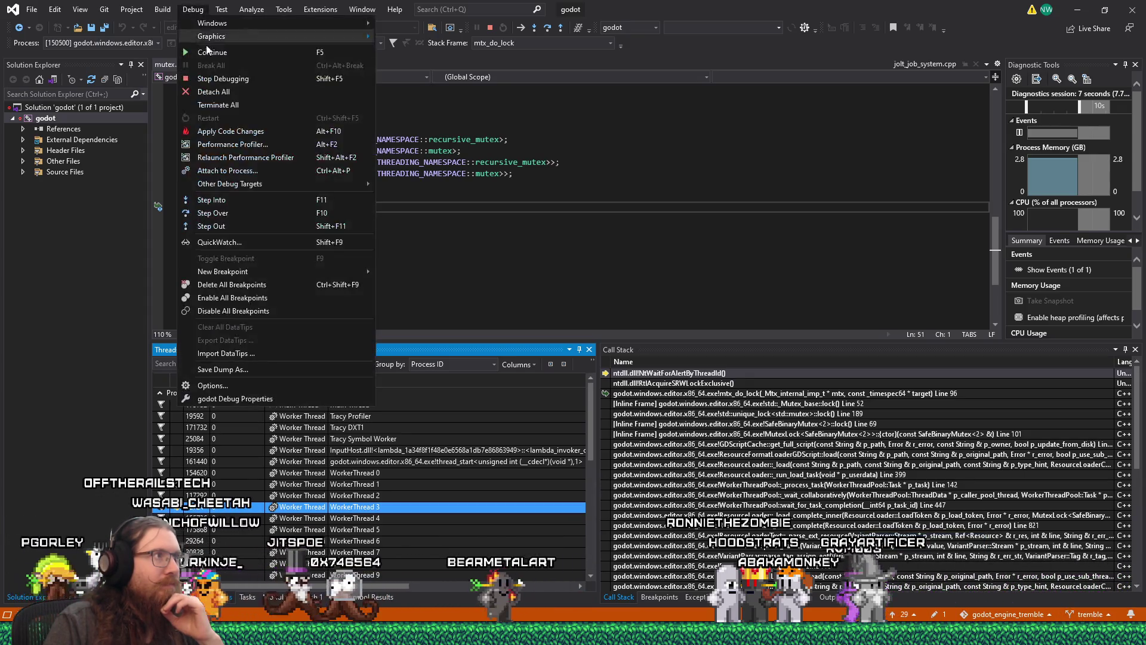
Detach Visual Studio from Godot with Debug > Detach All and bring the Godot editor forward
left_click(215, 91)
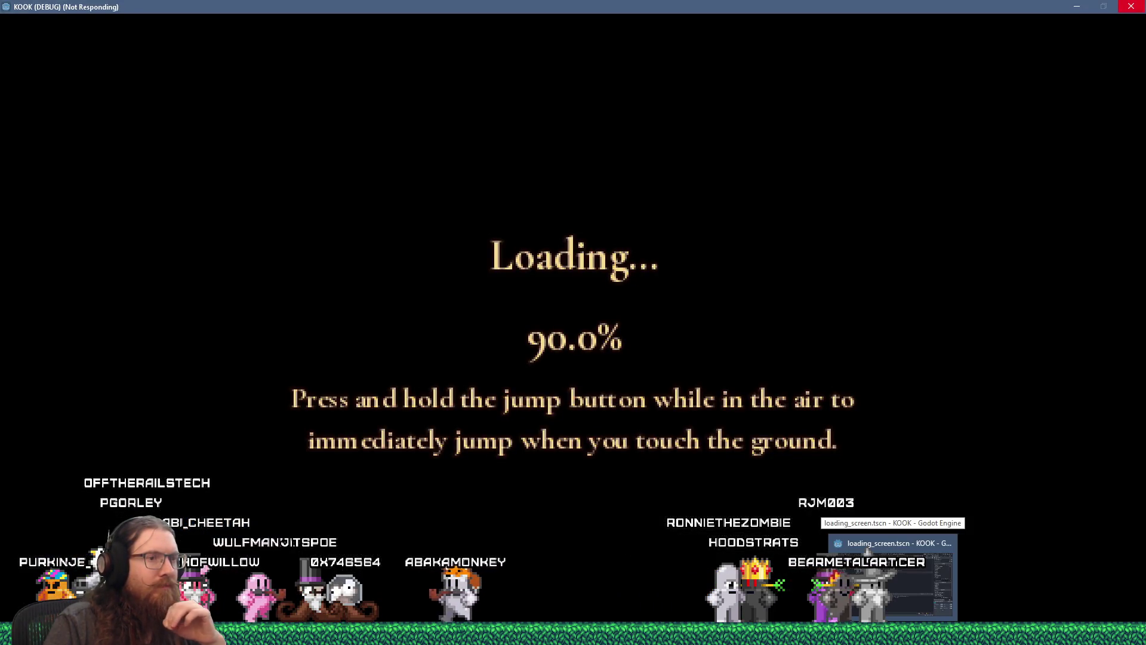
left_click(867, 552)
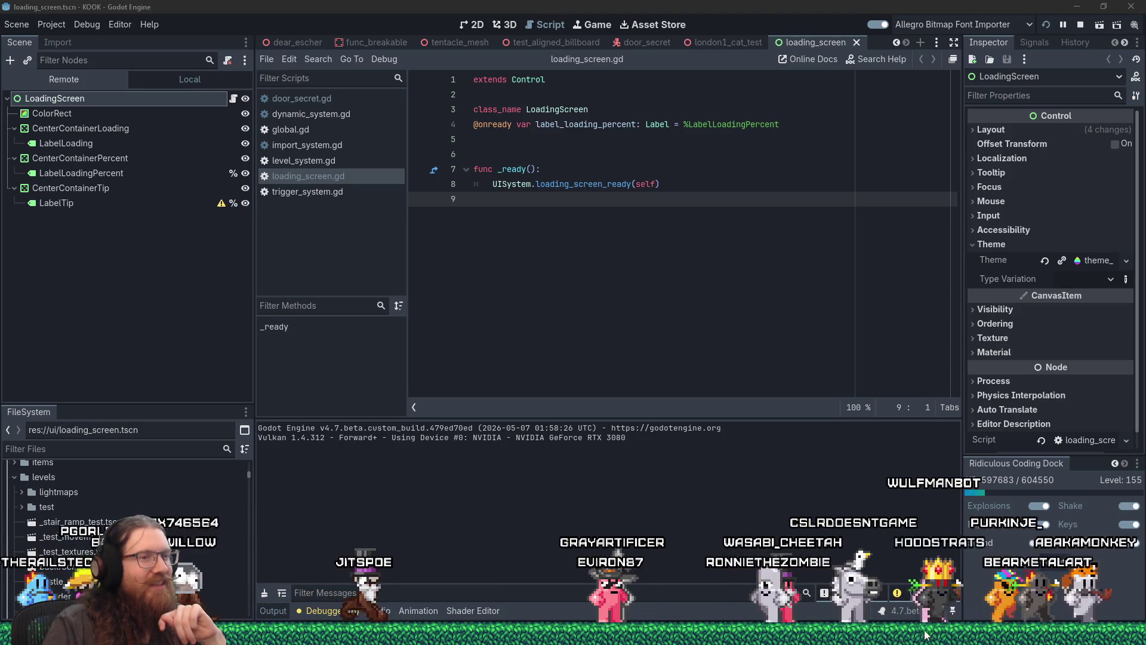
Show loading_screen.tscn in the 2D workspace and select the percent label's CenterContainerPercent
mouse_move(901, 642)
left_click(870, 576)
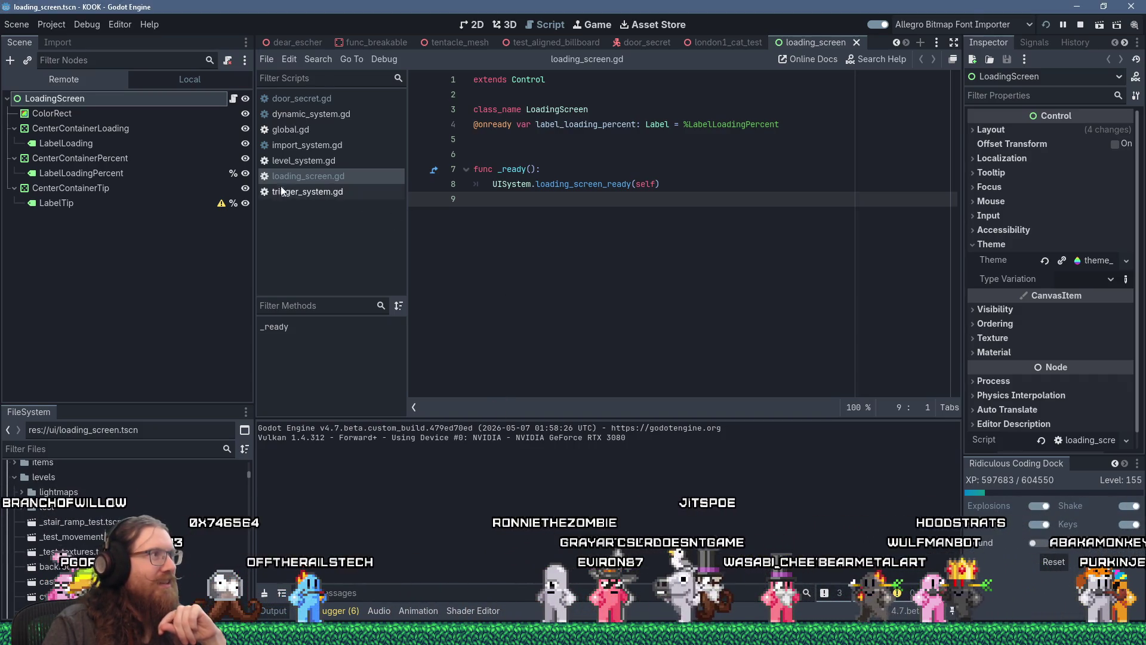
left_click(315, 163)
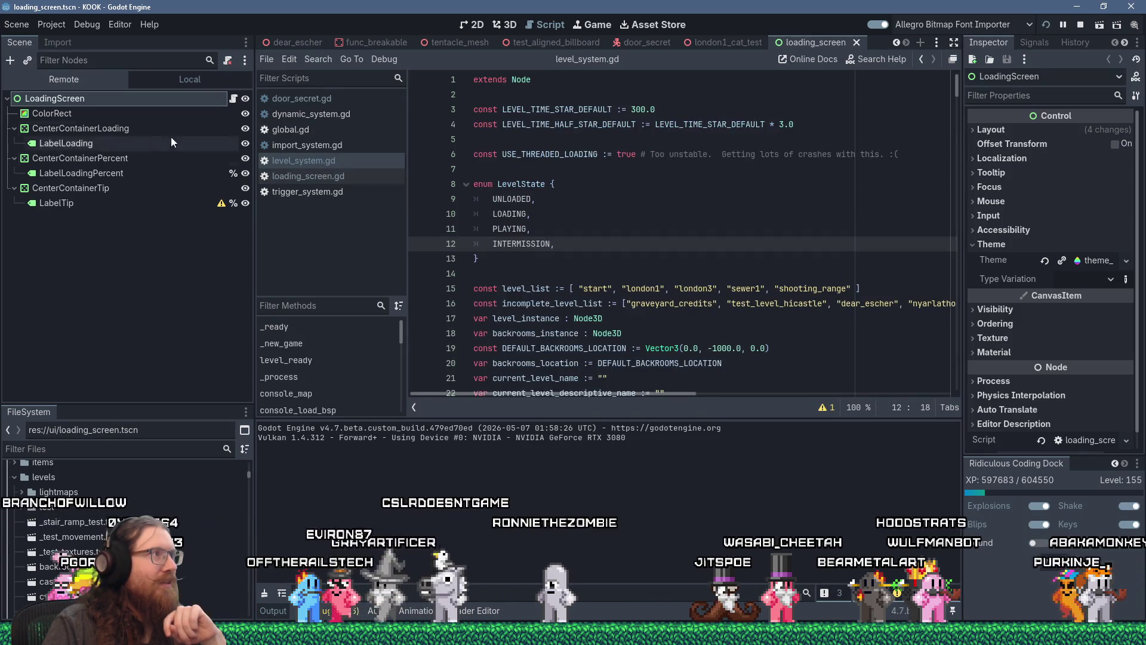
left_click(510, 24)
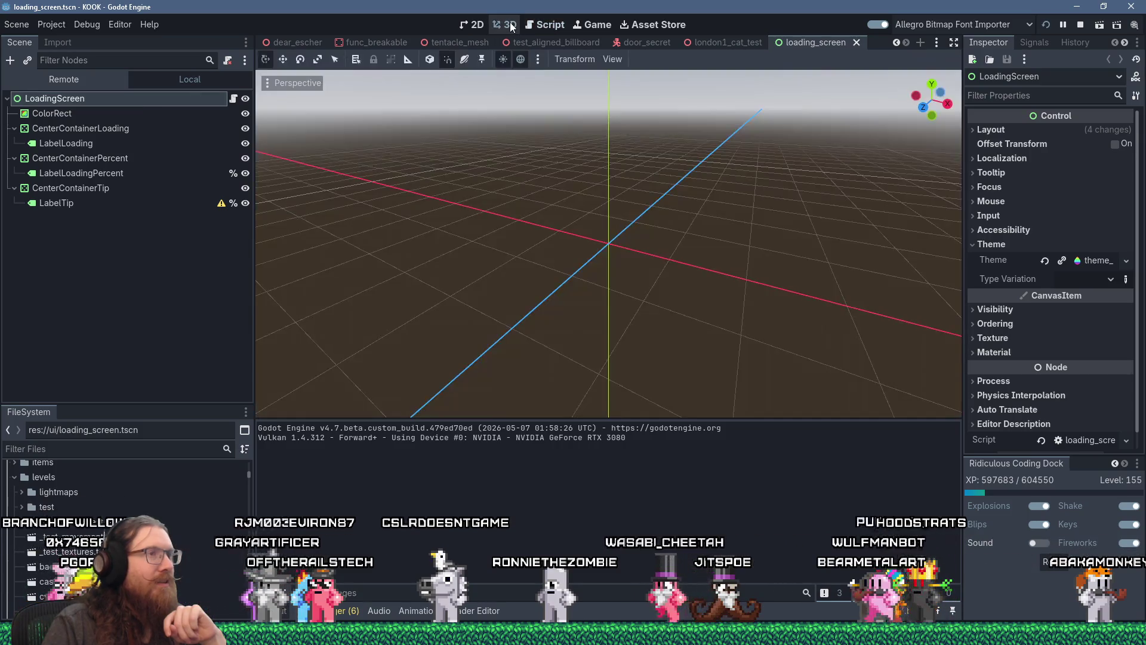
left_click(479, 25)
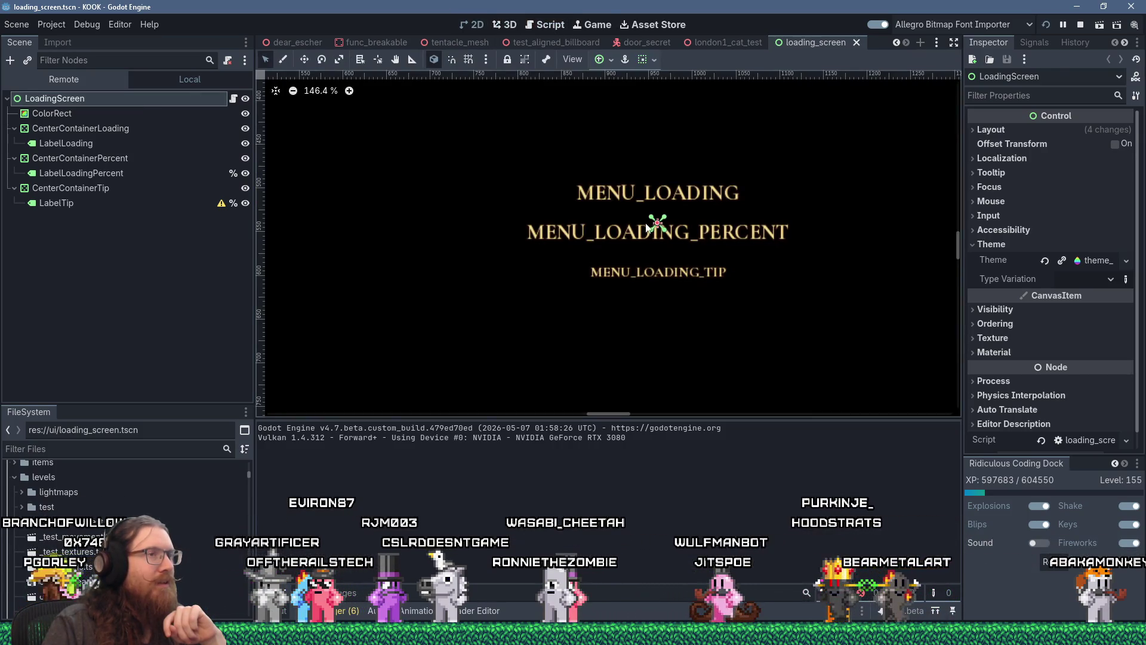
left_click(646, 228)
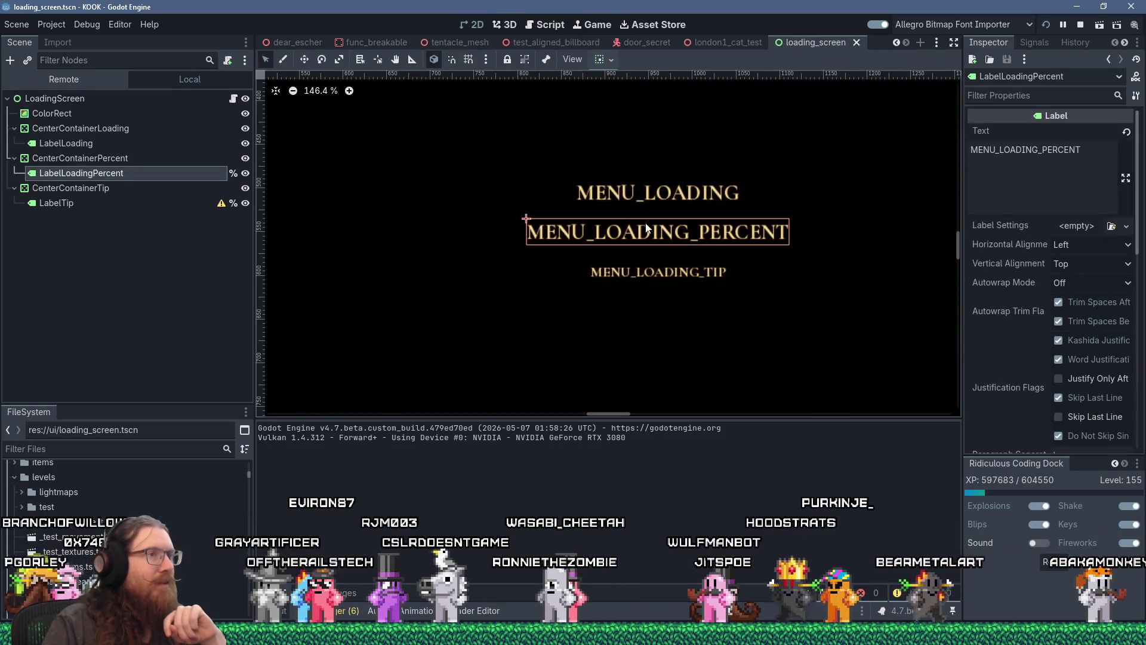
left_click(124, 158)
Nudge CenterContainerPercent upward to (-150, -49), just under MENU_LOADING
key("Up")
key("Up")
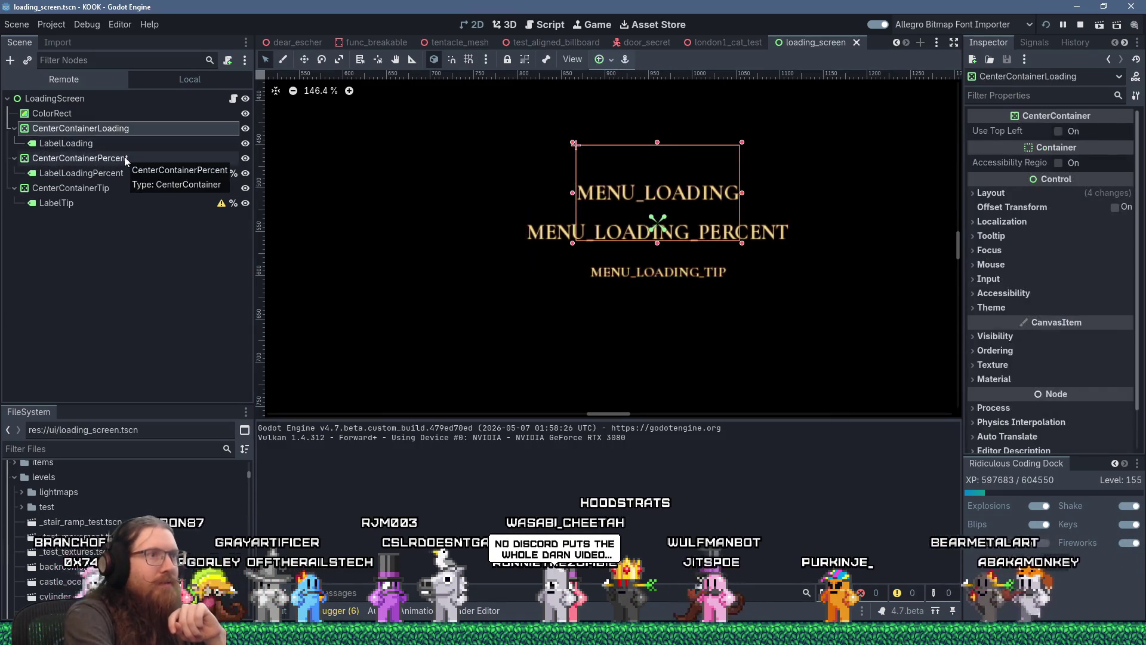
key("Down")
key("Down")
key("Down")
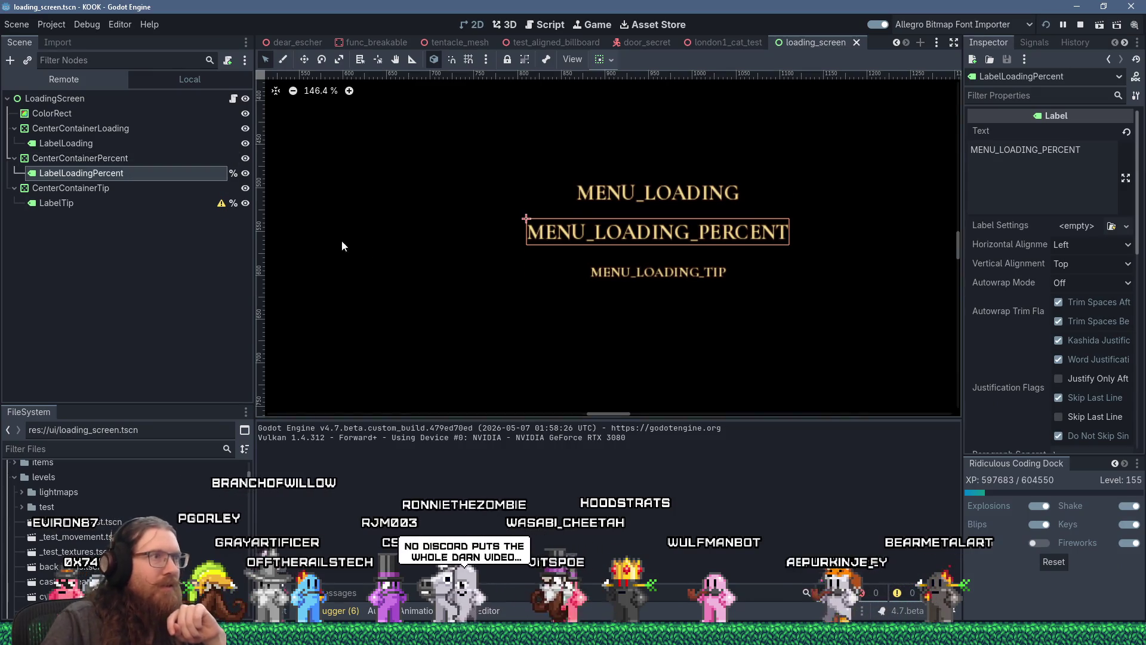
left_click(80, 157)
key("Down")
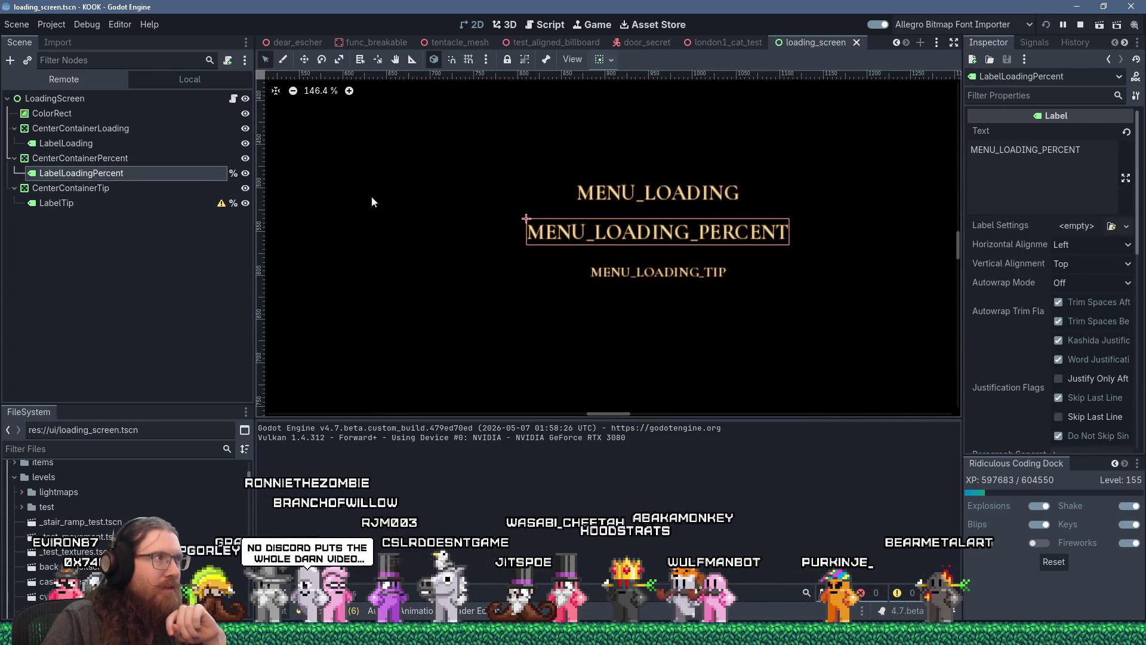
key("Up")
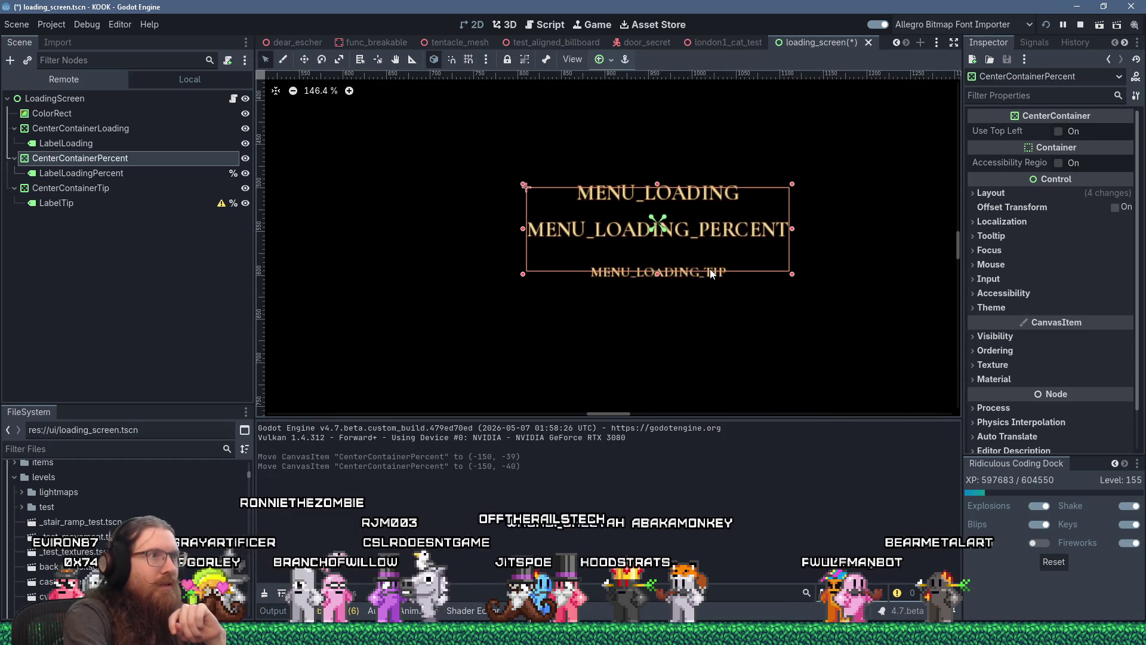
key("Up")
key("Up")
key("Up")
key("Up")
key("Up")
key("Up")
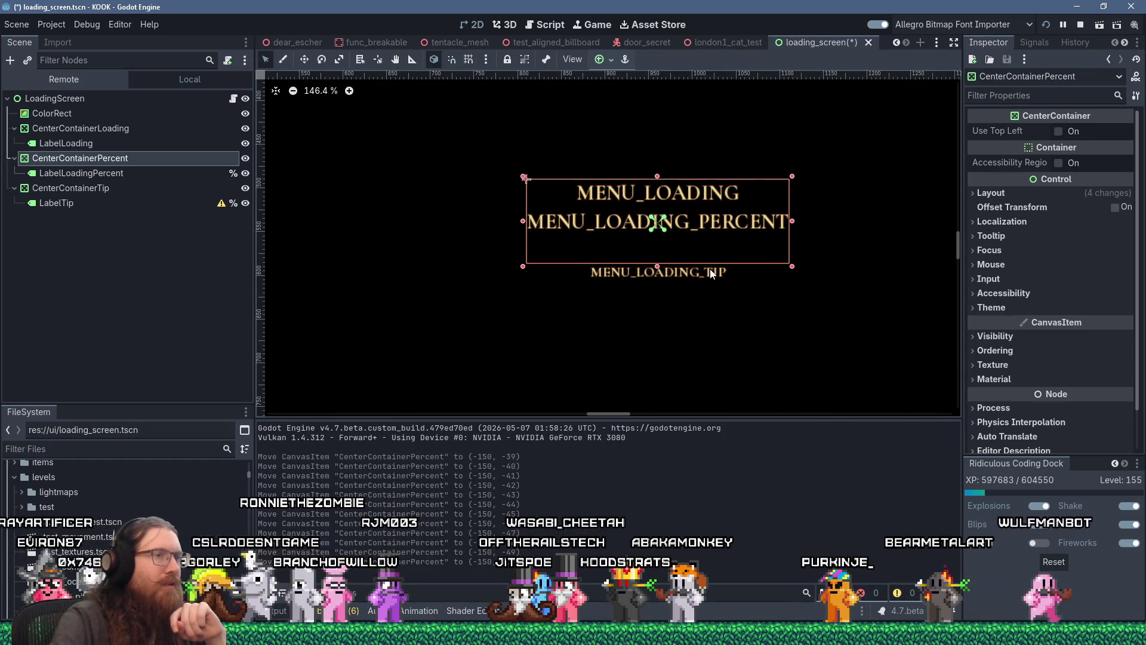
Compare the CenterContainerTip and LabelTip positions, then frame the tip container in the canvas
left_click(124, 188)
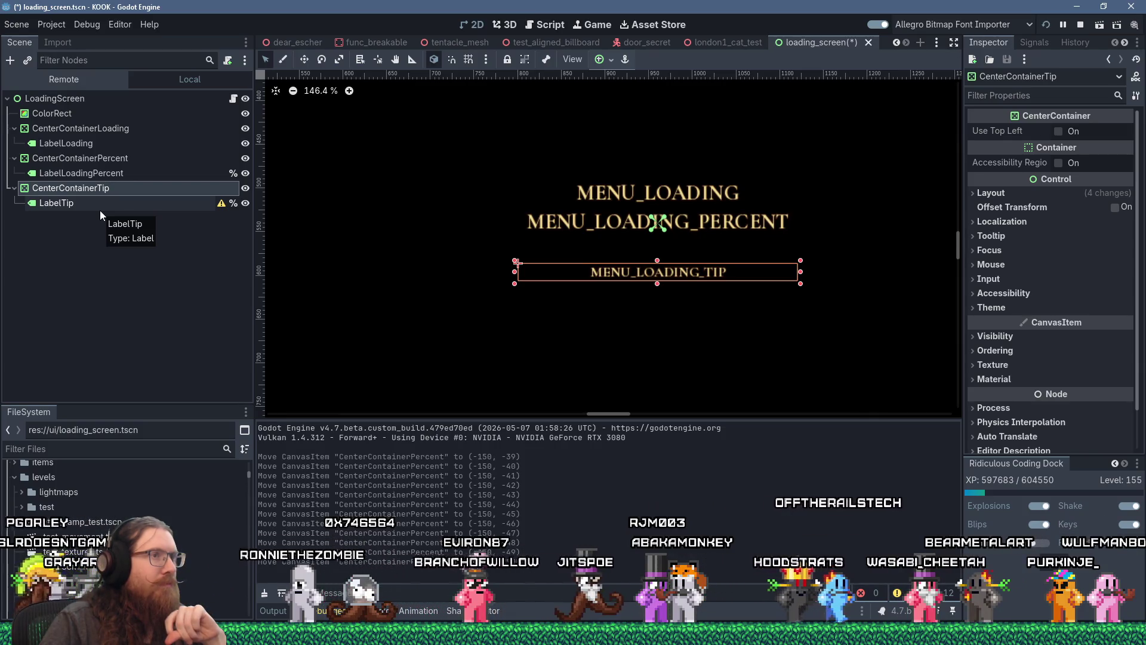
left_click(120, 159)
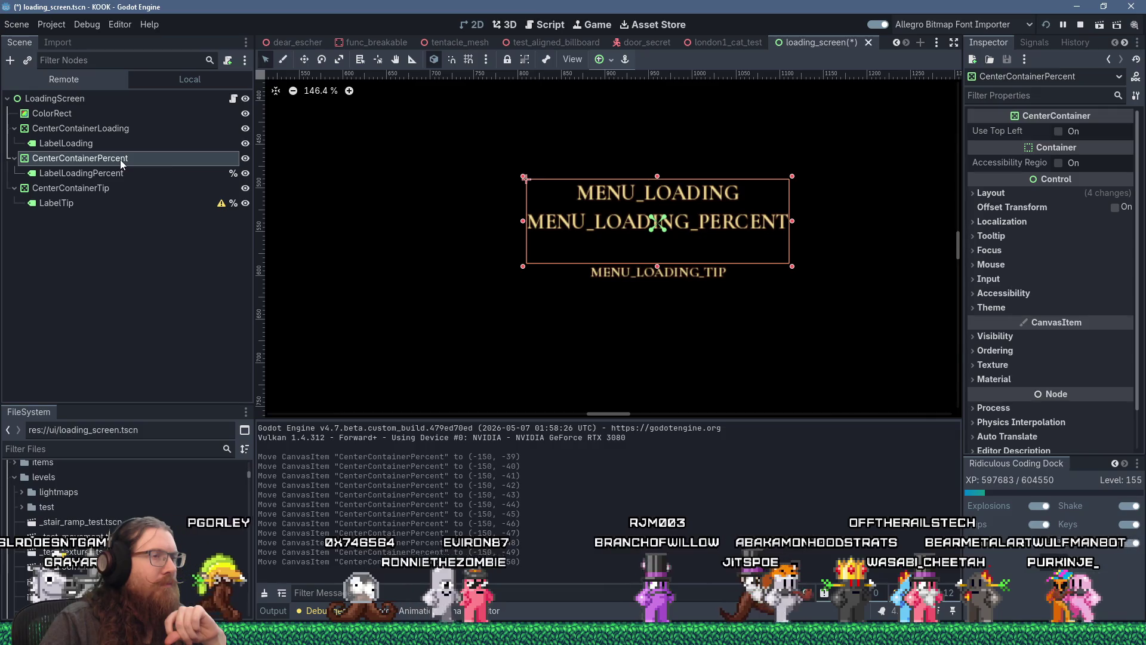
left_click(122, 189)
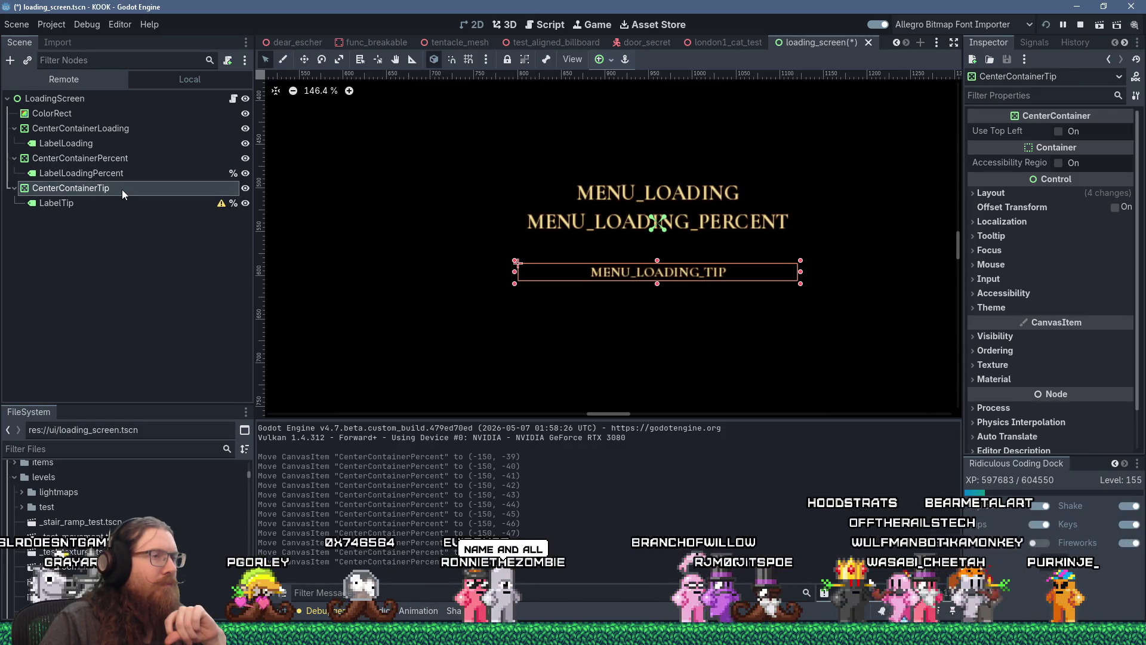
left_click(113, 203)
left_click(120, 189)
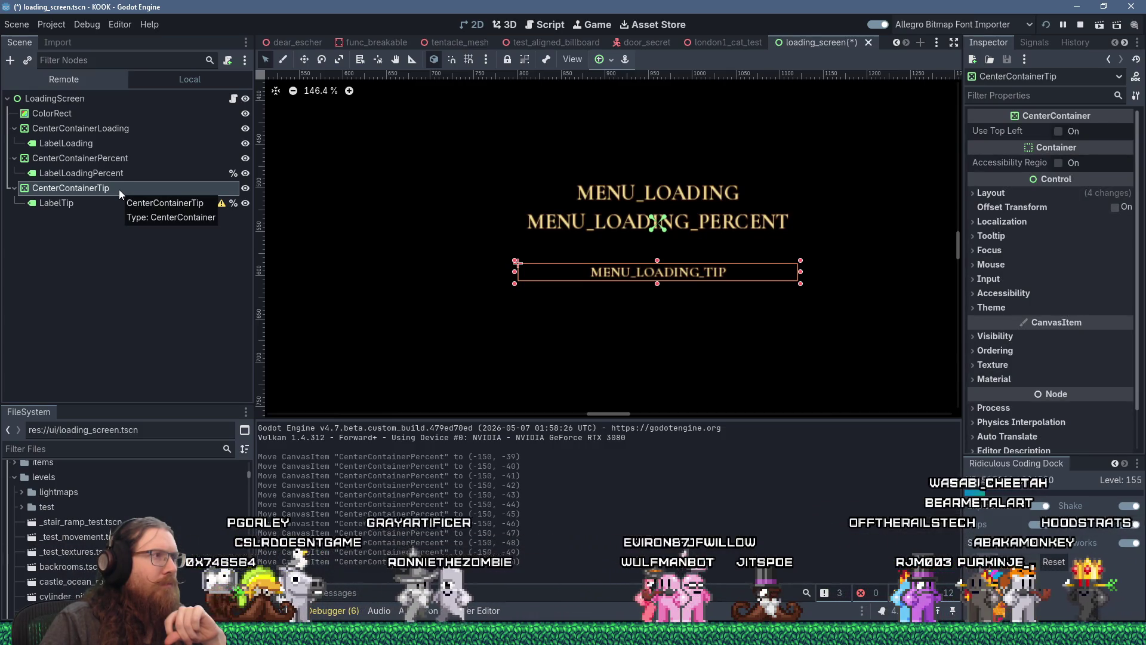
left_click(112, 208)
left_click(115, 192)
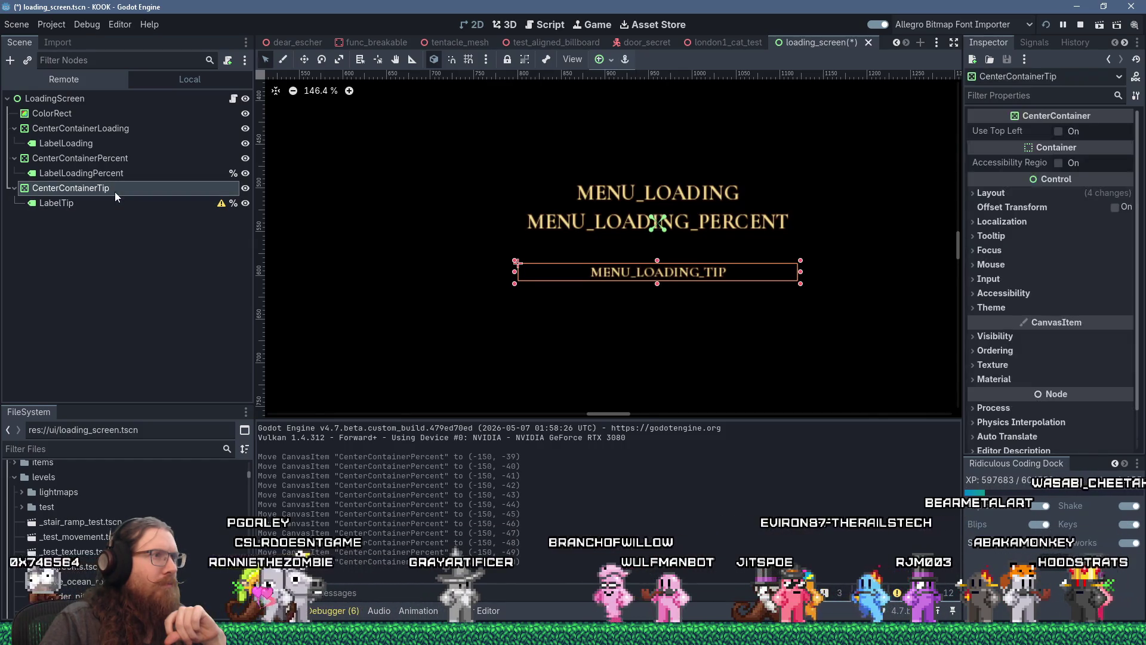
double_click(114, 192)
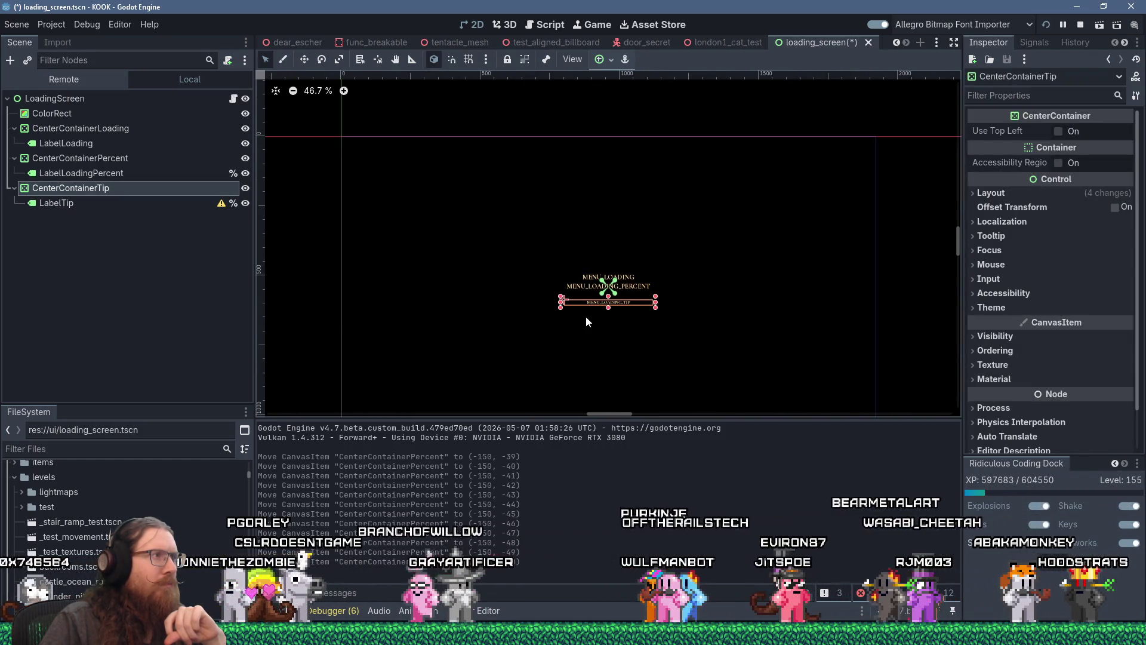
Nudge CenterContainerTip down and stretch it taller to 320×48
scroll(586, 322, "up", 3)
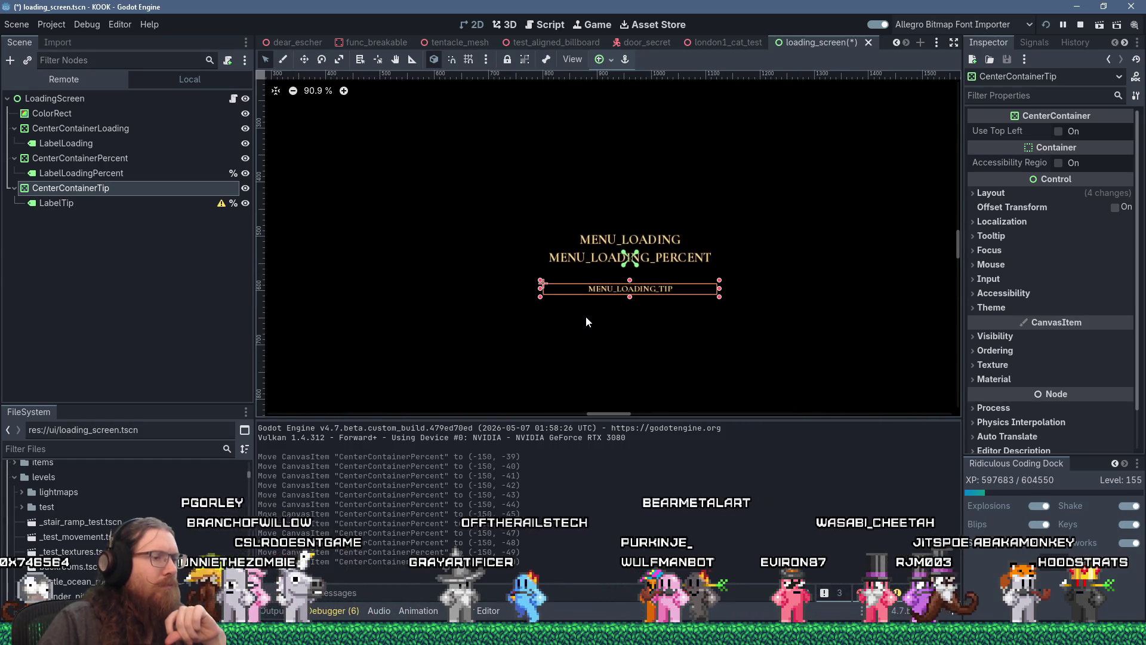
key("Down")
key("Down")
key("Down")
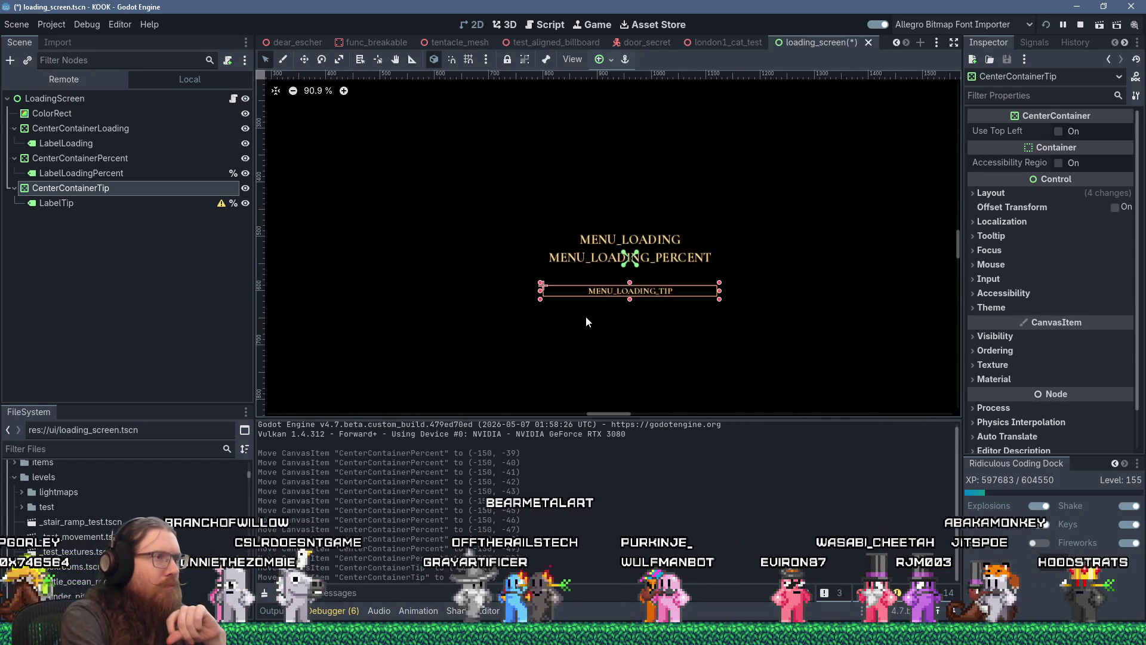
key("Up")
key("Down")
key("Down")
key("Down")
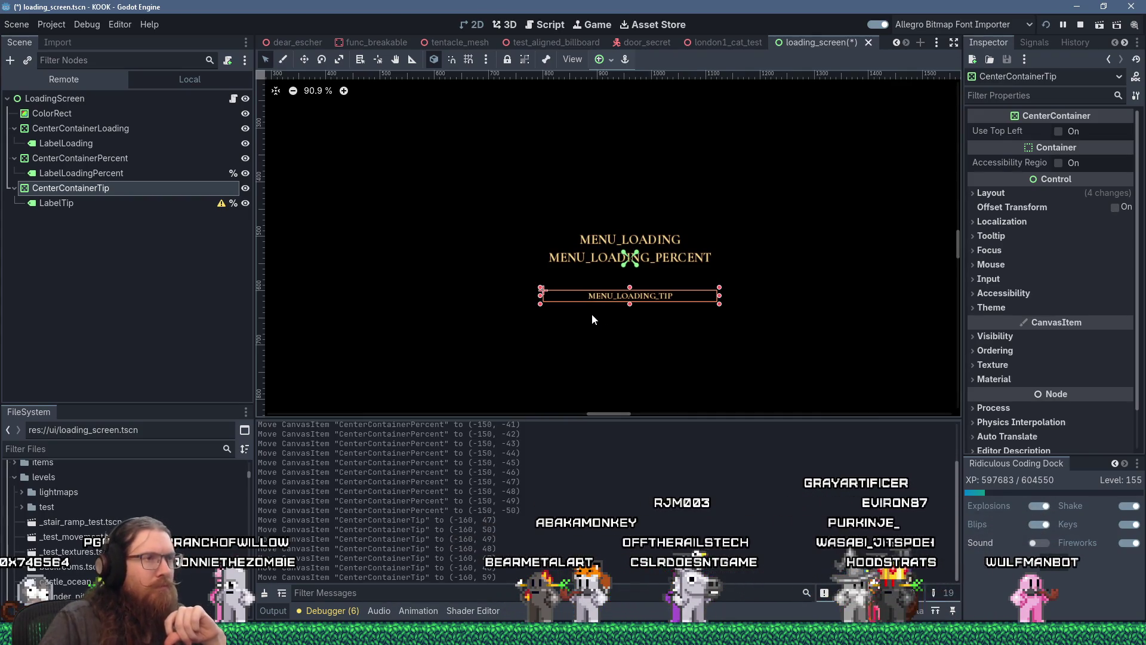
left_click_drag(630, 305, 631, 320)
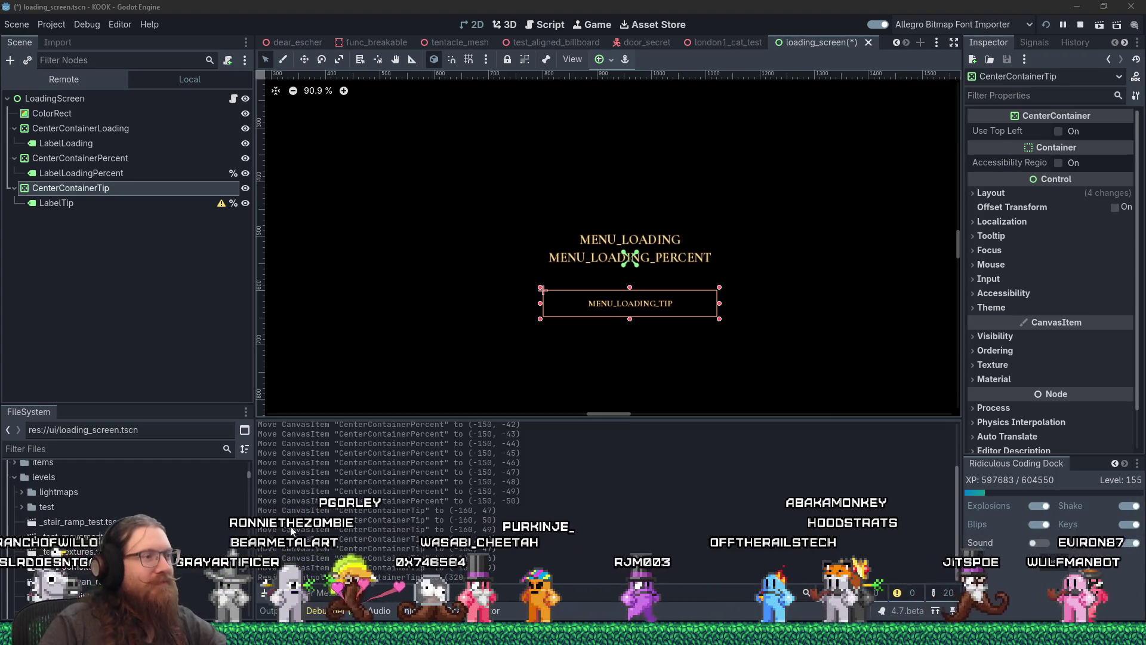
Save loading_screen.tscn and return to level_system.gd in the script editor
key("alt+Tab")
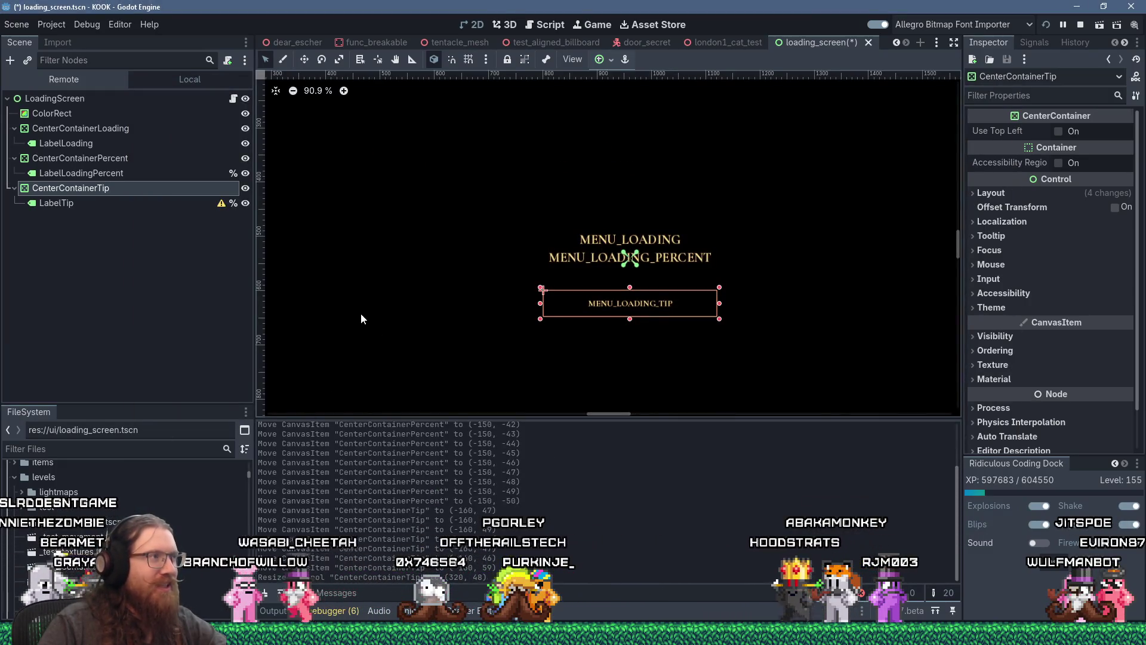
key("ctrl+s")
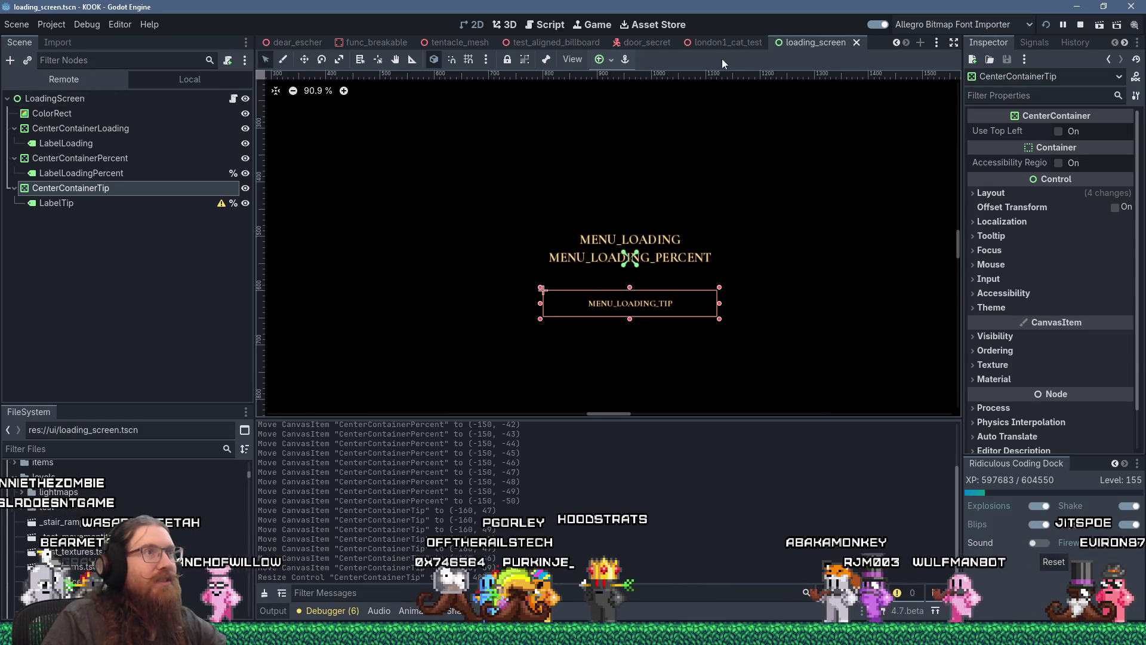
left_click(547, 25)
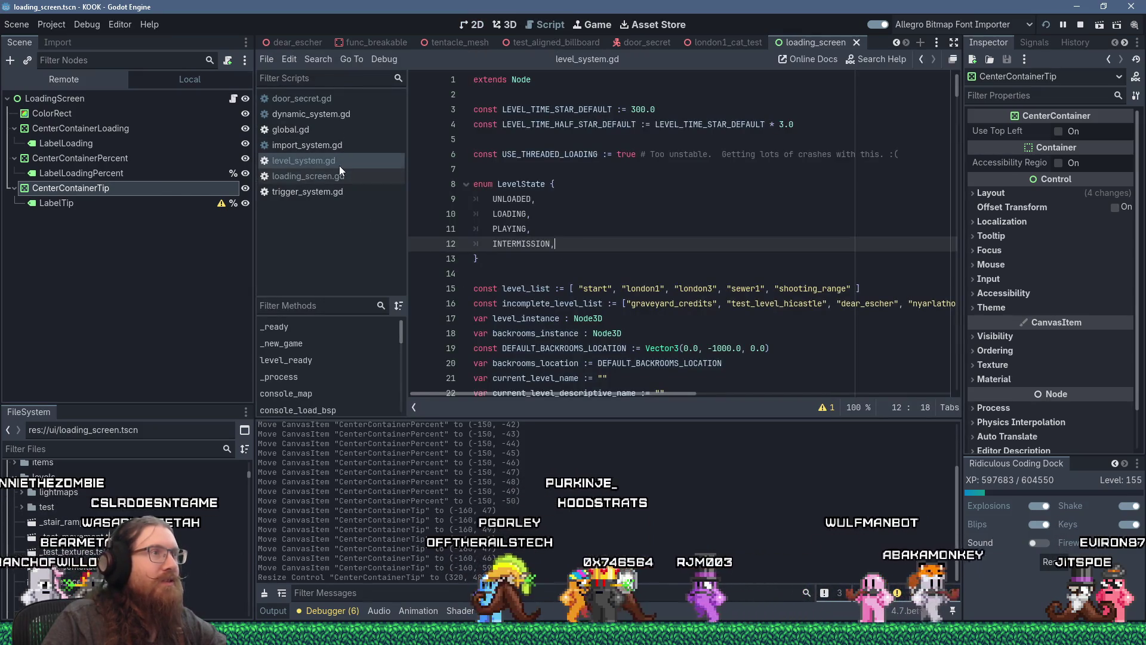
Change USE_THREADED_LOADING from true to false on line 6, save, and relaunch KOOK in debug
double_click(625, 154)
type("false")
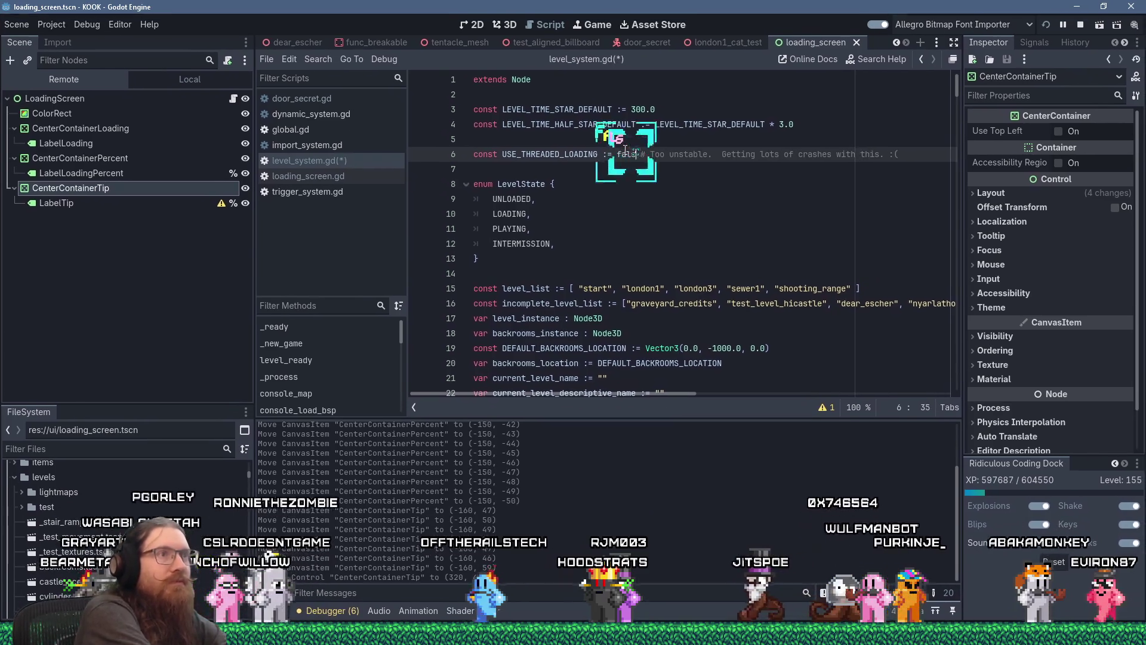
key("ctrl+s")
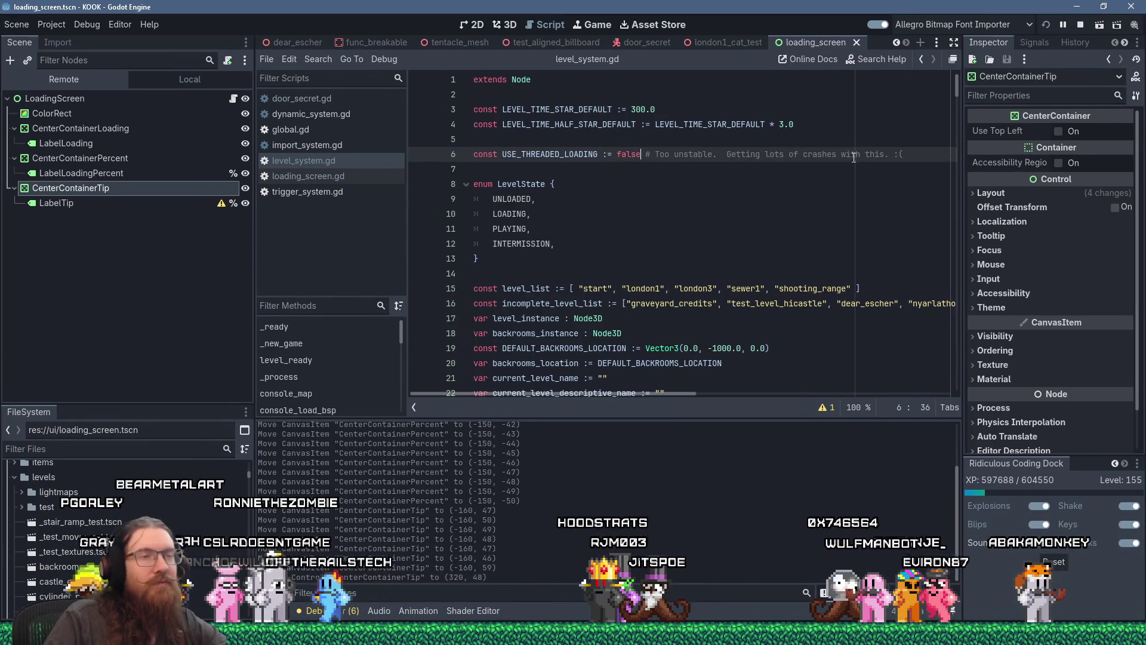
left_click(1045, 24)
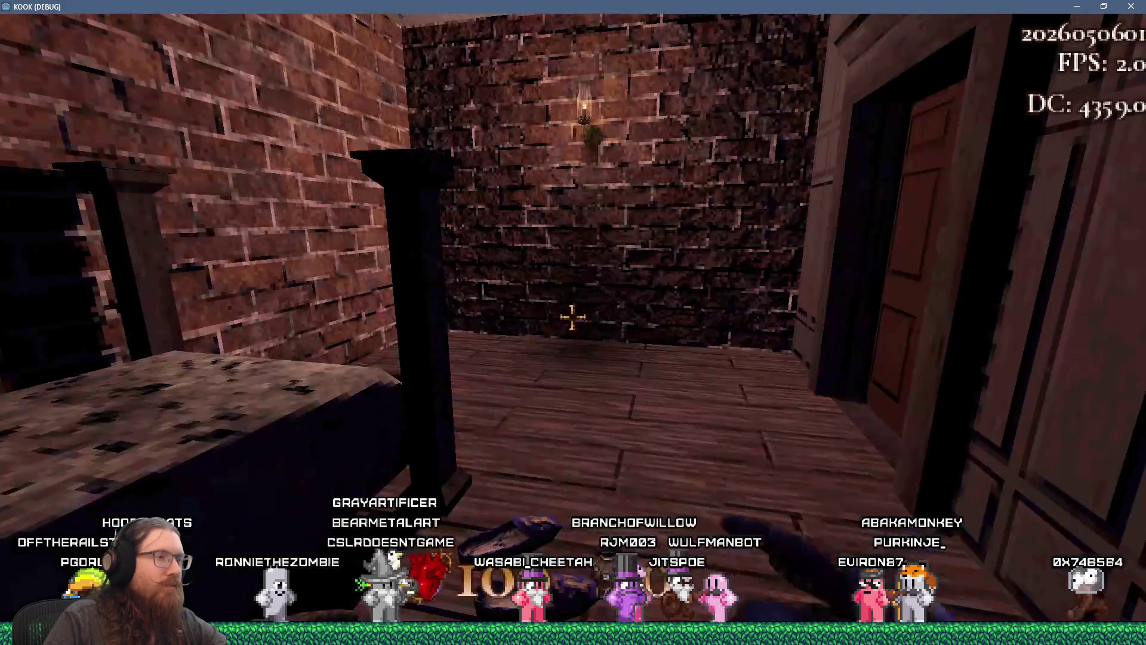
key("w")
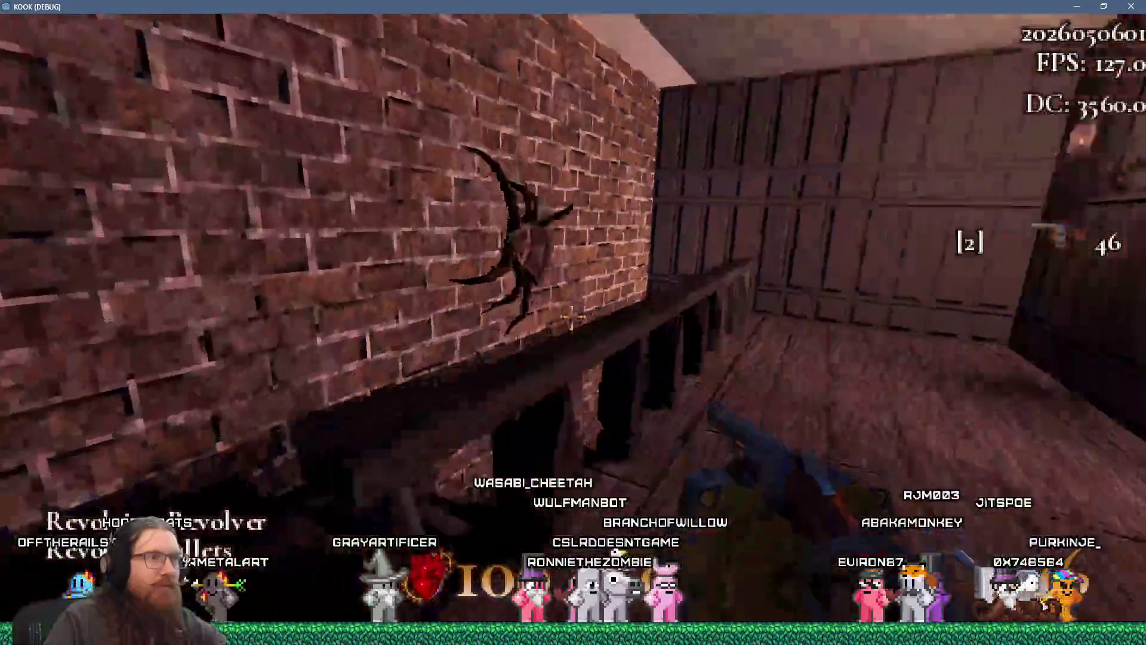
Shoot the wall enemy, walk through the corridor and brick rooms to the street, and pick up the barrel
left_click(573, 316)
key("w")
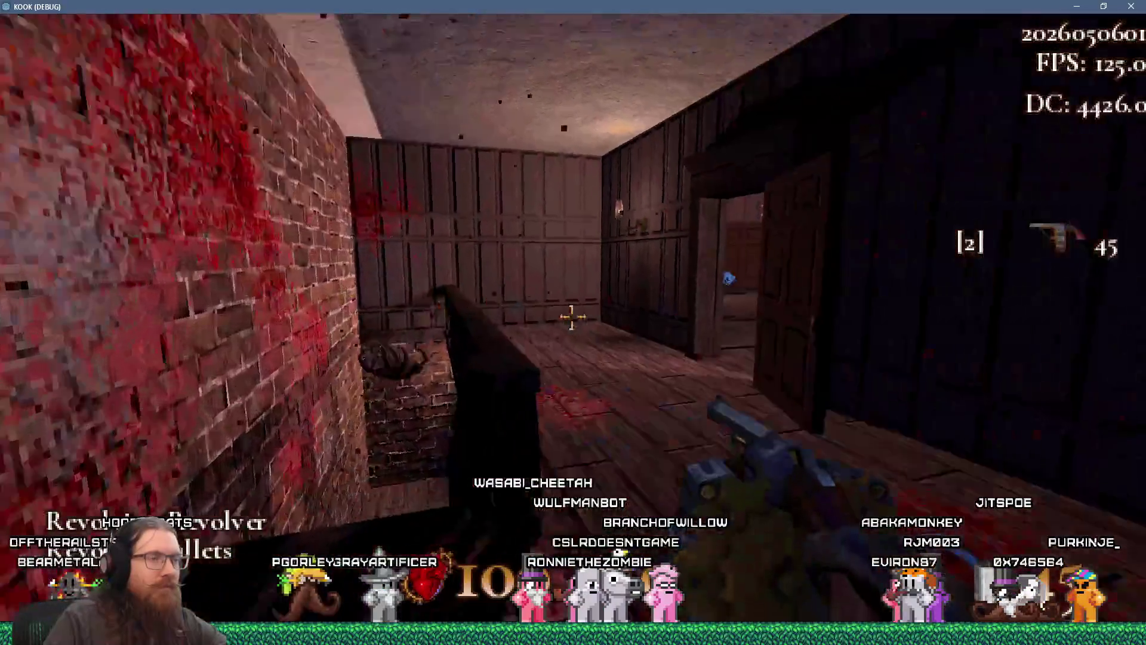
key("w")
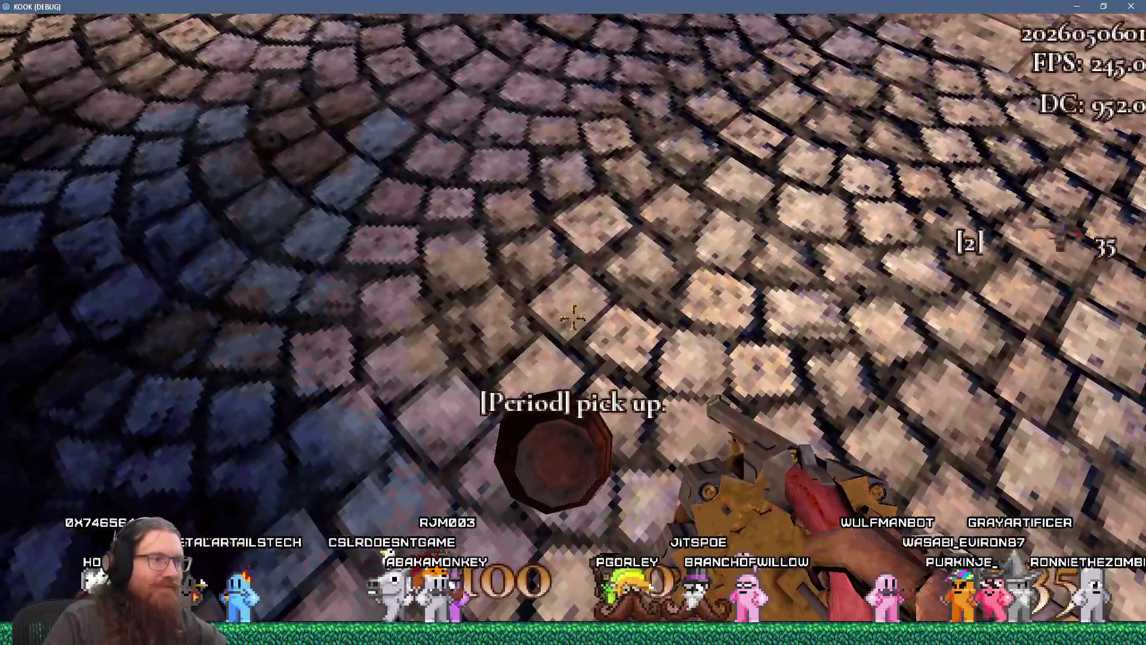
key("period")
Throw the barrel toward the street, then grab a balcony crate and throw it at the robed figure
mouse_move(573, 322)
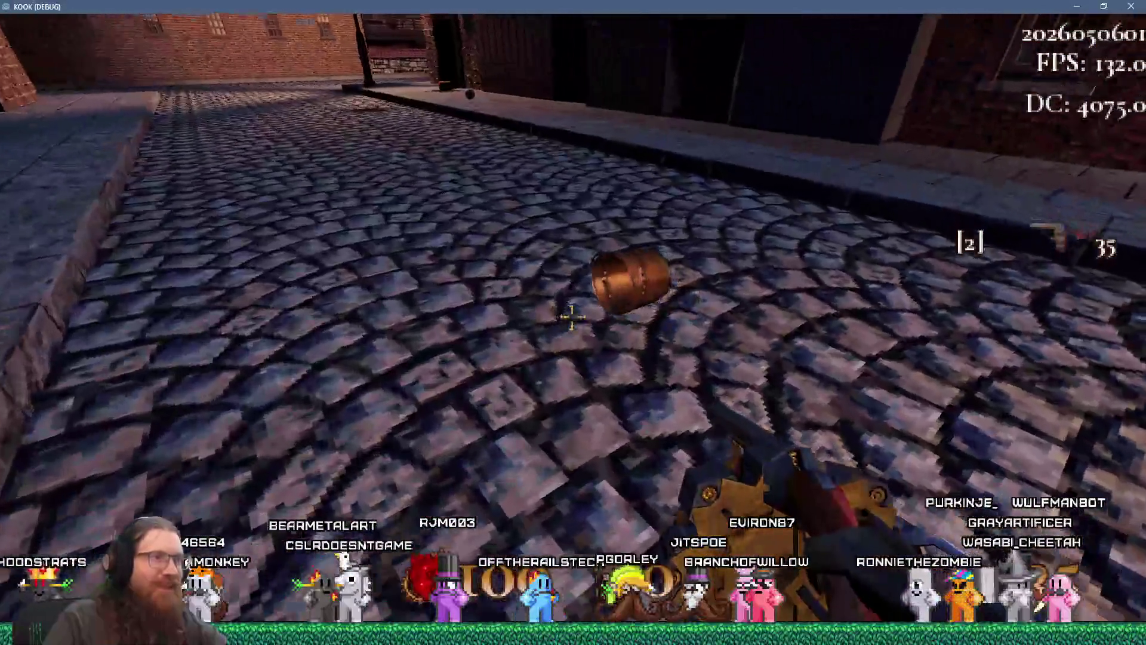
left_click(573, 316)
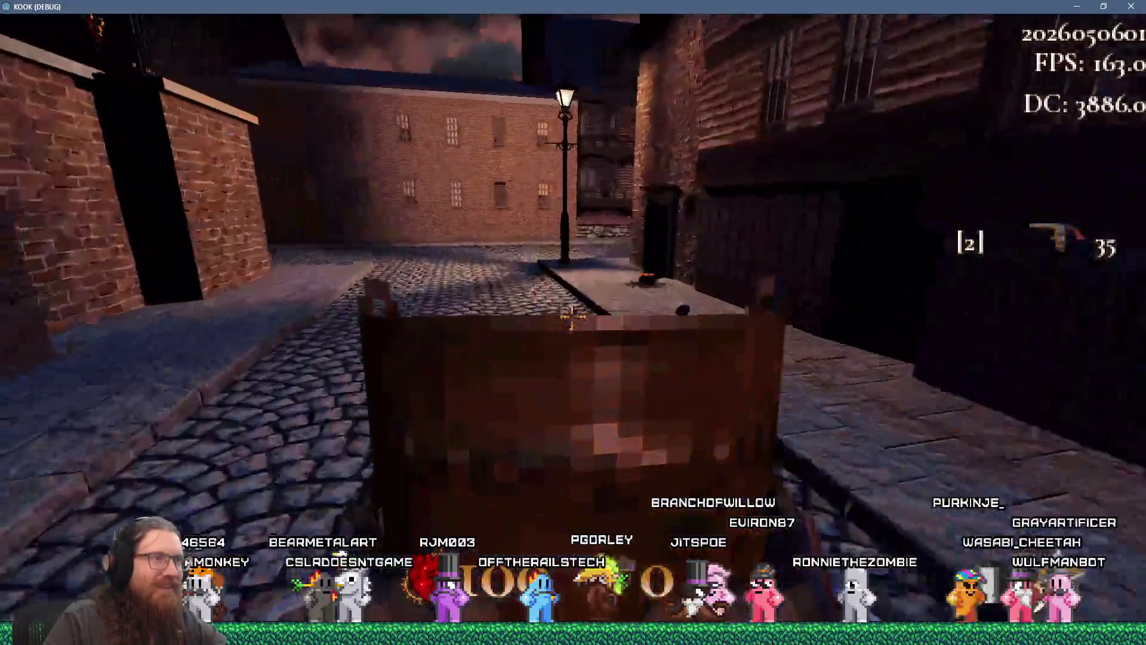
mouse_move(572, 320)
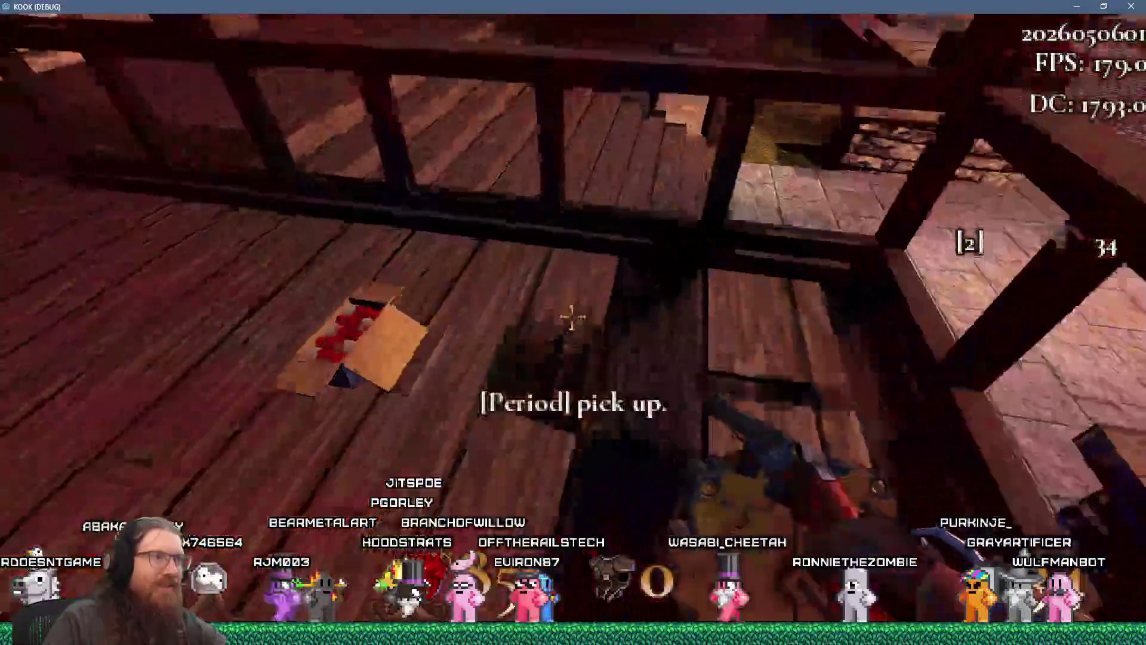
key("period")
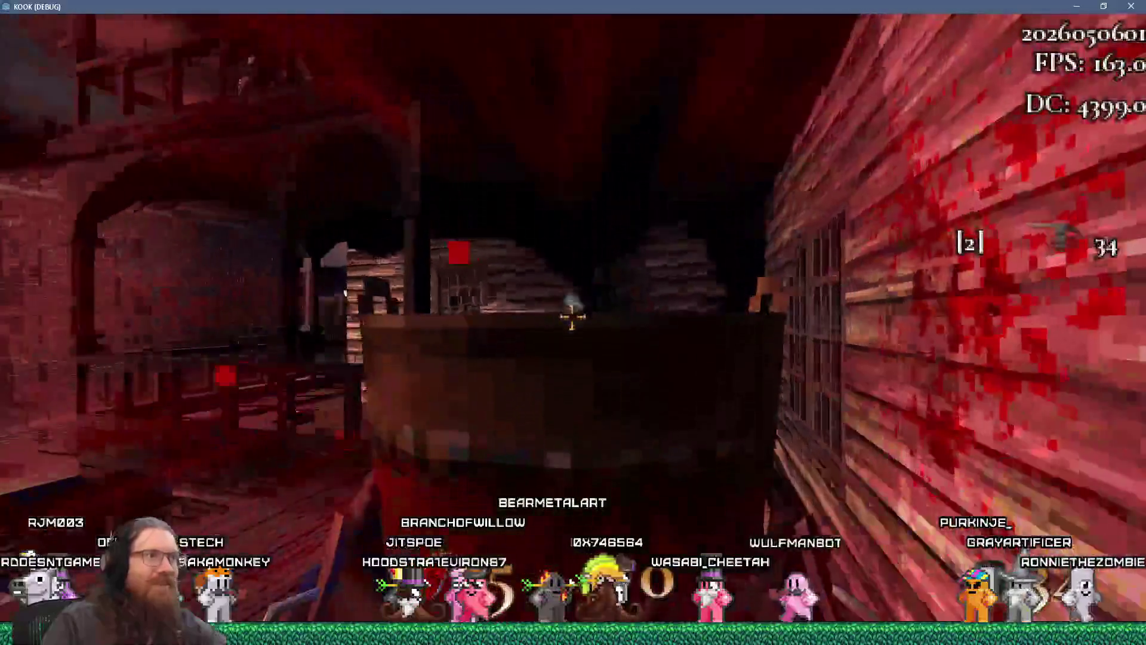
key("period")
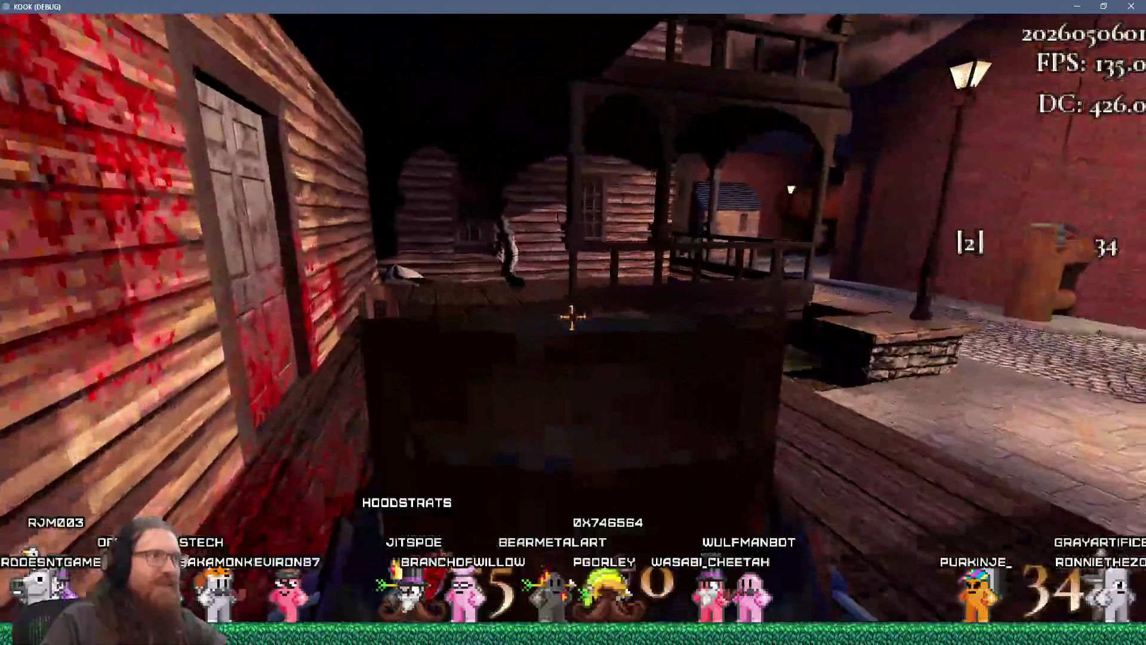
left_click(572, 318)
Throw another crate, kick the enemy, grab the Sunday Shotgun and fire it
key("period")
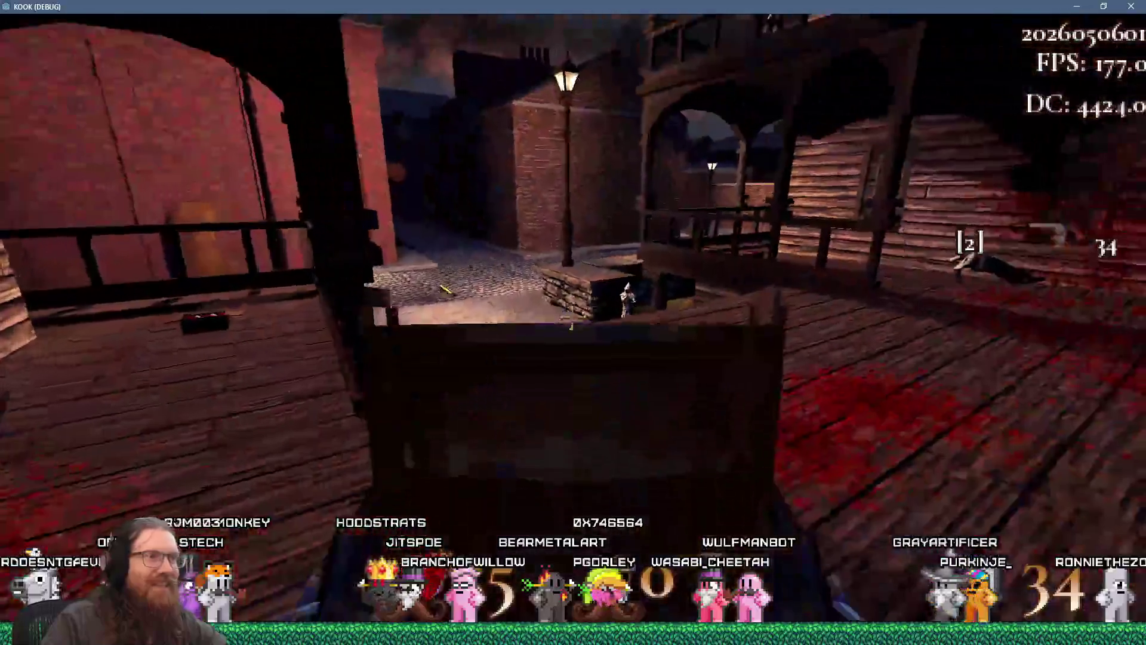
left_click(572, 317)
left_click(572, 318)
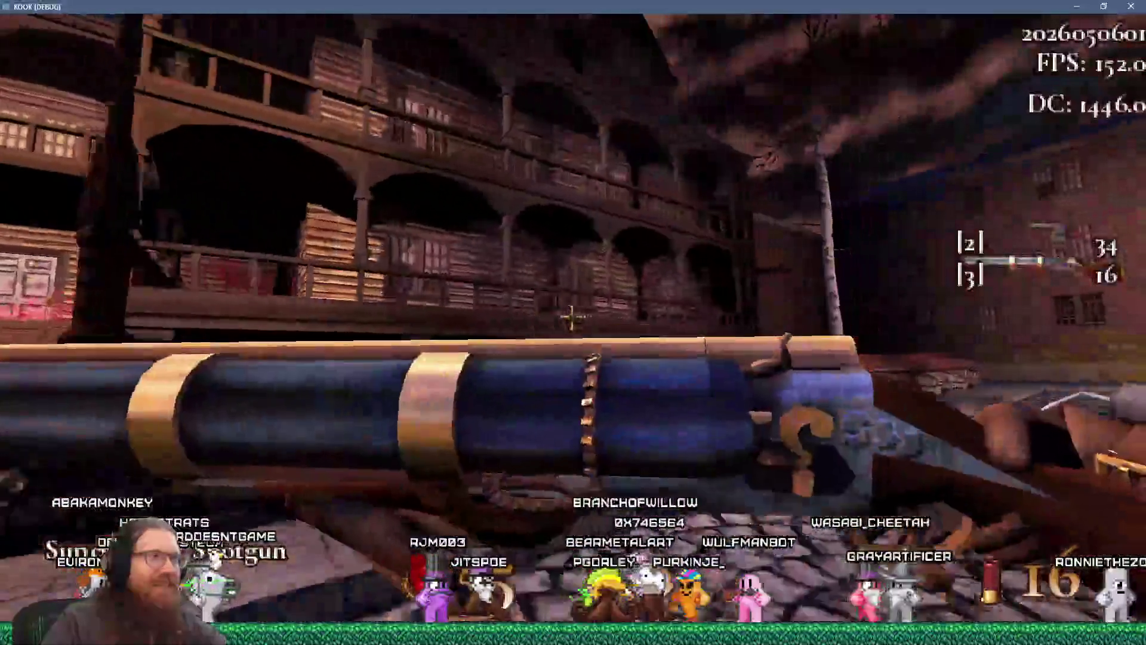
left_click(572, 317)
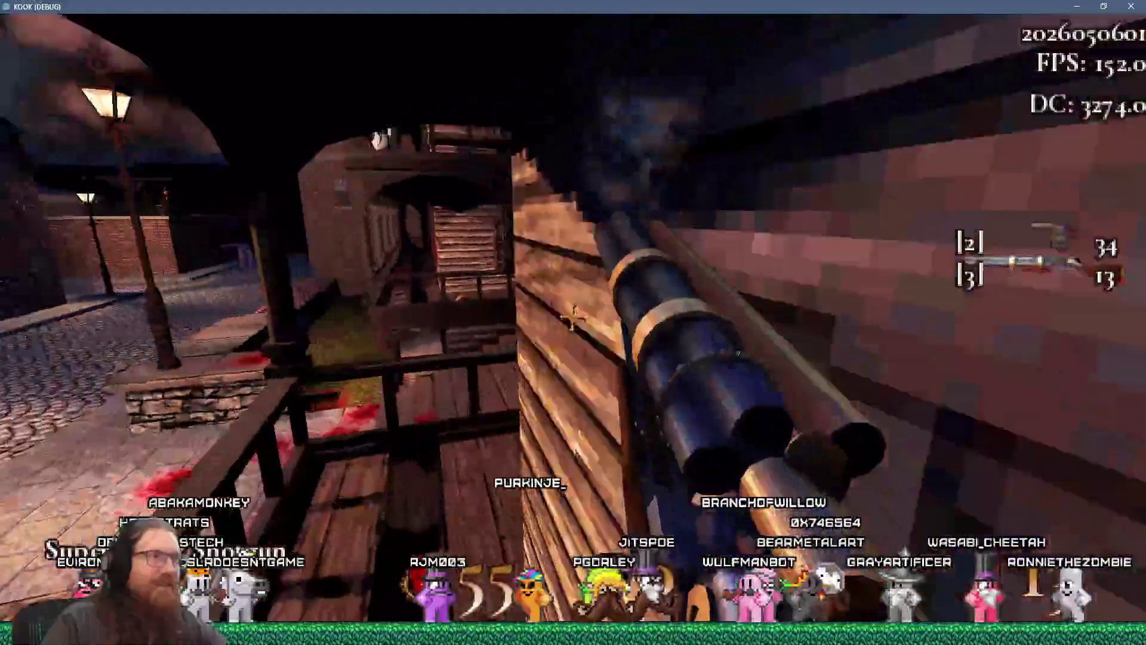
Kick through the rooms, jump along the balconies, cross the slate rooftops to the street, and reload
key("f")
key("space")
key("w")
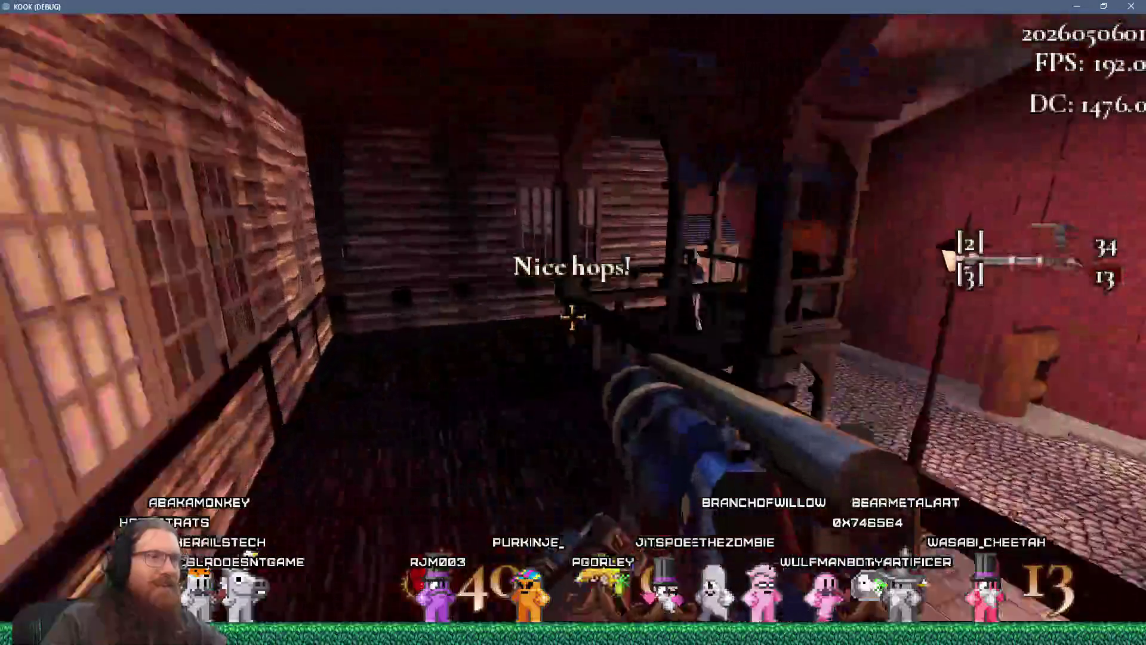
key("f")
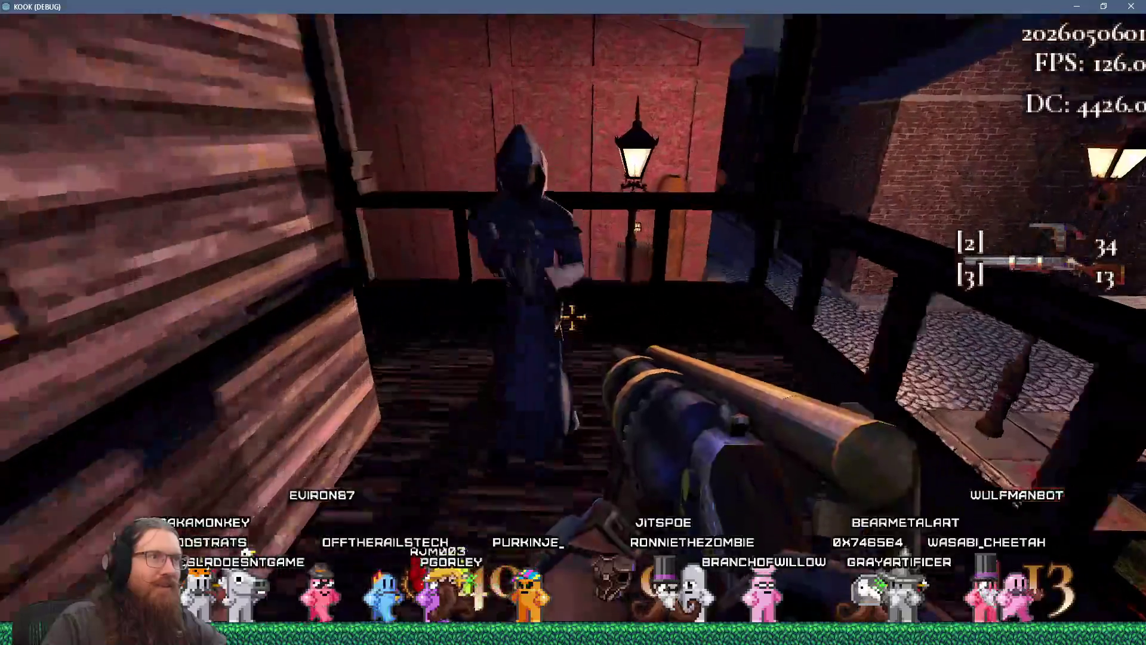
key("w")
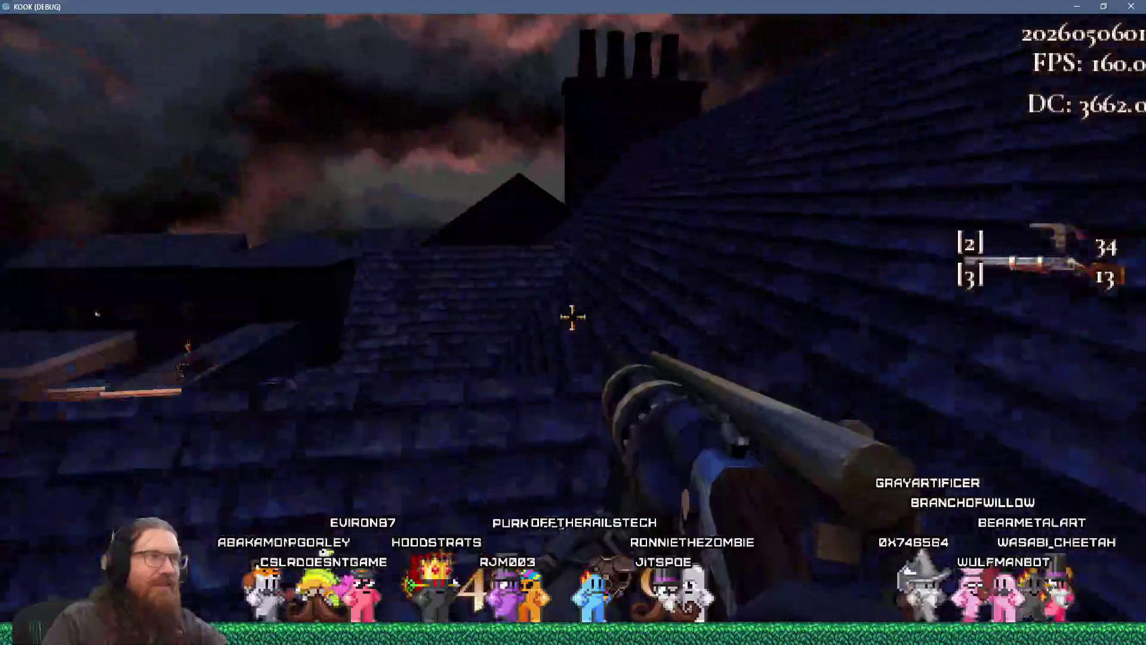
key("w")
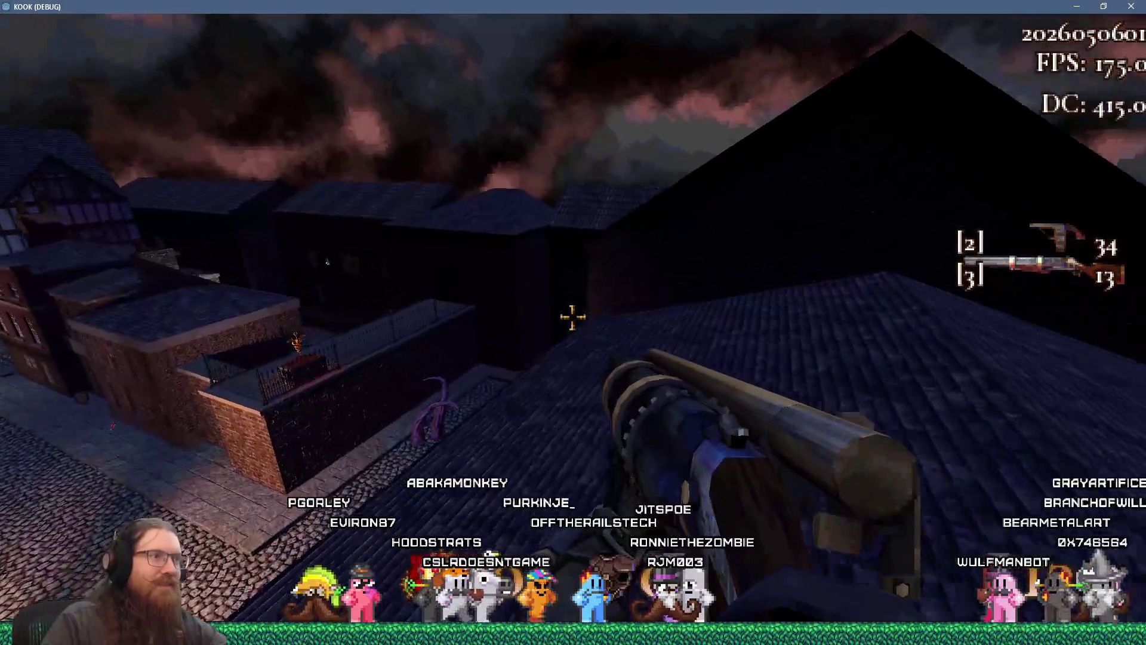
key("w")
key("r")
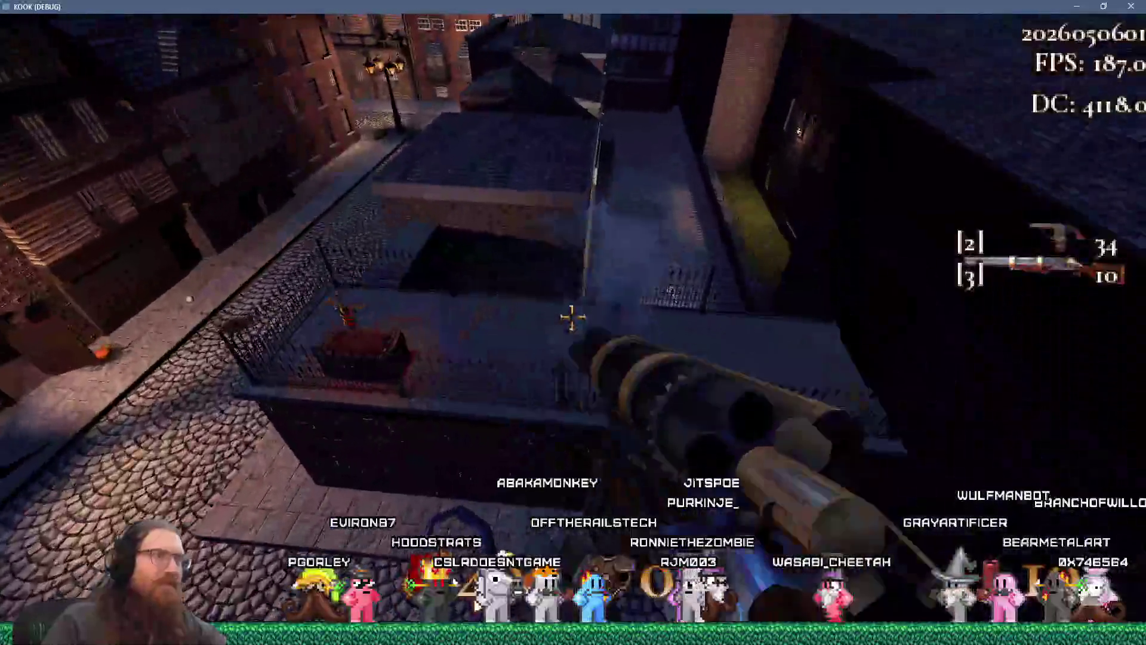
key("w")
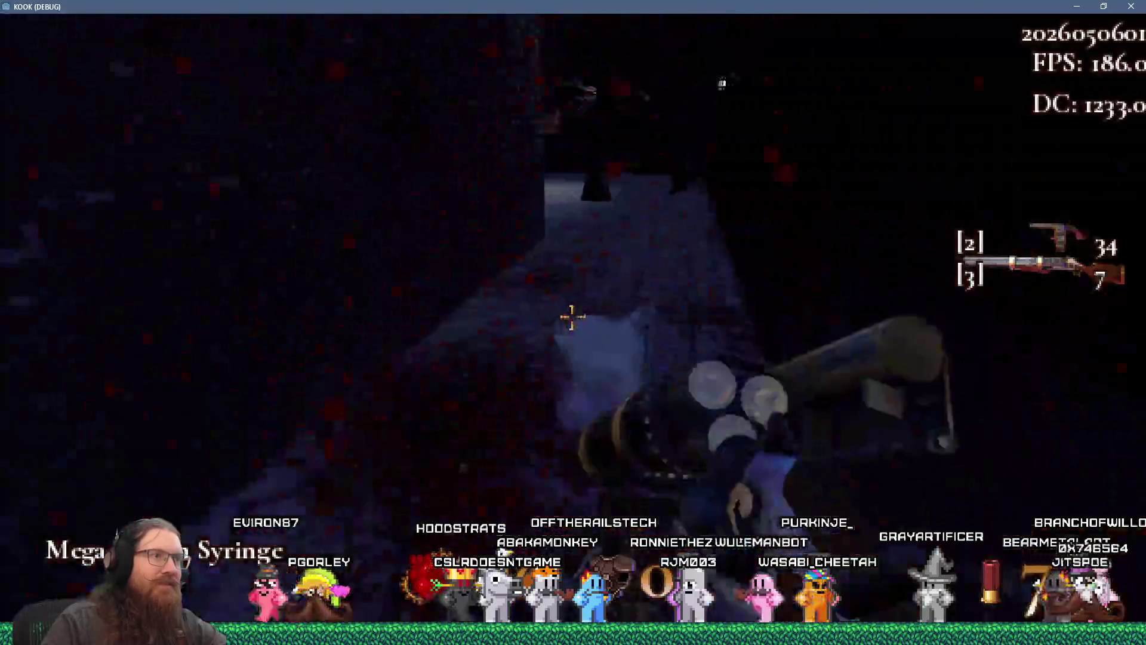
Kill the large dark creature, then shoot the hooded enemy behind the railing three times
key("w")
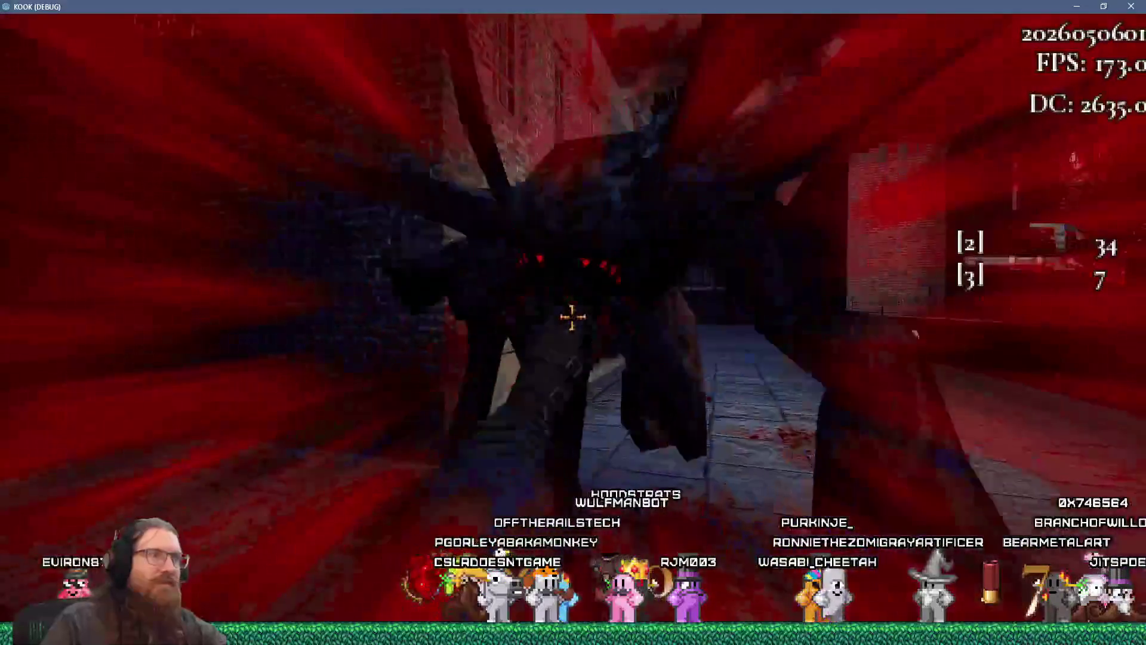
key("w")
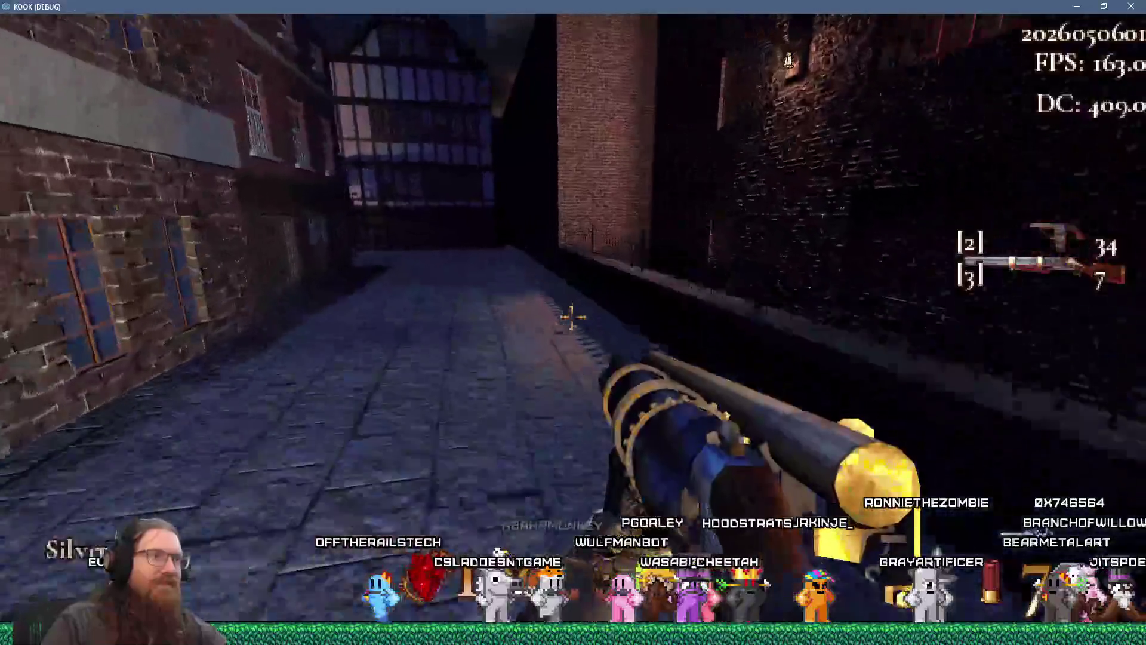
key("w")
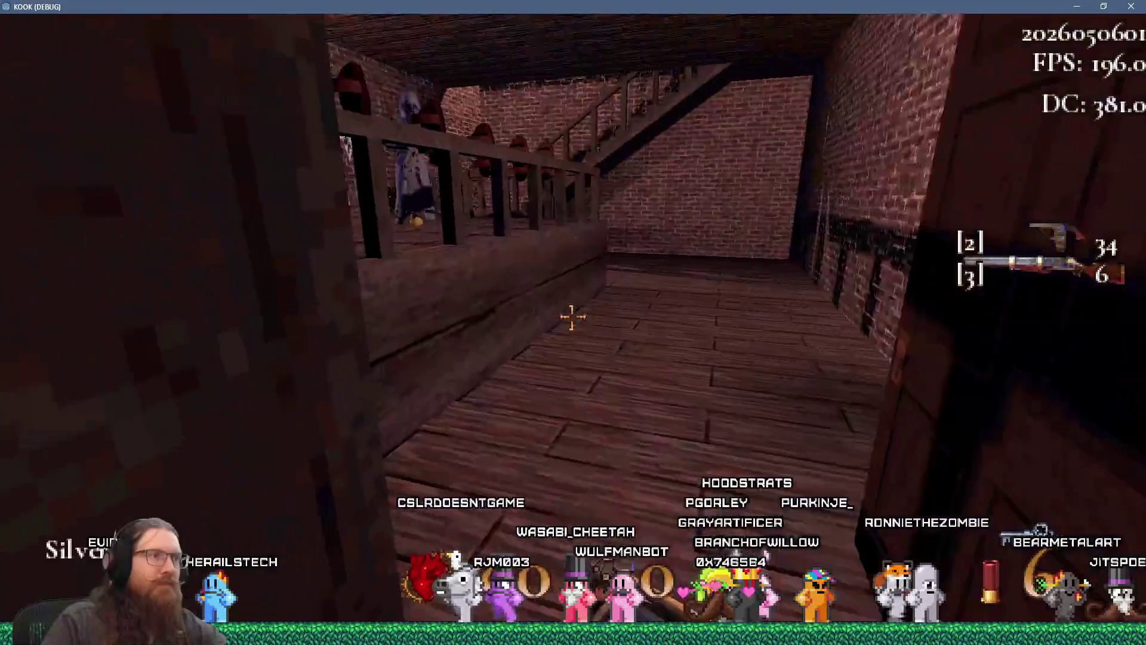
left_click(572, 316)
left_click(572, 317)
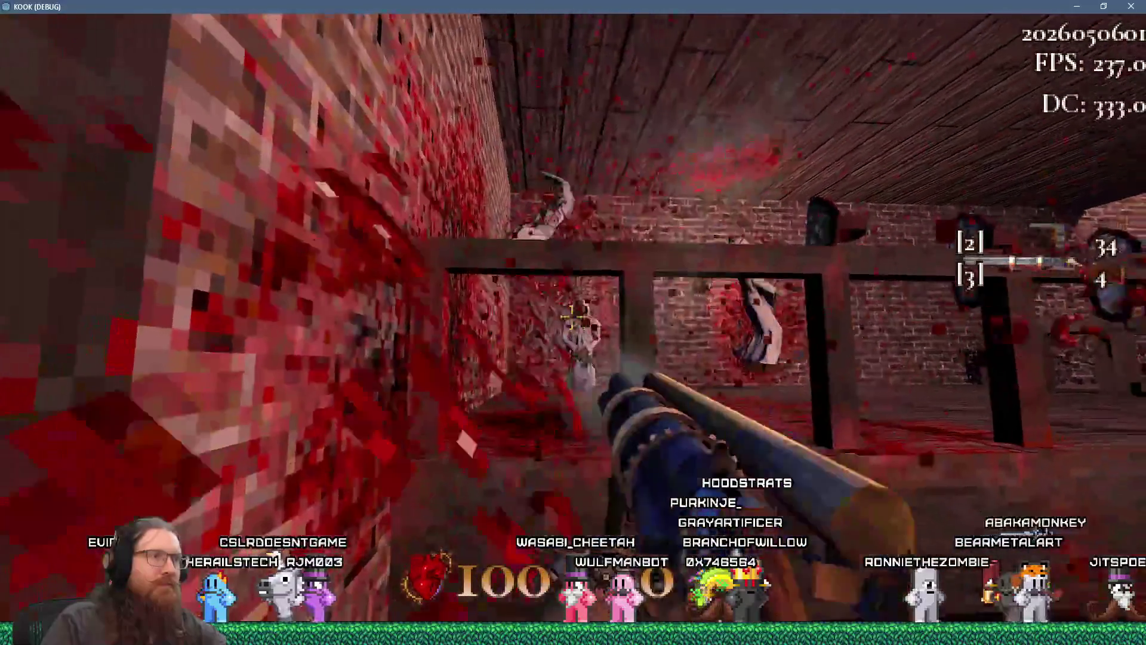
left_click(572, 316)
Collect the Armor Shards, climb to the rooftop, and follow the street through the wooden door to the portal
key("w")
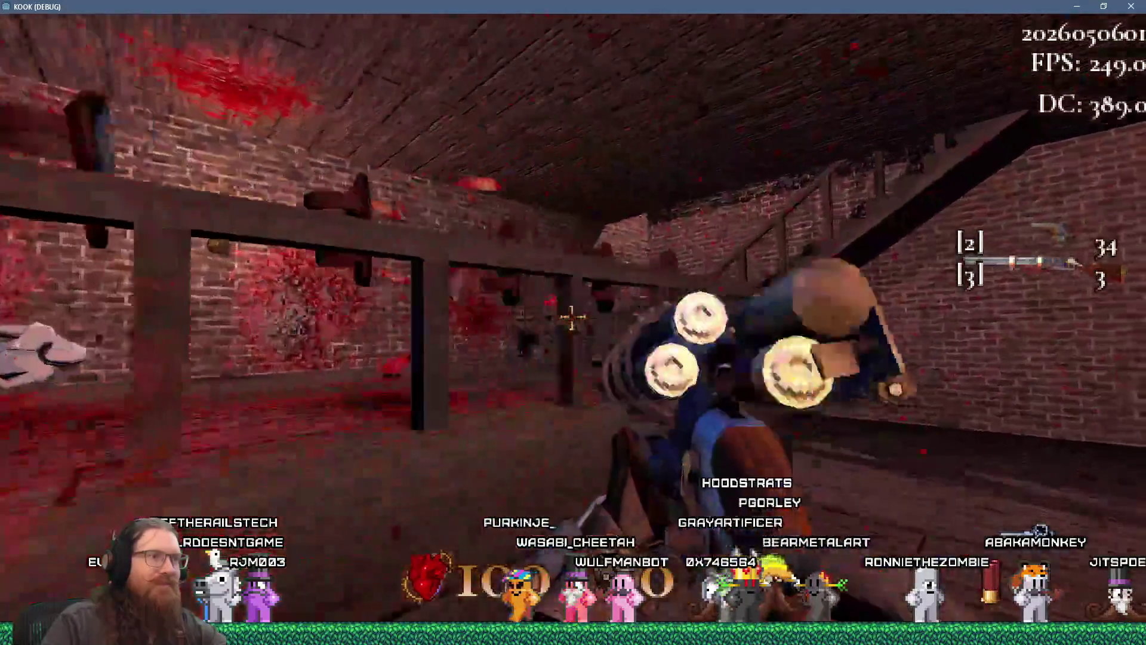
key("w")
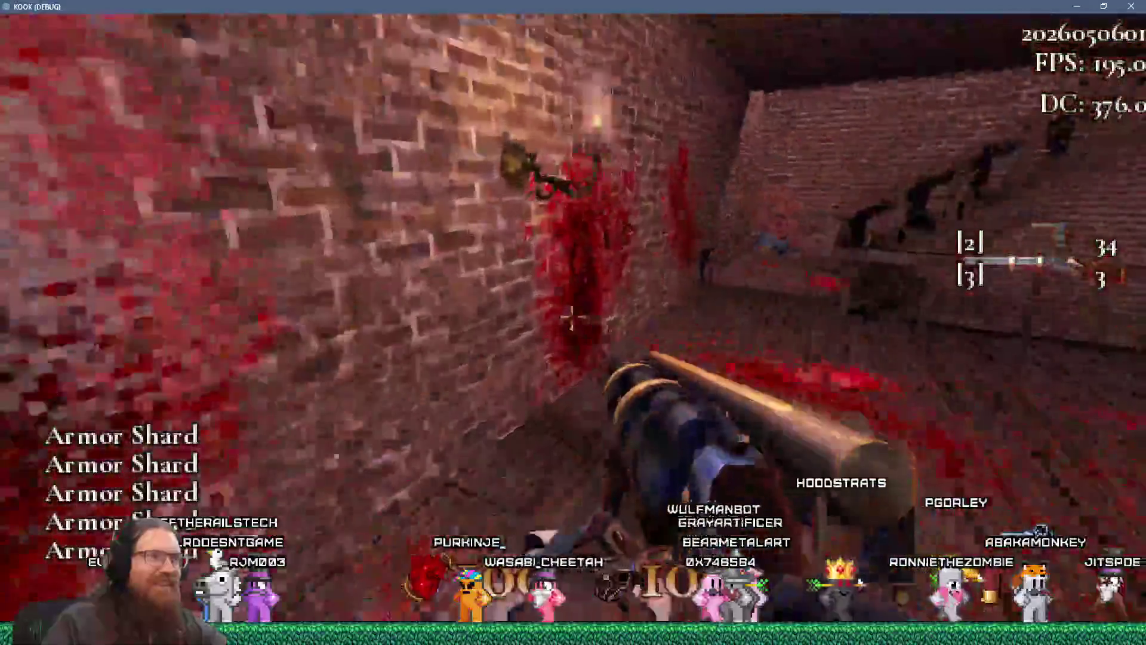
key("w")
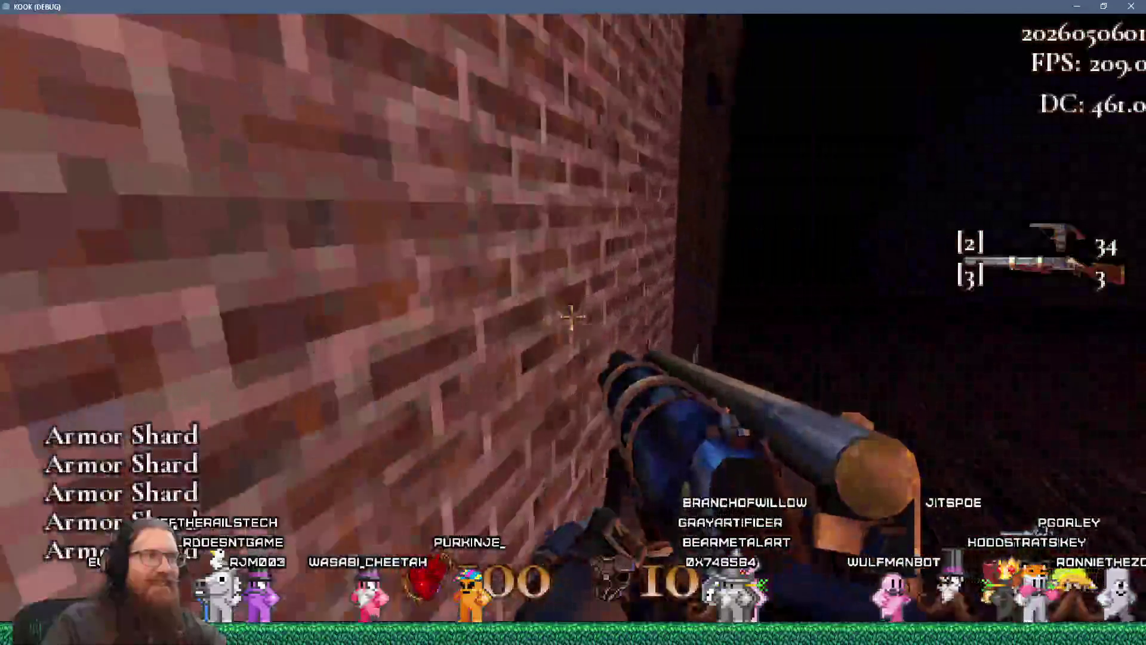
left_click(572, 316)
key("w")
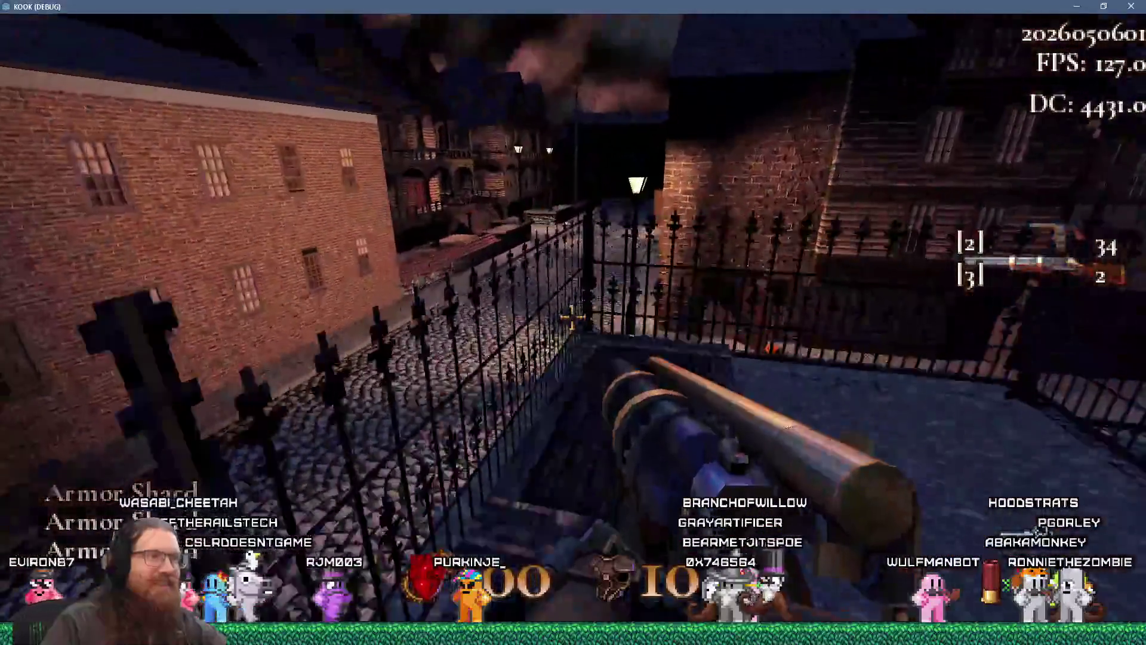
key("w")
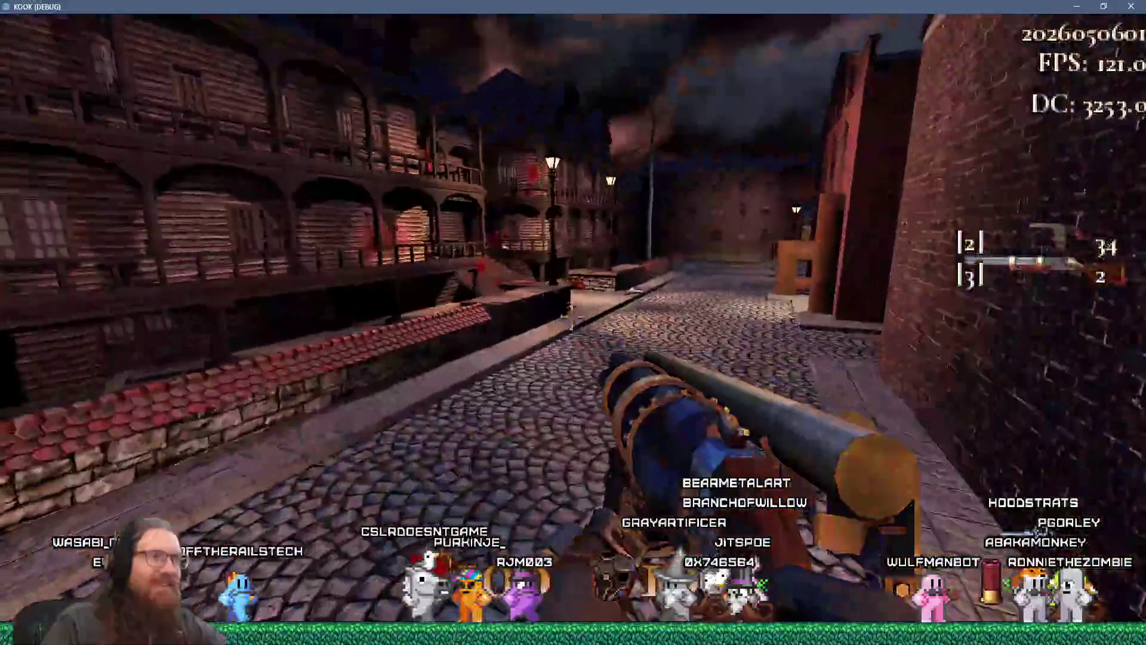
key("w")
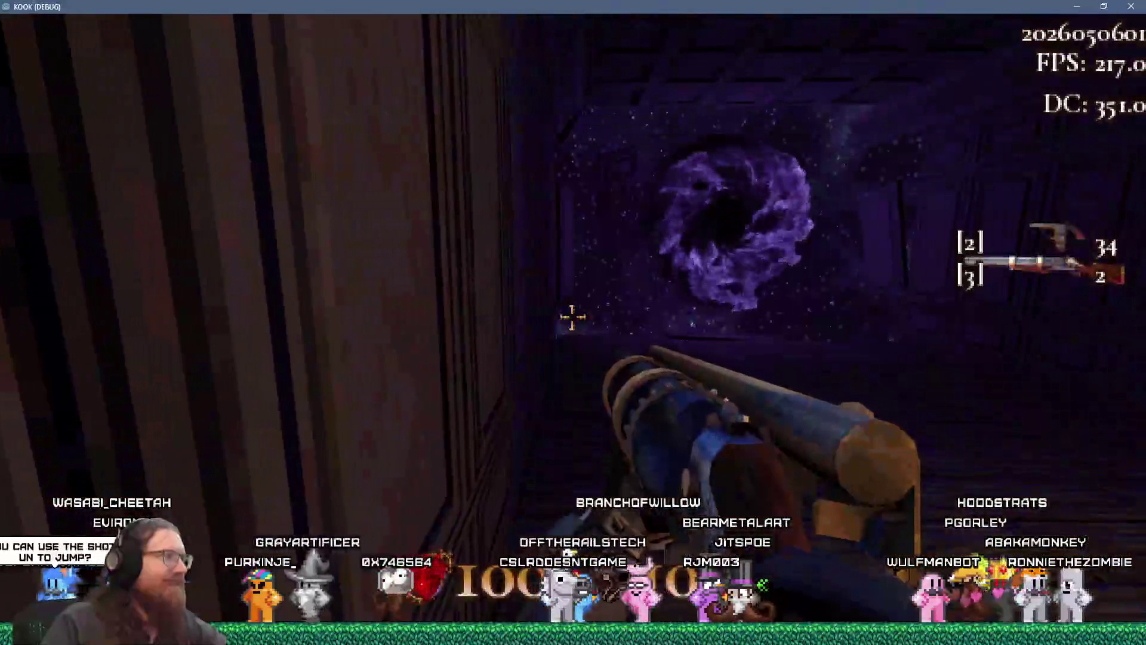
Head back past the stone house, down to the cobbled street, shooting toward the buildings and brick wall
key("w")
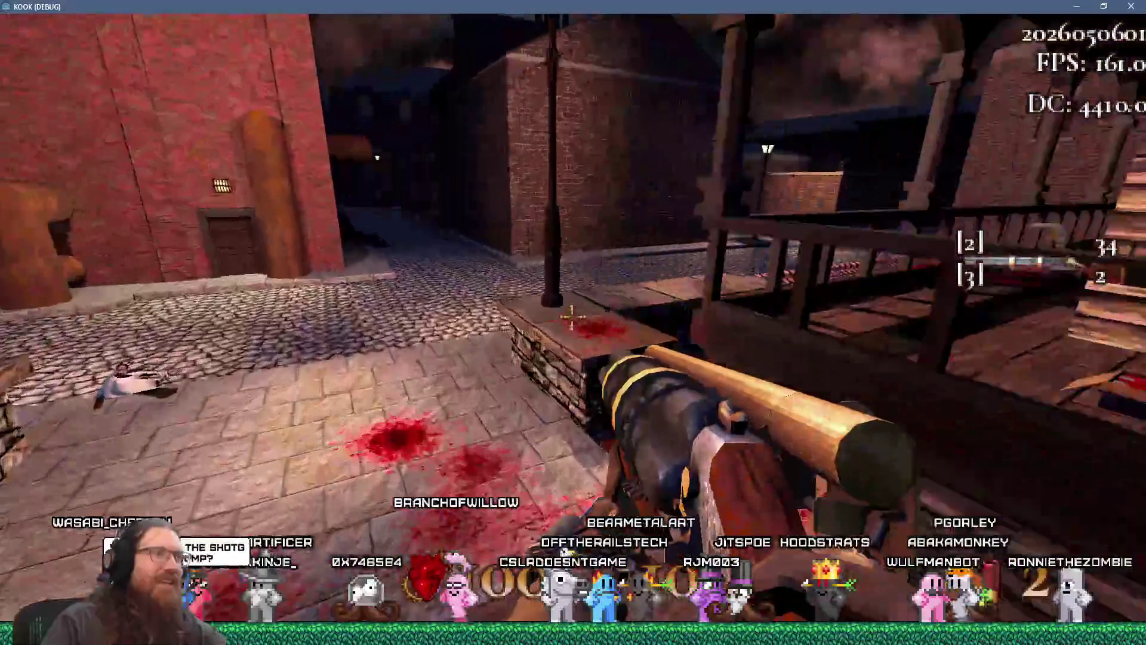
key("w")
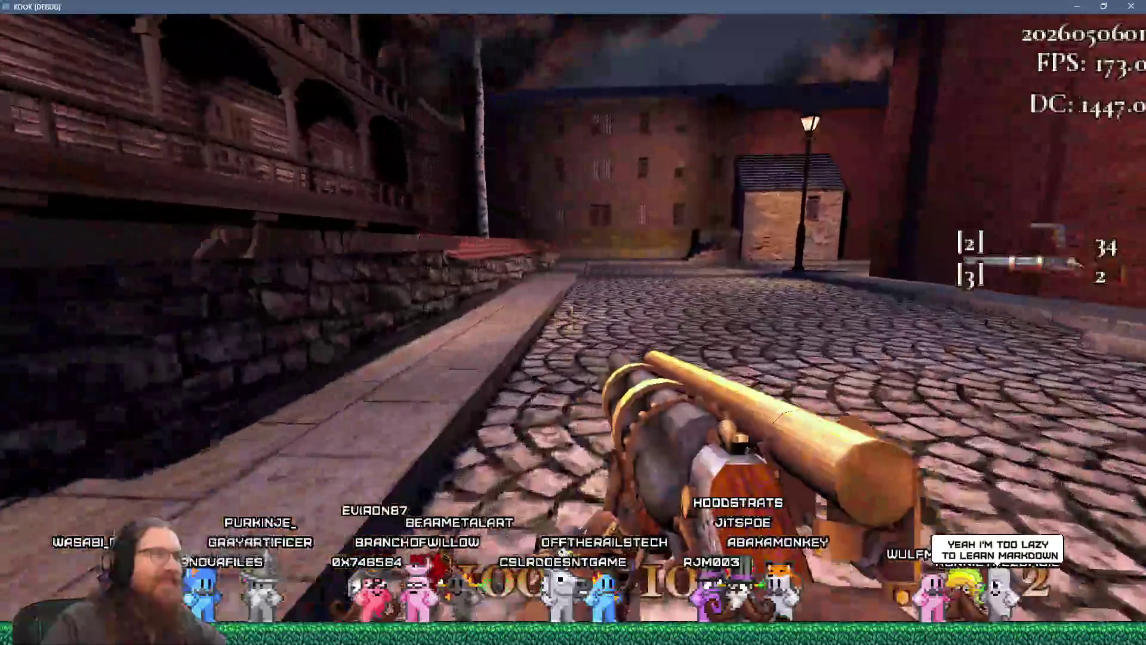
key("w")
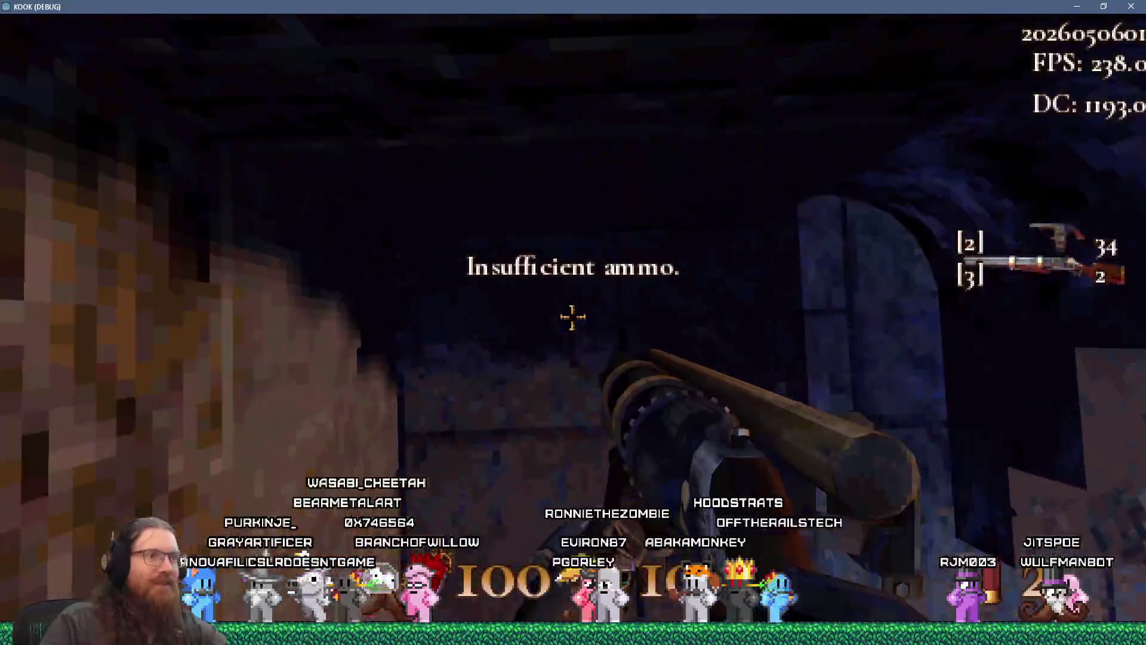
key("w")
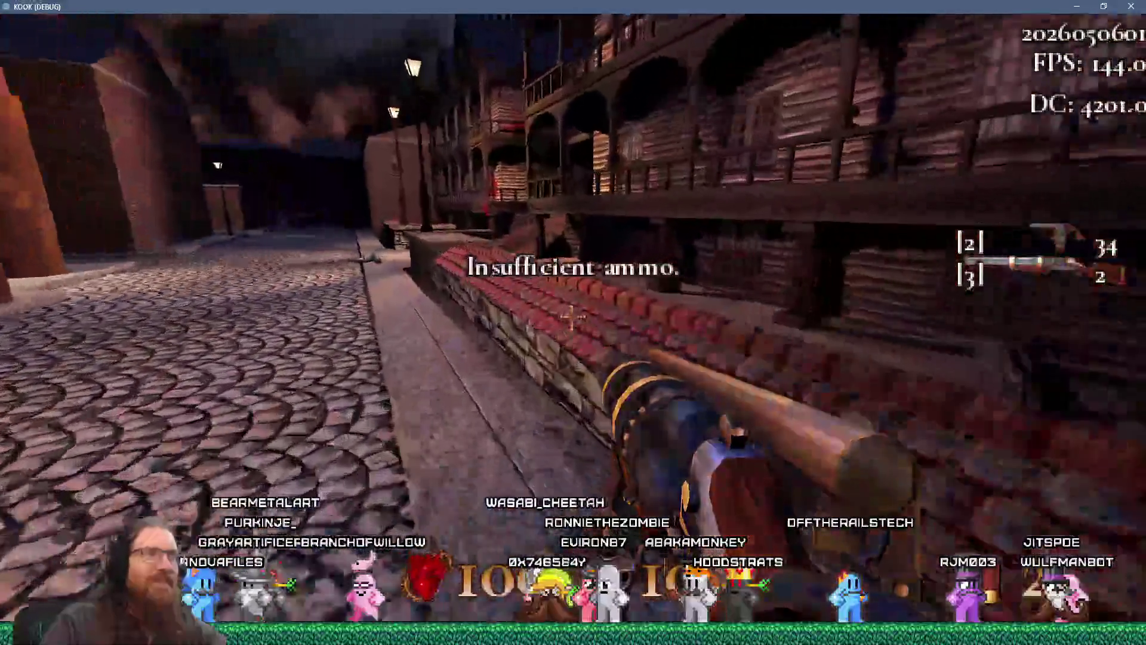
key("w")
key("w")
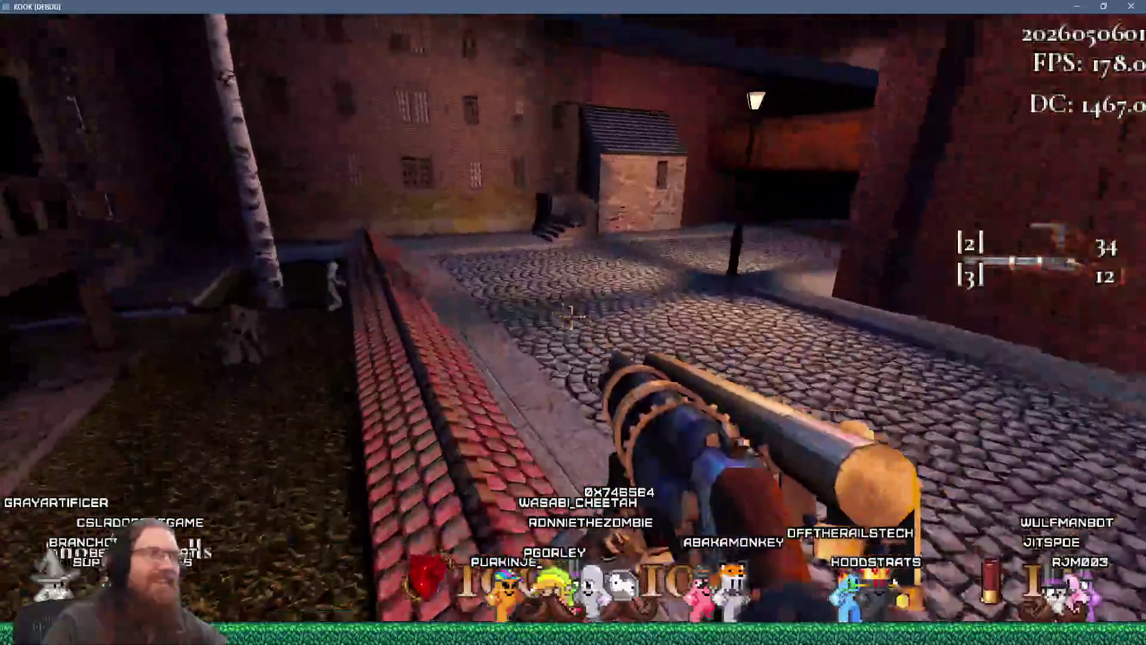
left_click(572, 317)
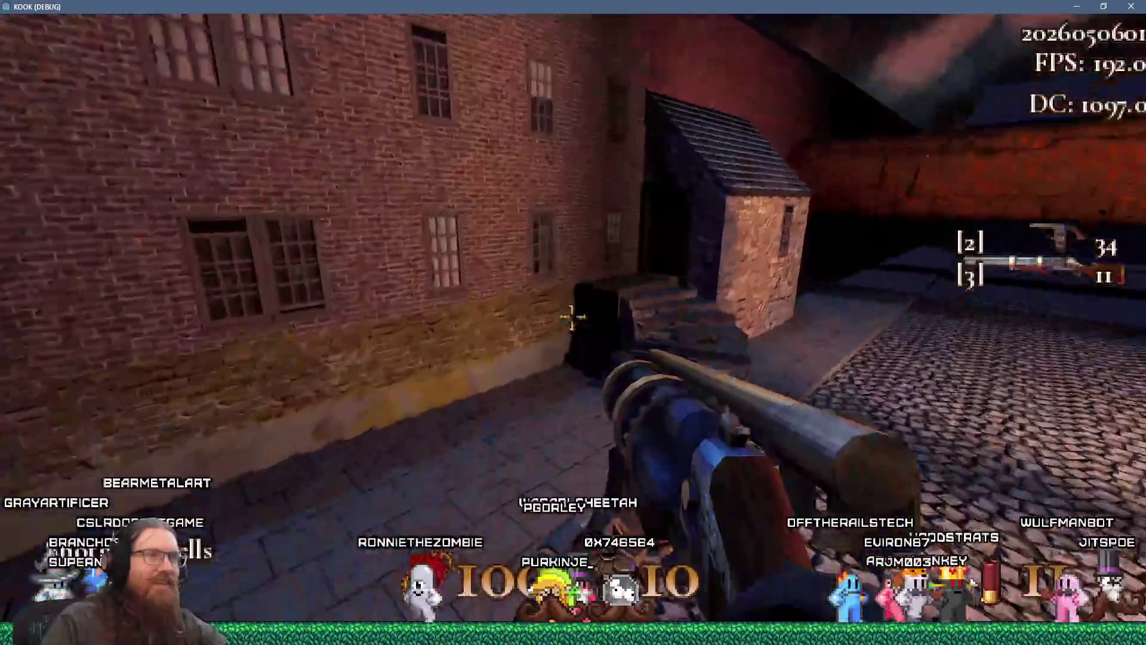
key("w")
left_click(572, 317)
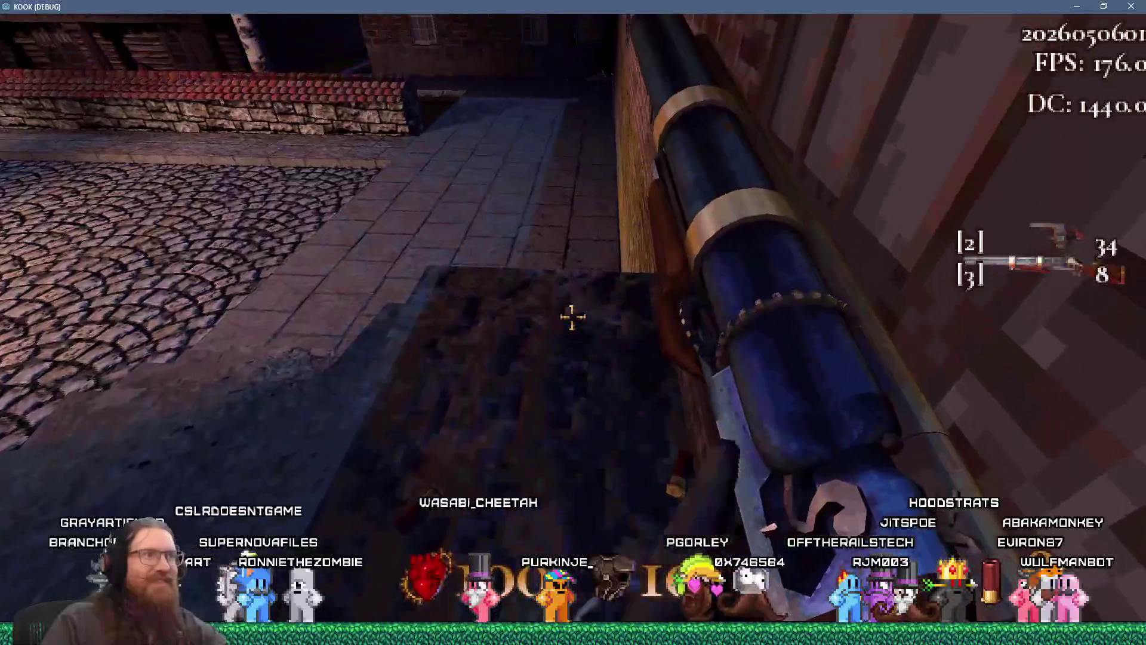
Cross the plaza with stairs, climb onto the tiled rooftop, and fire at the wooden building
key("w")
key("w")
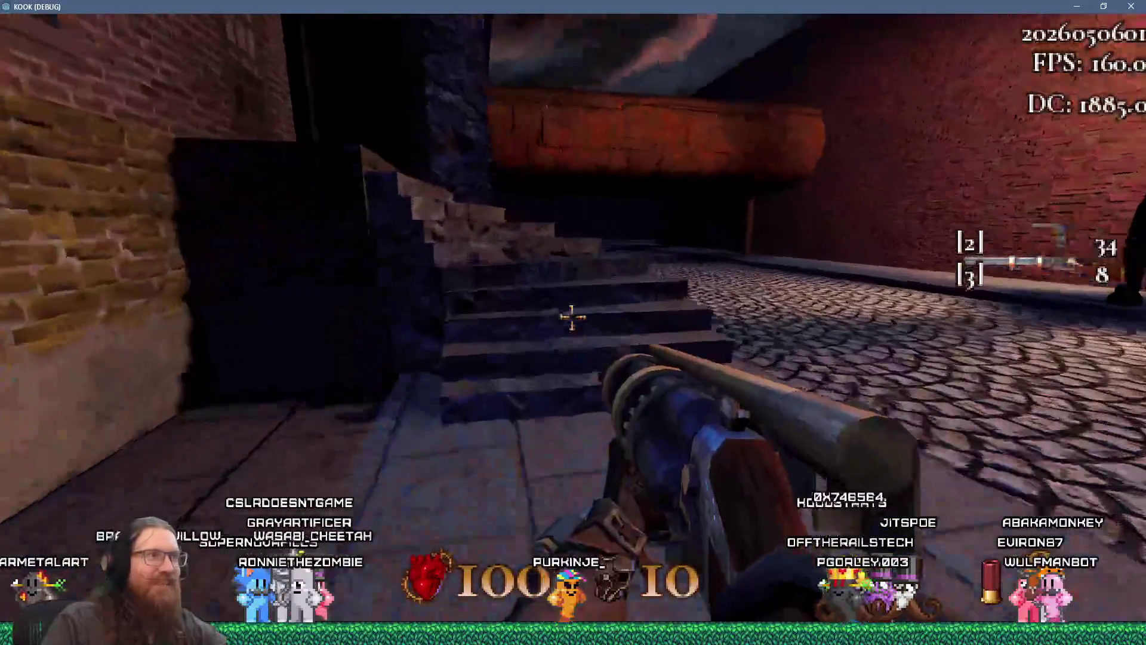
key("w")
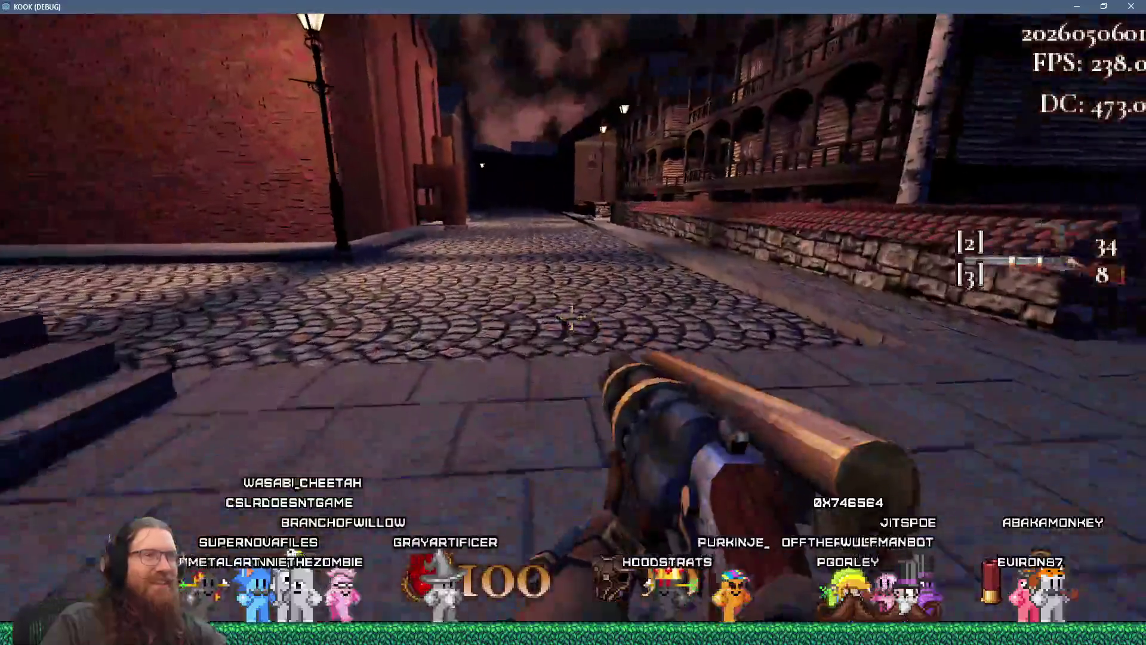
key("w")
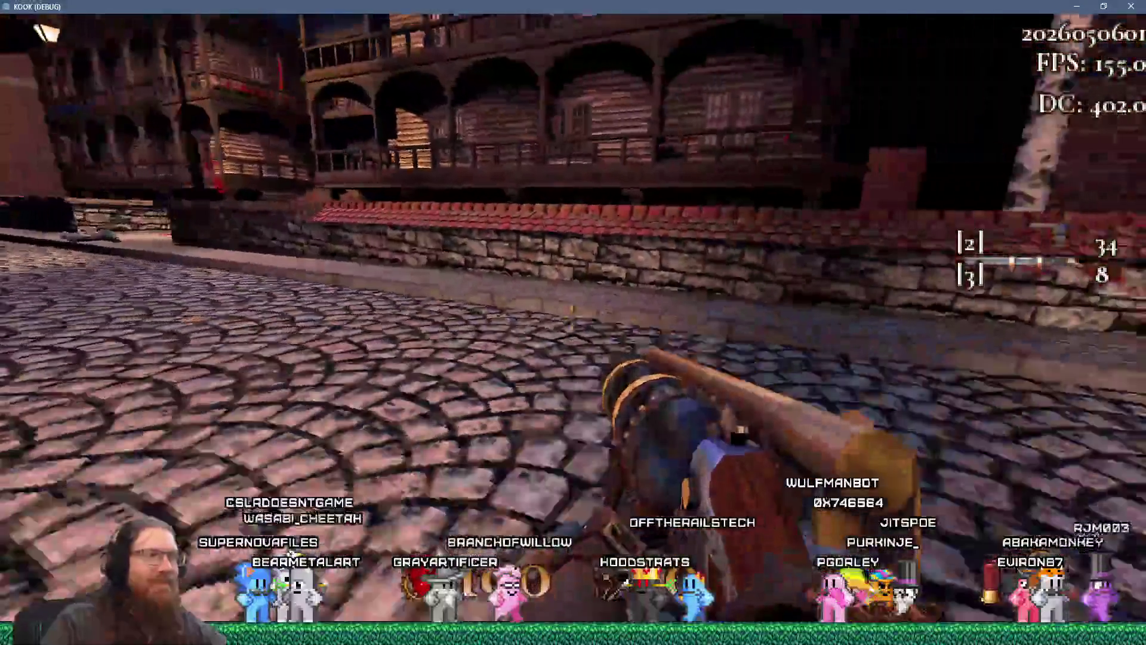
key("w")
left_click(572, 318)
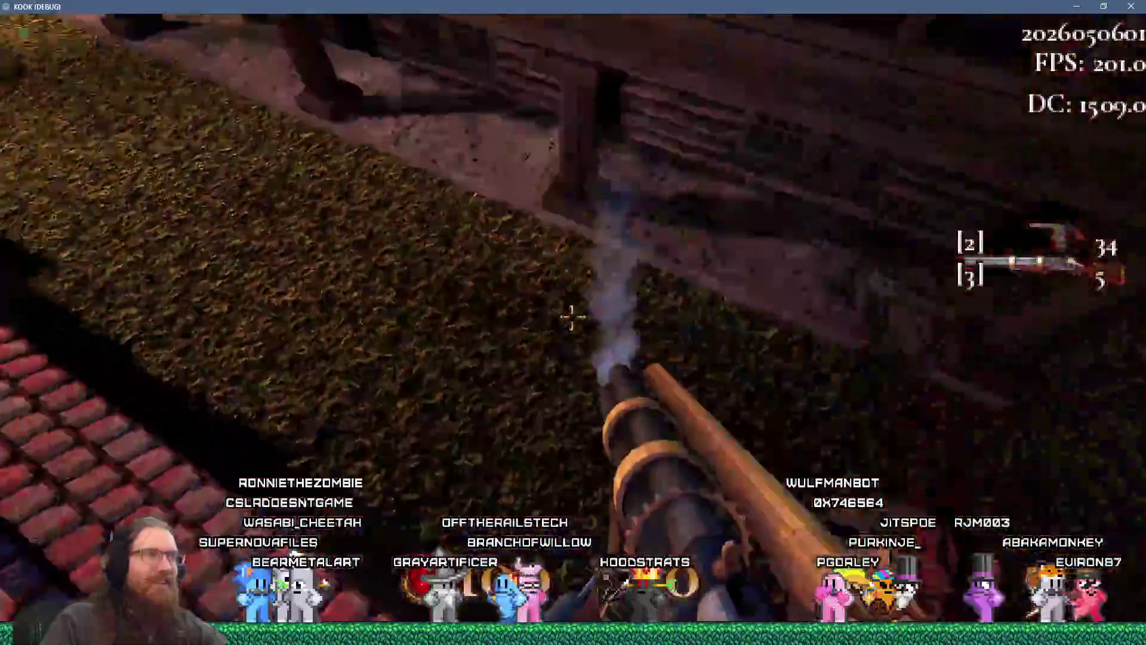
key("w")
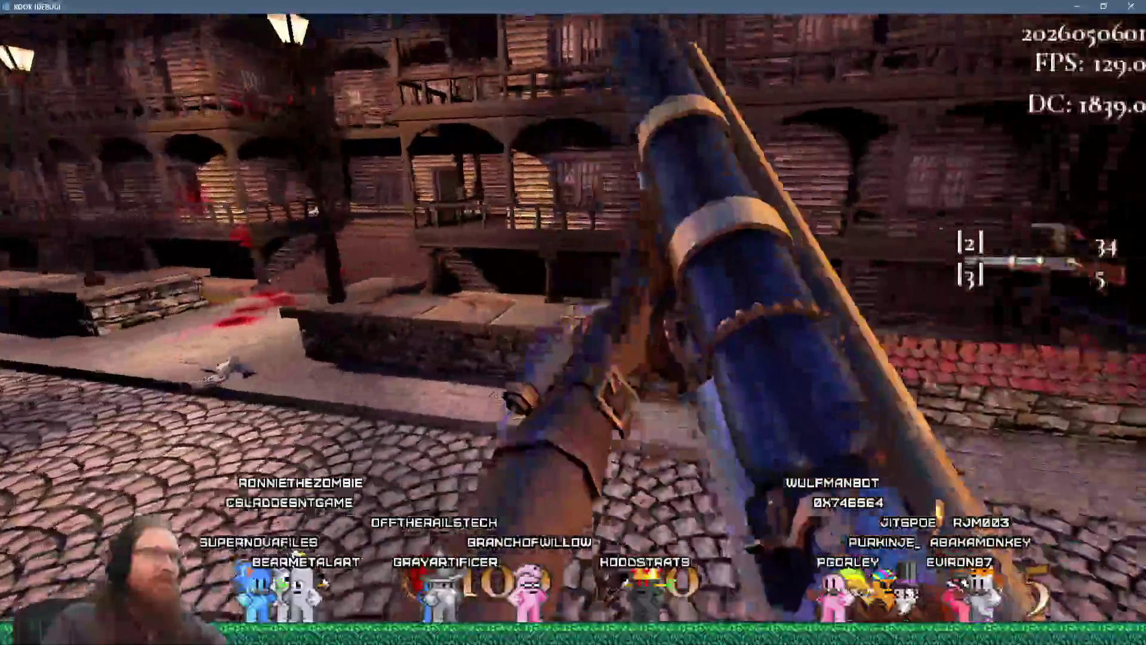
left_click(572, 318)
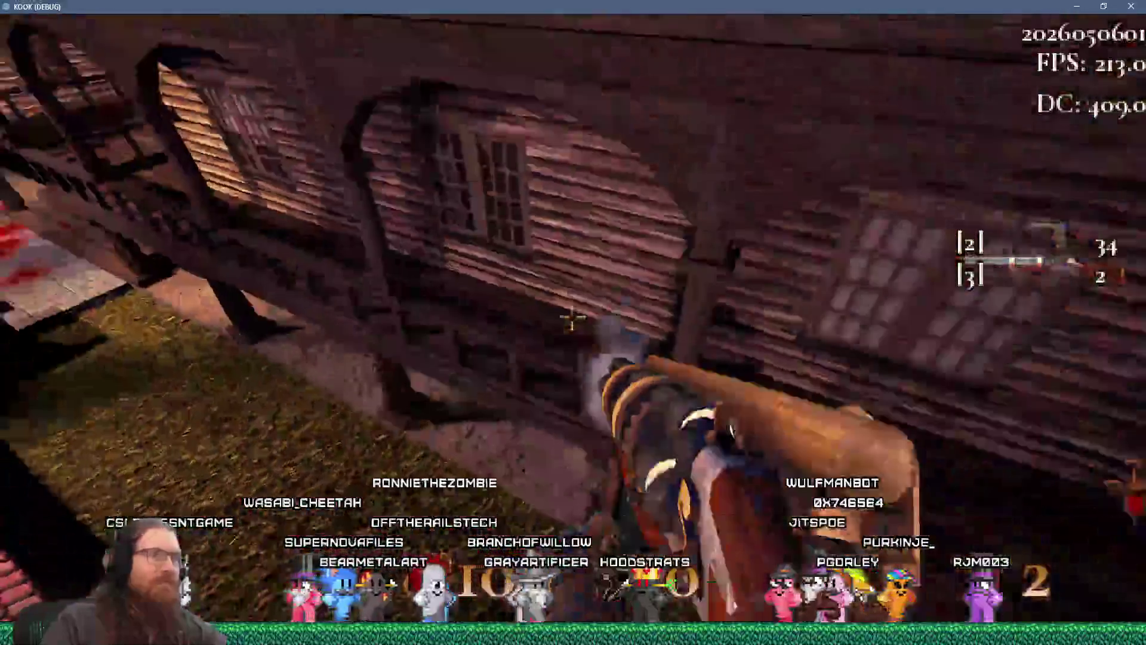
Drop from the roof and walk through the brick alleys, restoring health and collecting ammo
key("w")
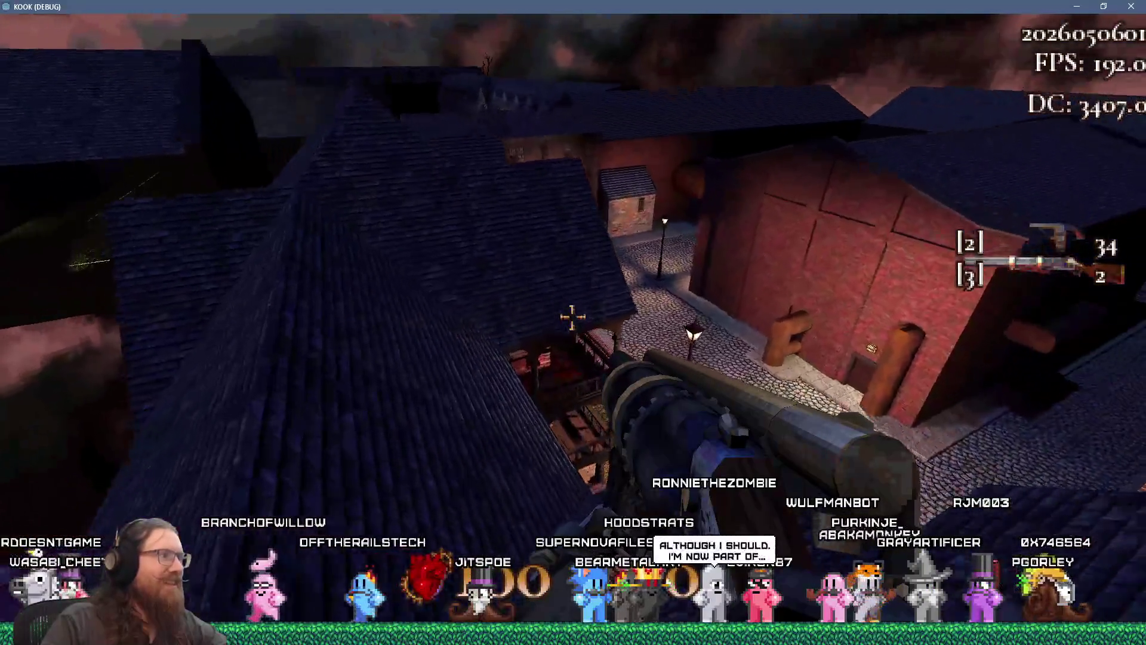
key("w")
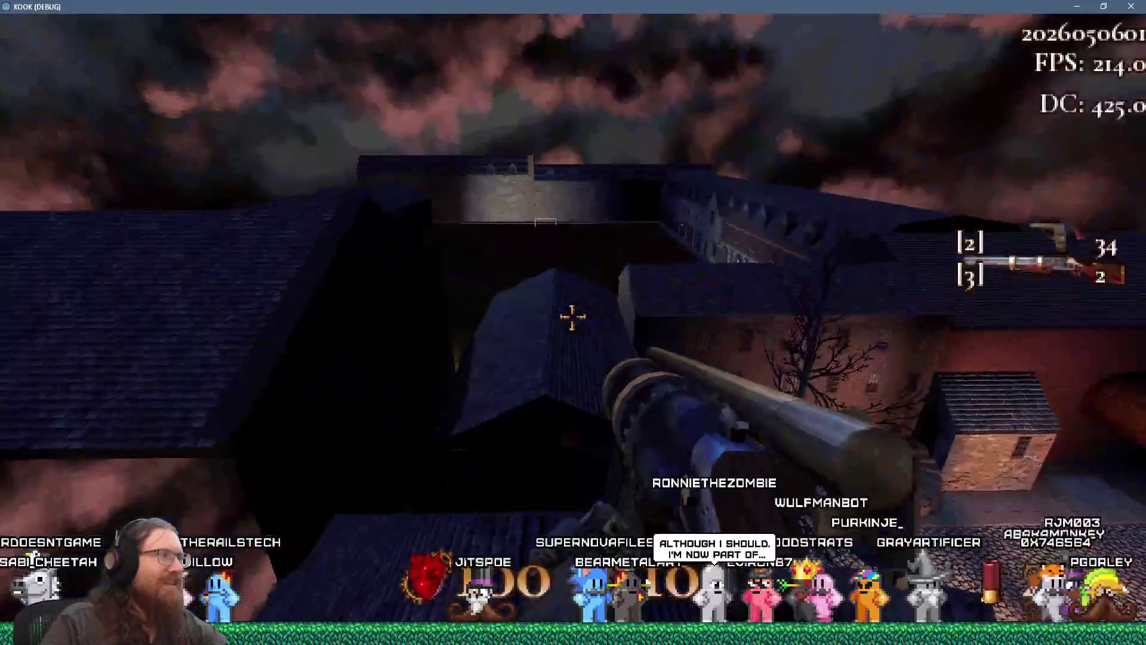
key("w")
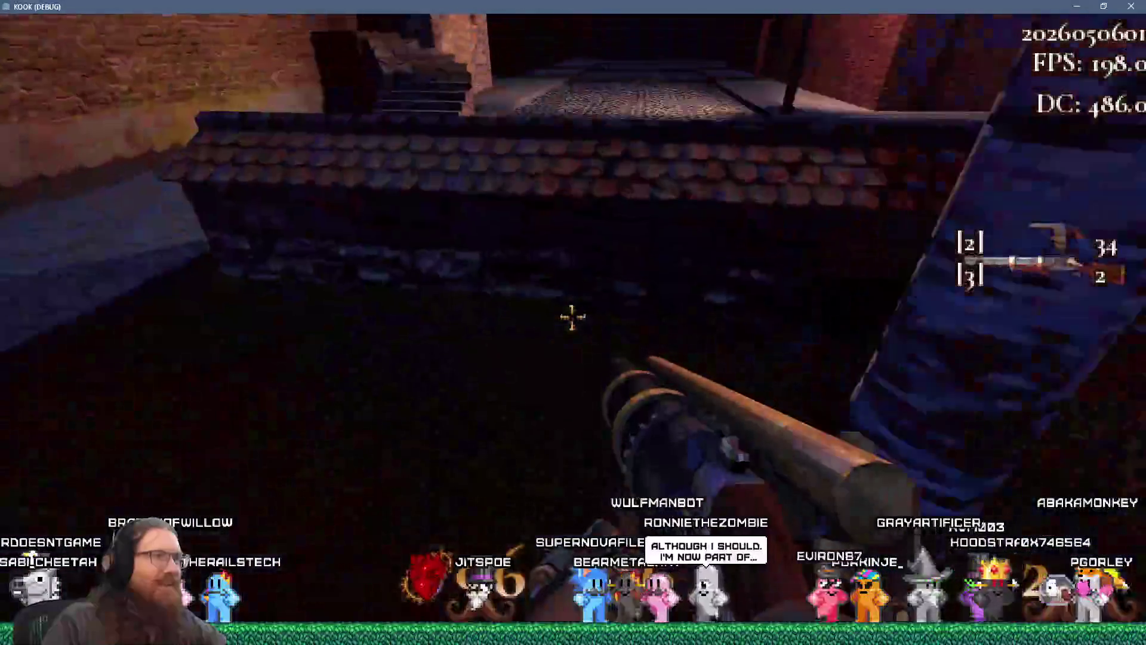
key("w")
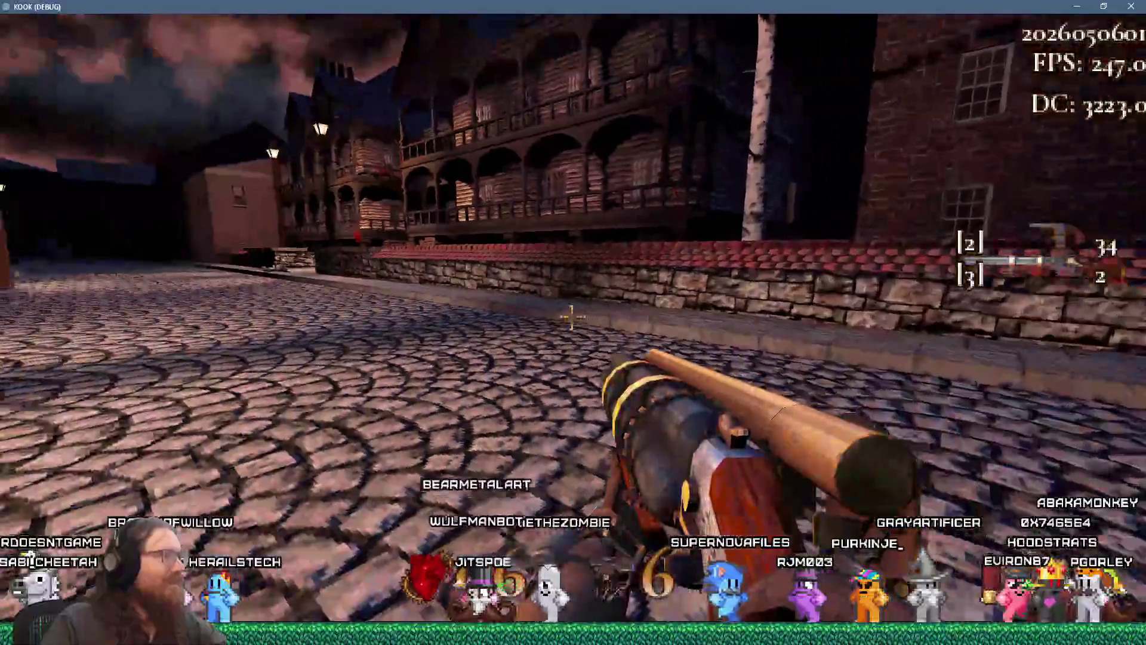
key("w")
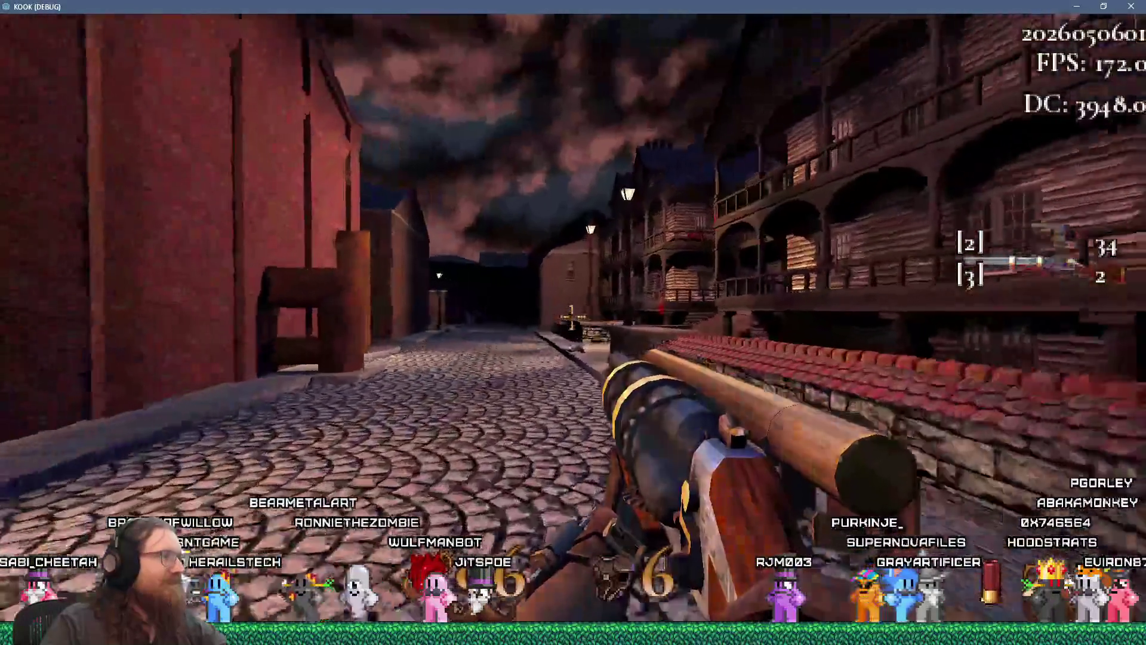
key("w")
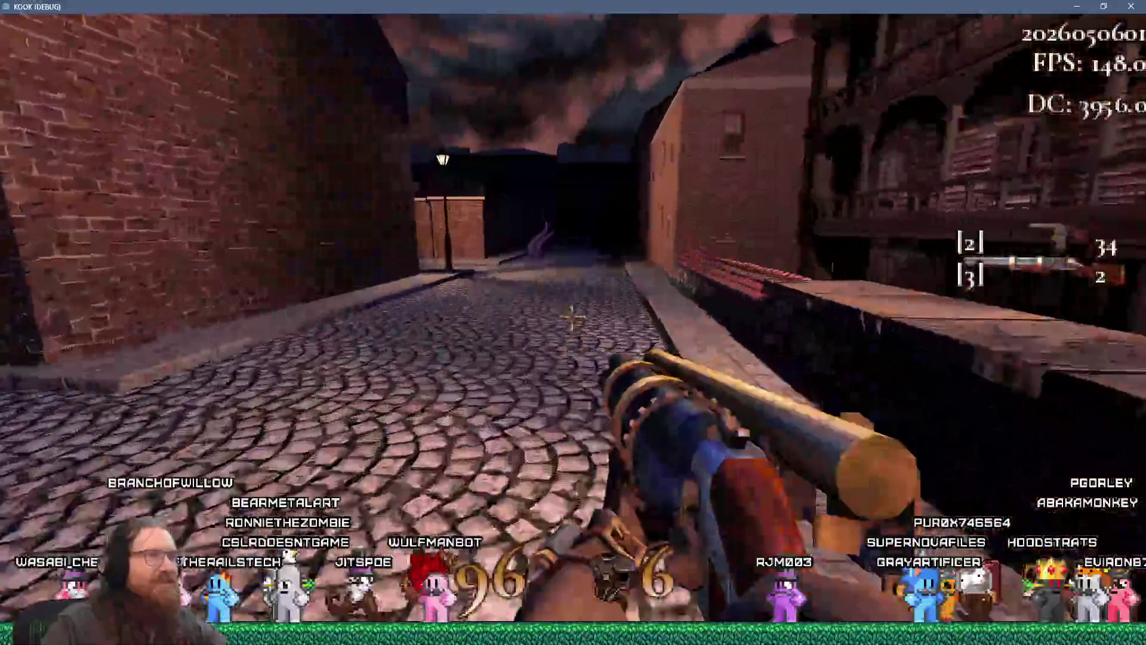
key("w")
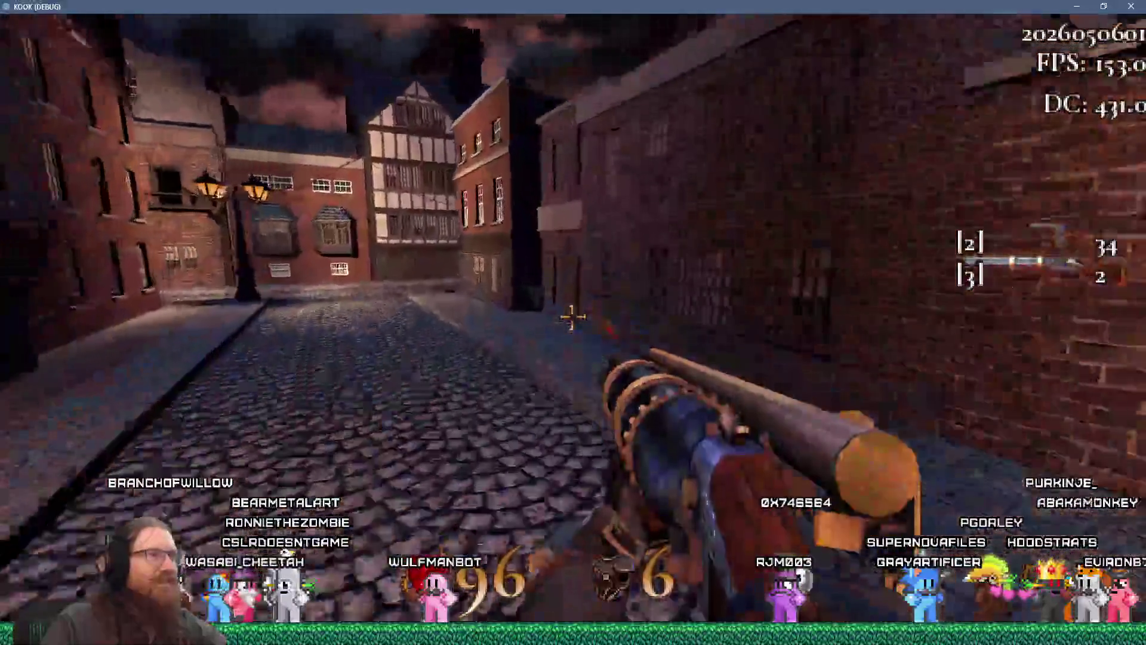
key("w")
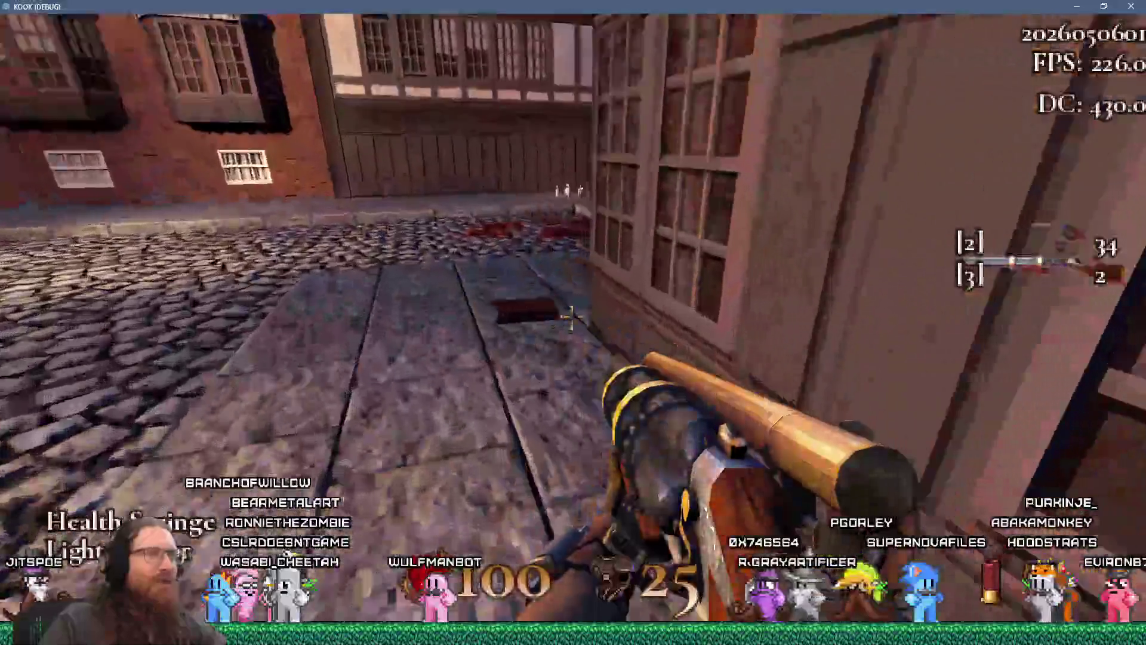
key("w")
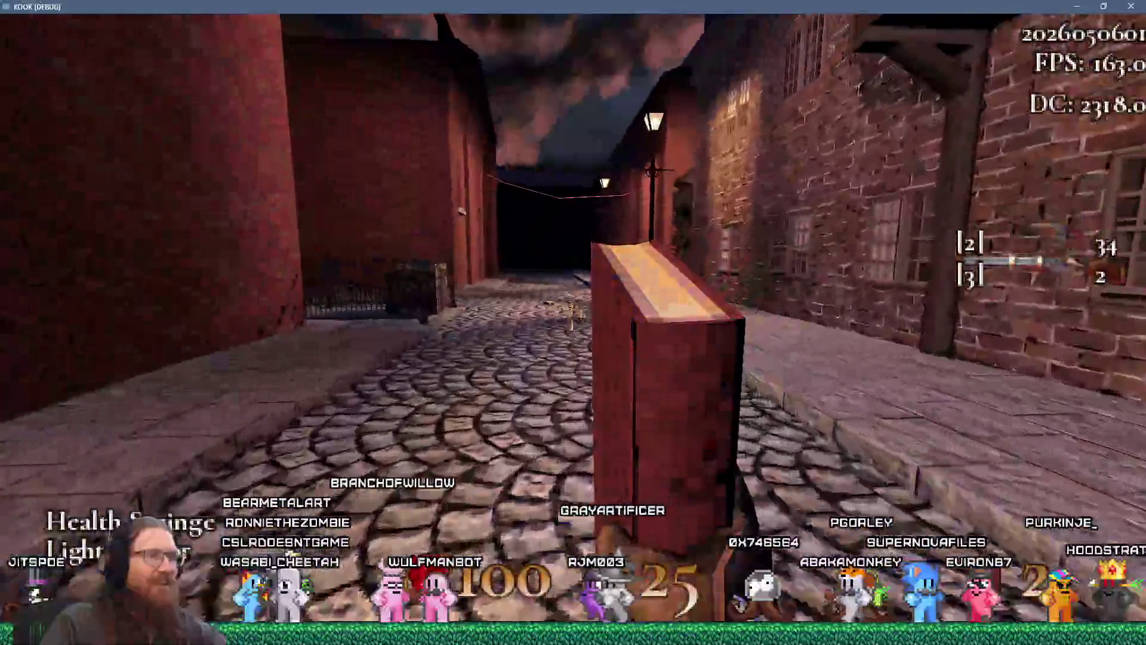
key("w")
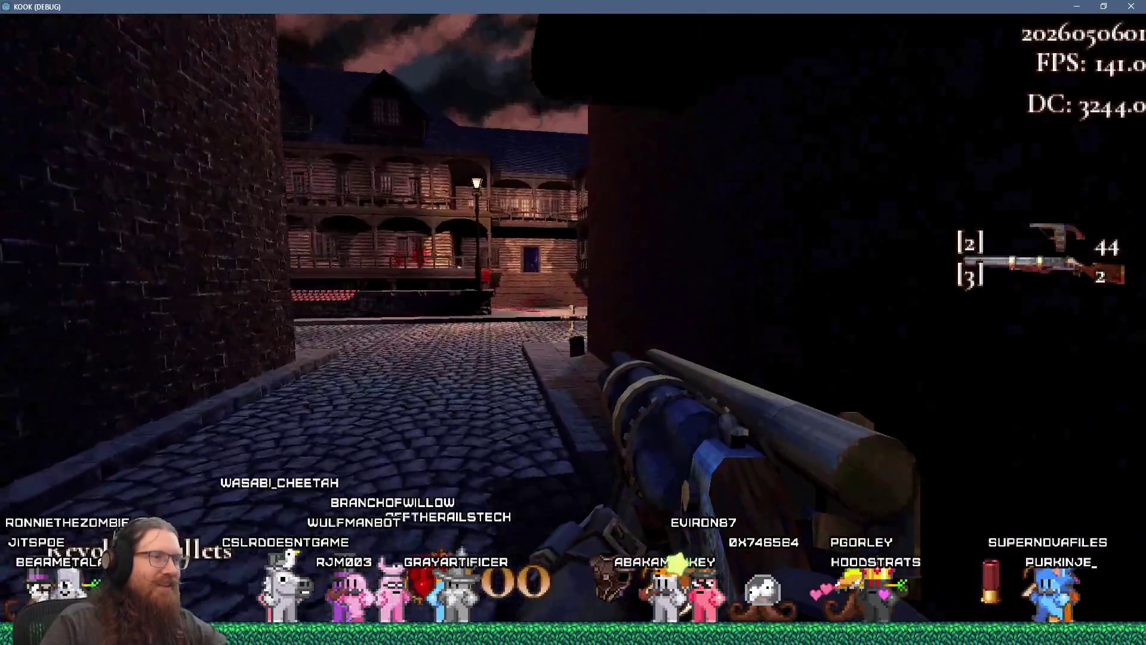
Switch between the book and rifle, then walk up to and pick up the red book on the pavement
key("1")
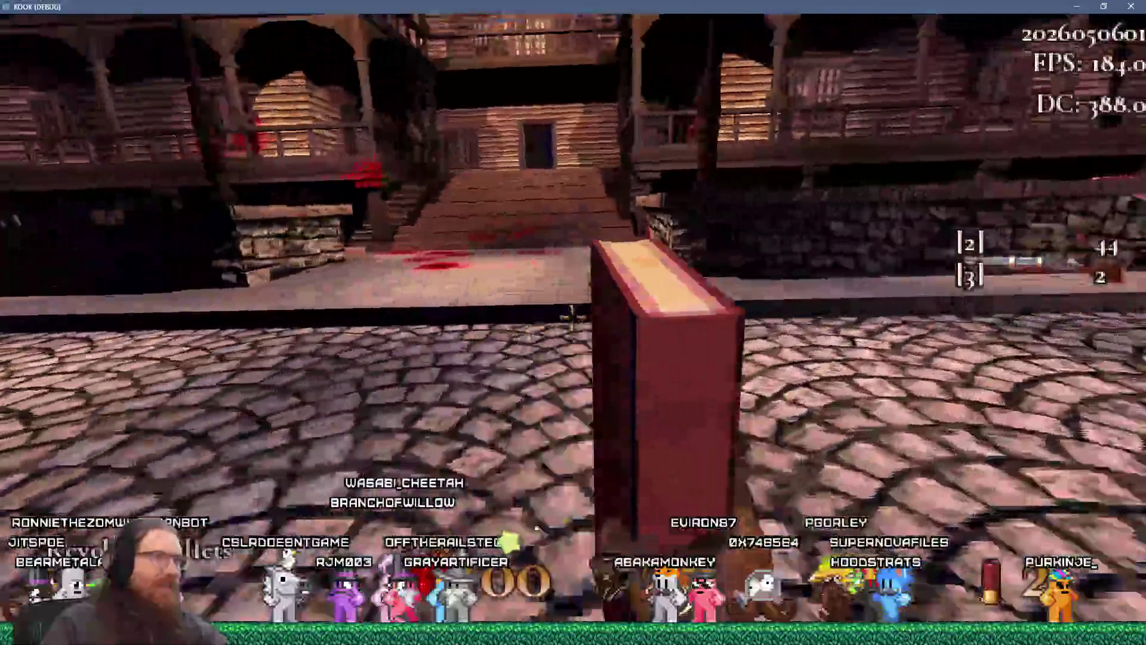
key("2")
key("1")
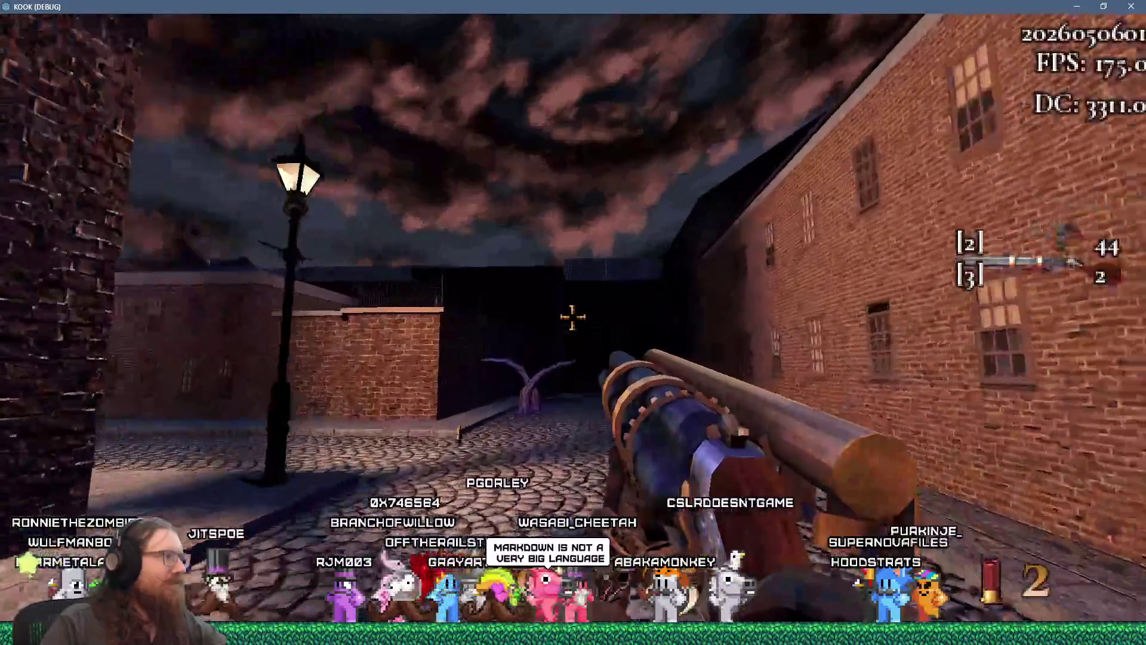
key("w")
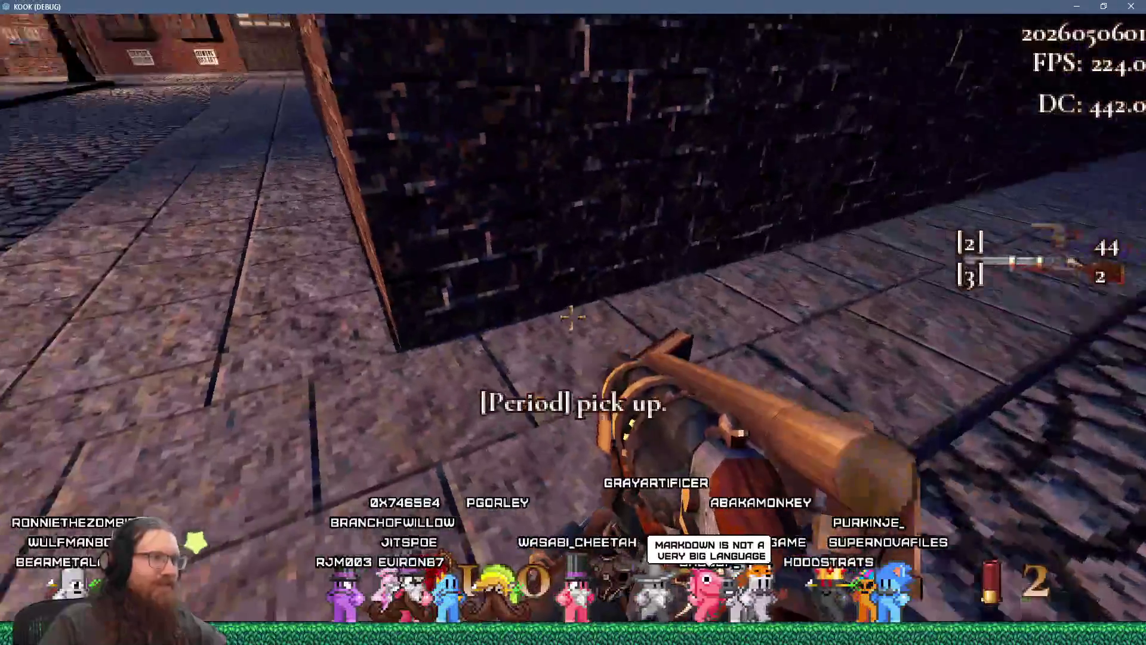
key("d")
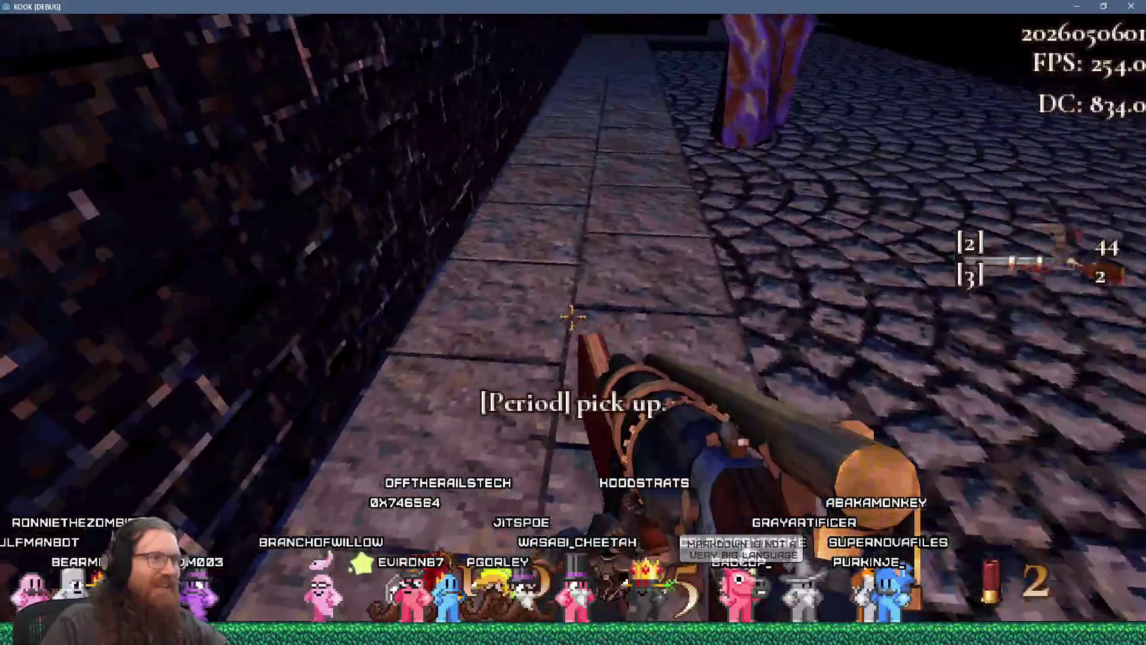
key("period")
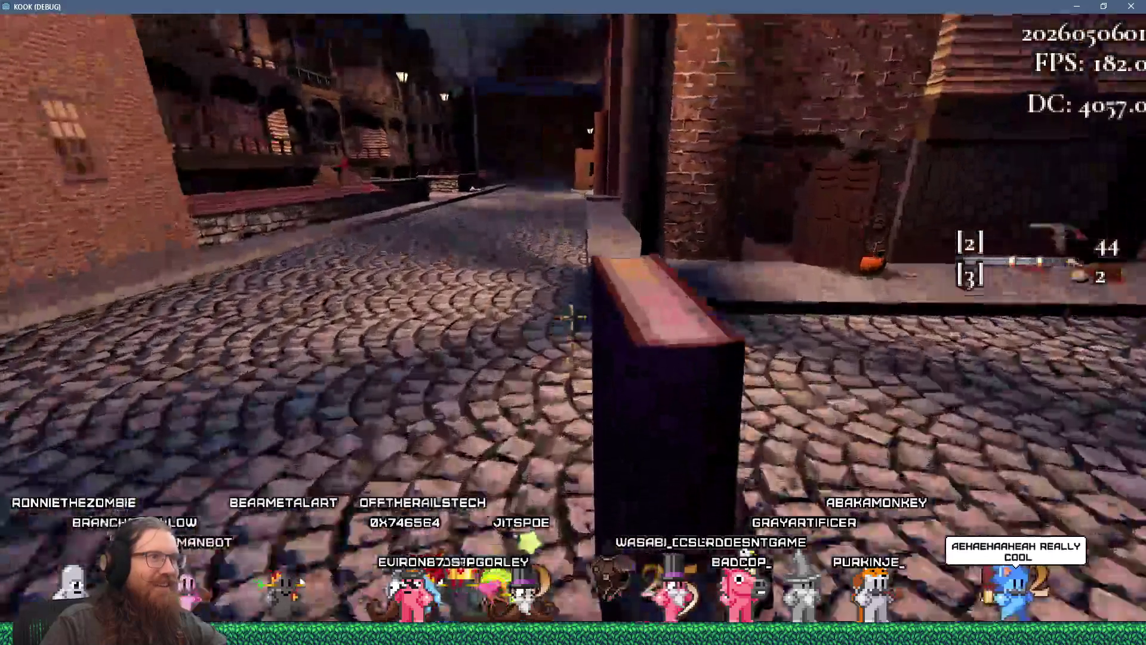
Carry the book through the grassy yard into the purple portal and continue past the results screen
key("w")
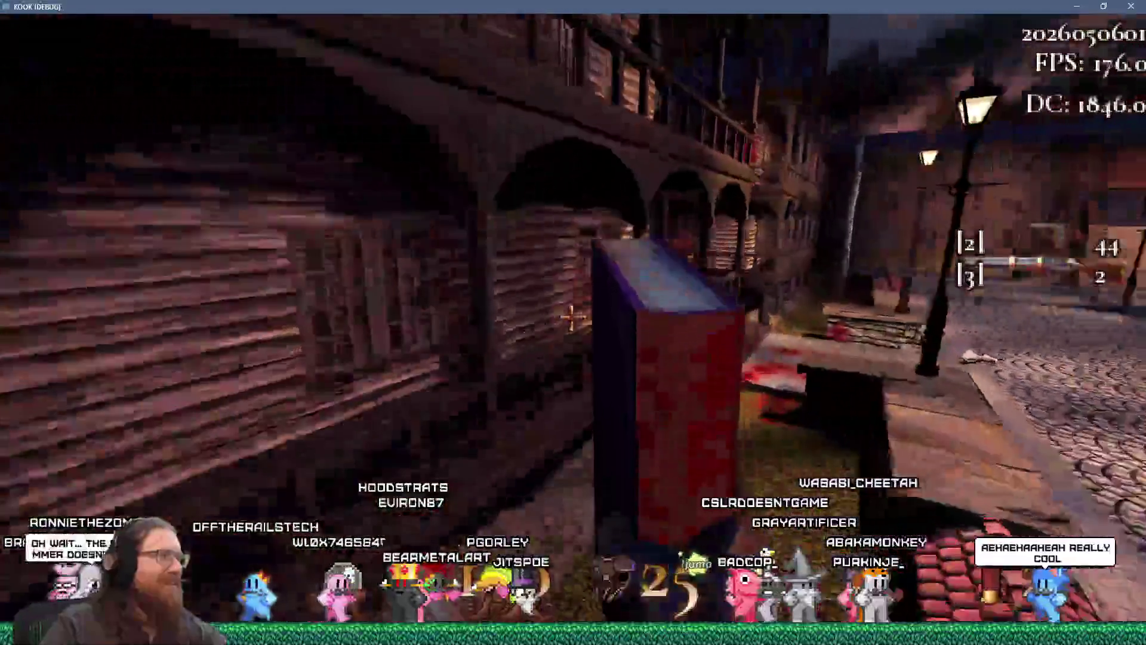
key("w")
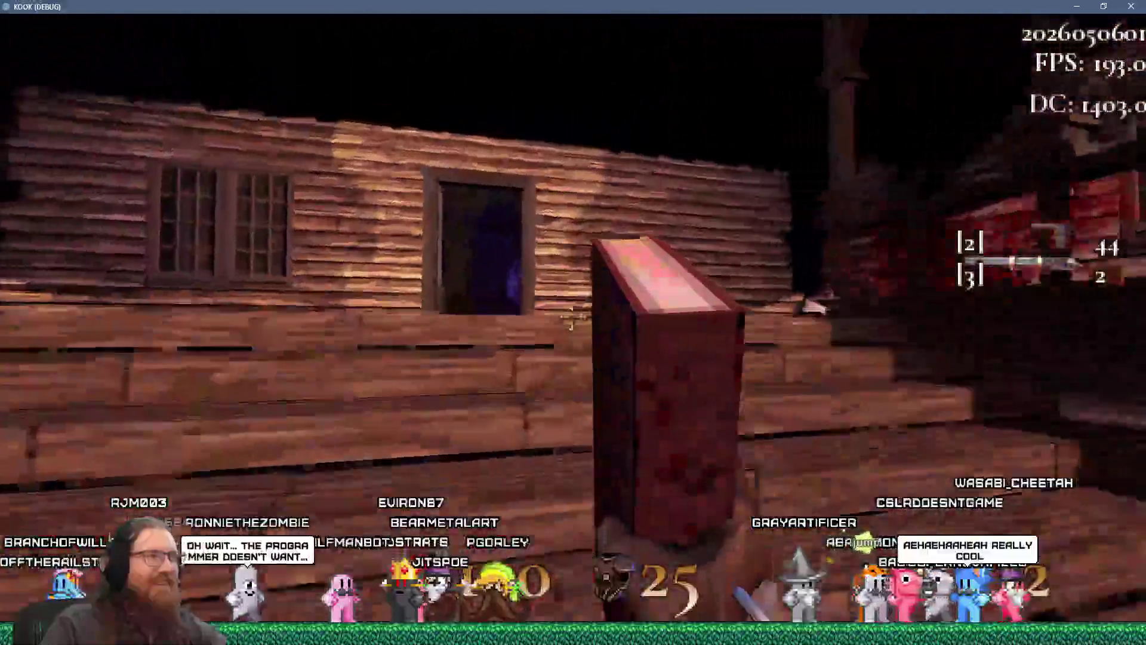
key("w")
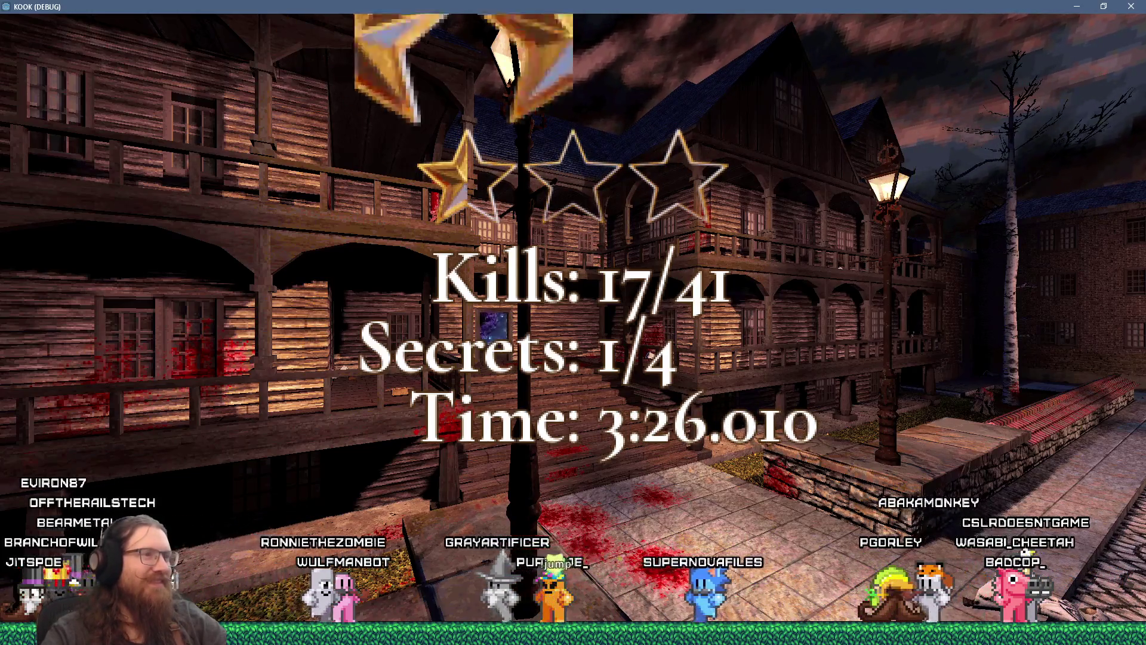
key("space")
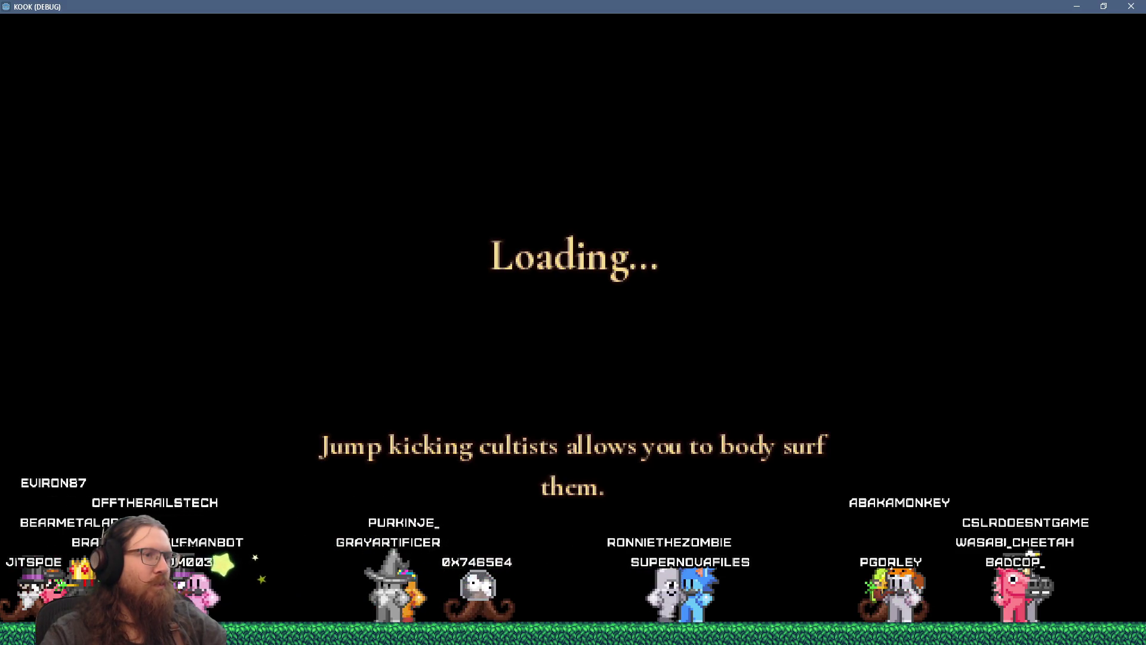
Collect ammo on the pier and shoot the two hooded enemies and the one by the wall
key("w")
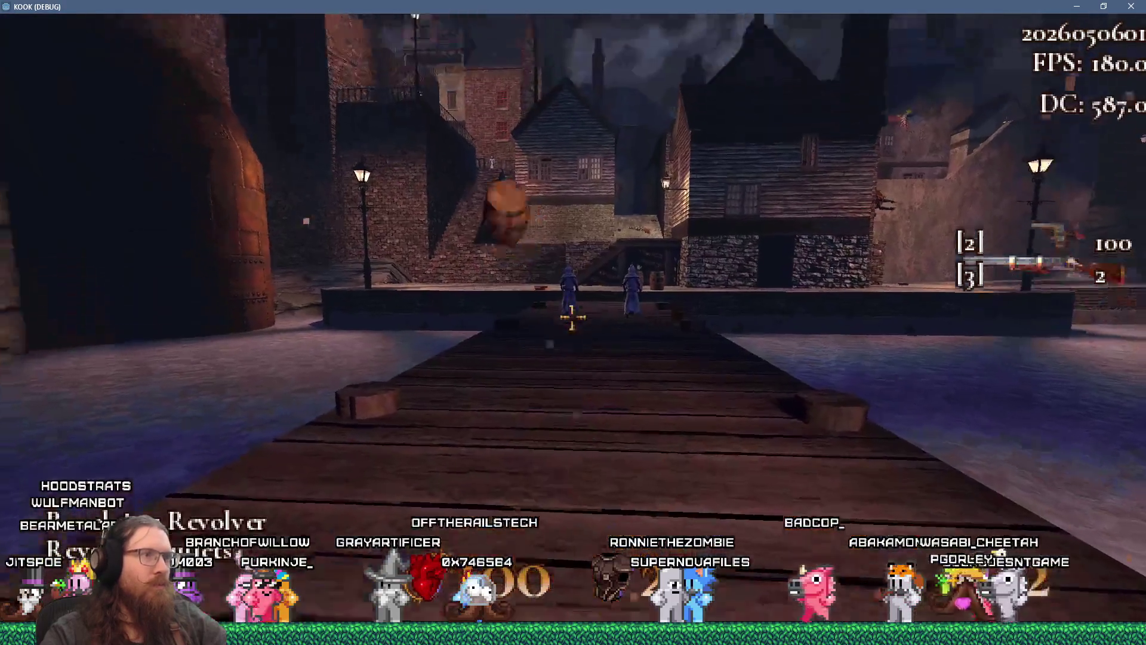
left_click(572, 317)
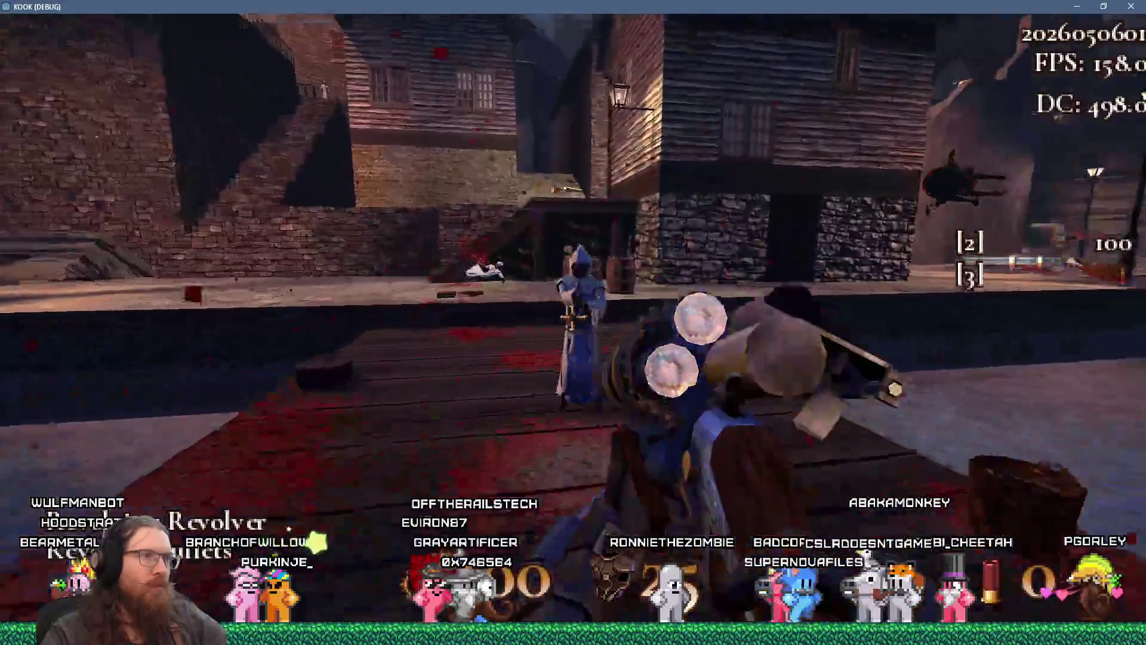
left_click(572, 316)
left_click(572, 316)
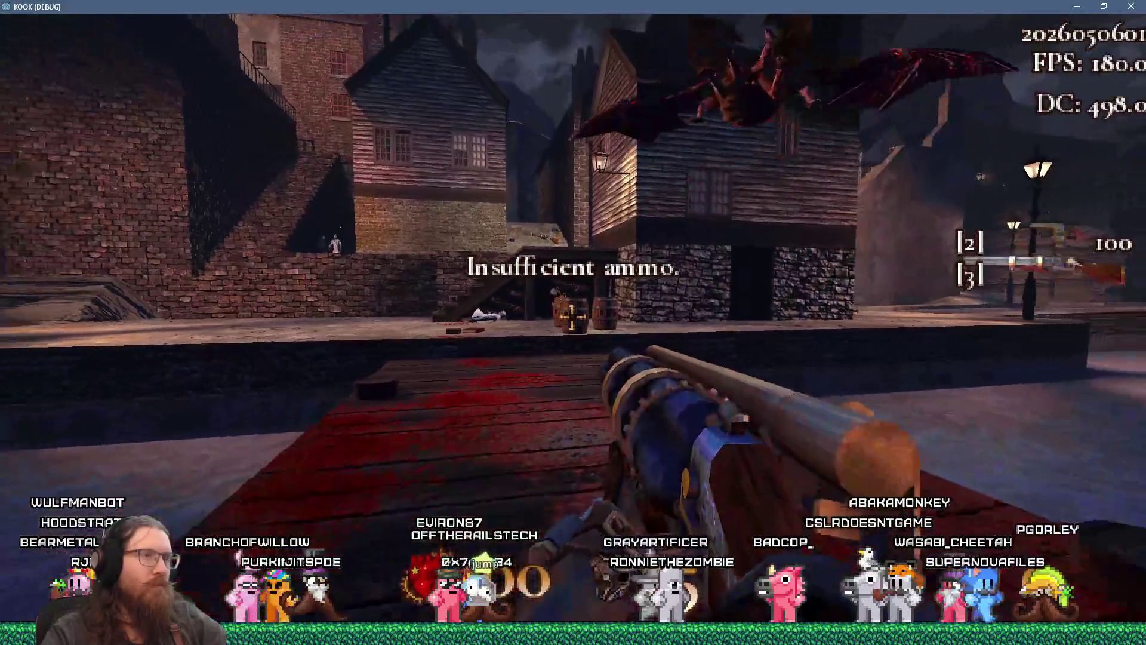
key("w")
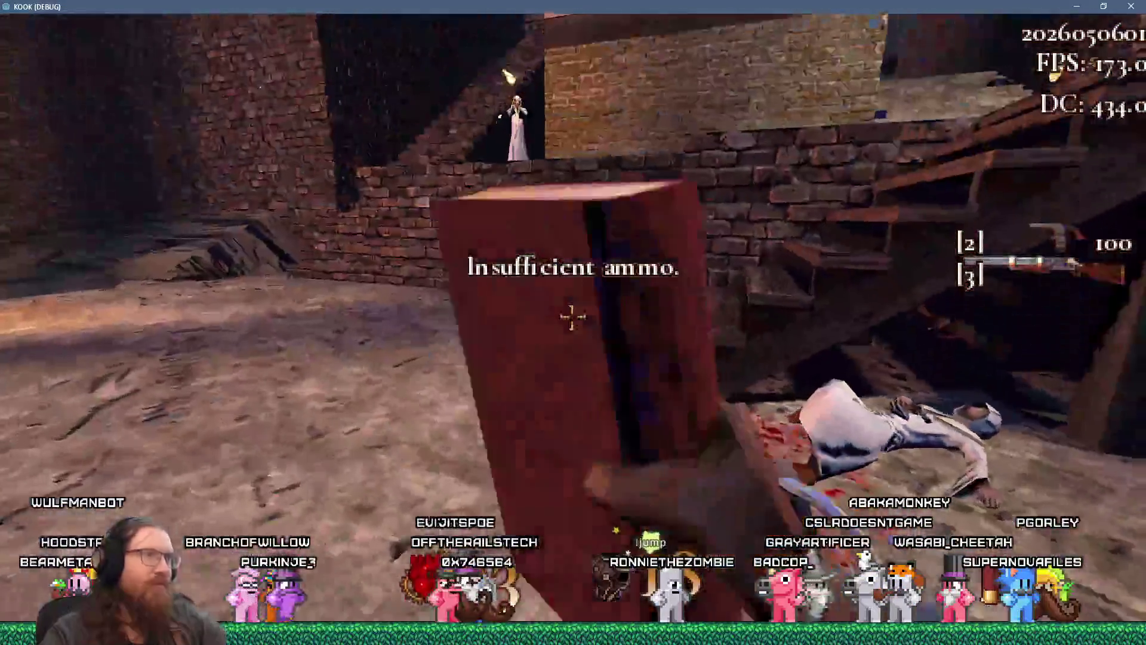
left_click(572, 317)
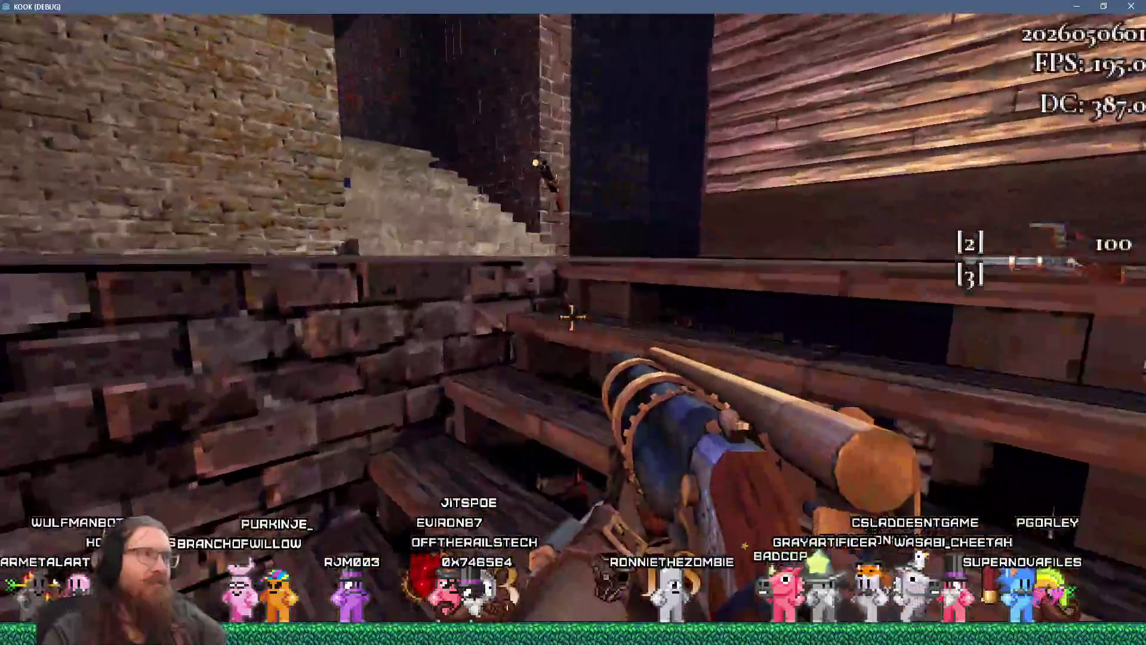
Advance down the alley, killing the white-robed enemy and those in the brick courtyard
key("w")
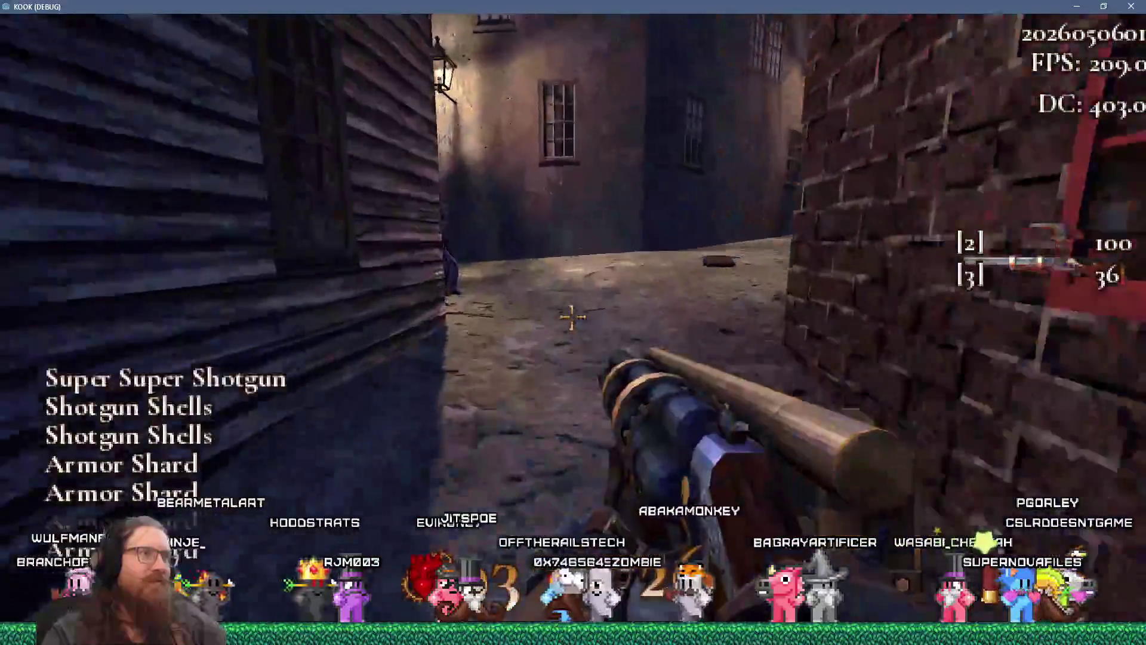
key("w")
left_click(572, 316)
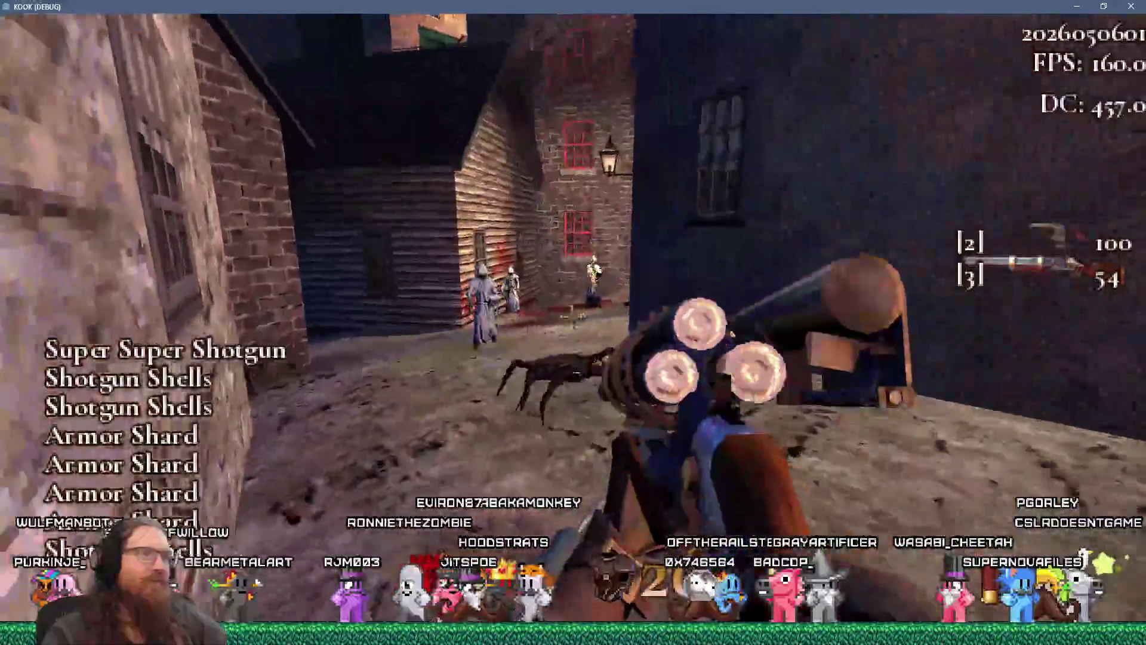
left_click(572, 316)
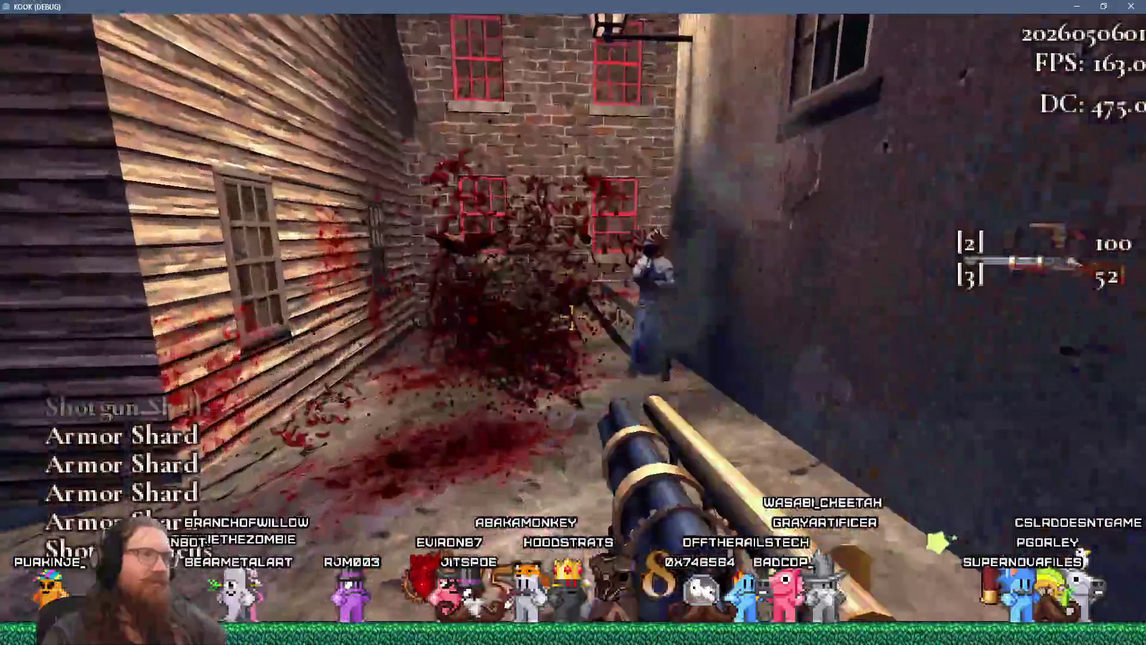
left_click(572, 316)
left_click(572, 316)
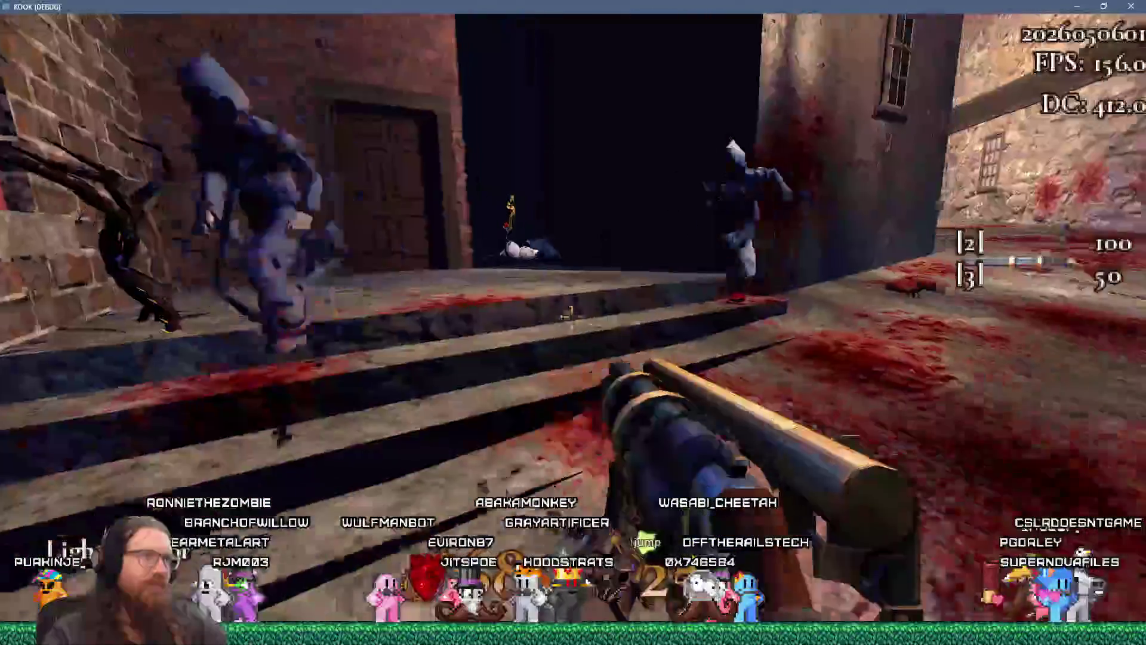
left_click(572, 316)
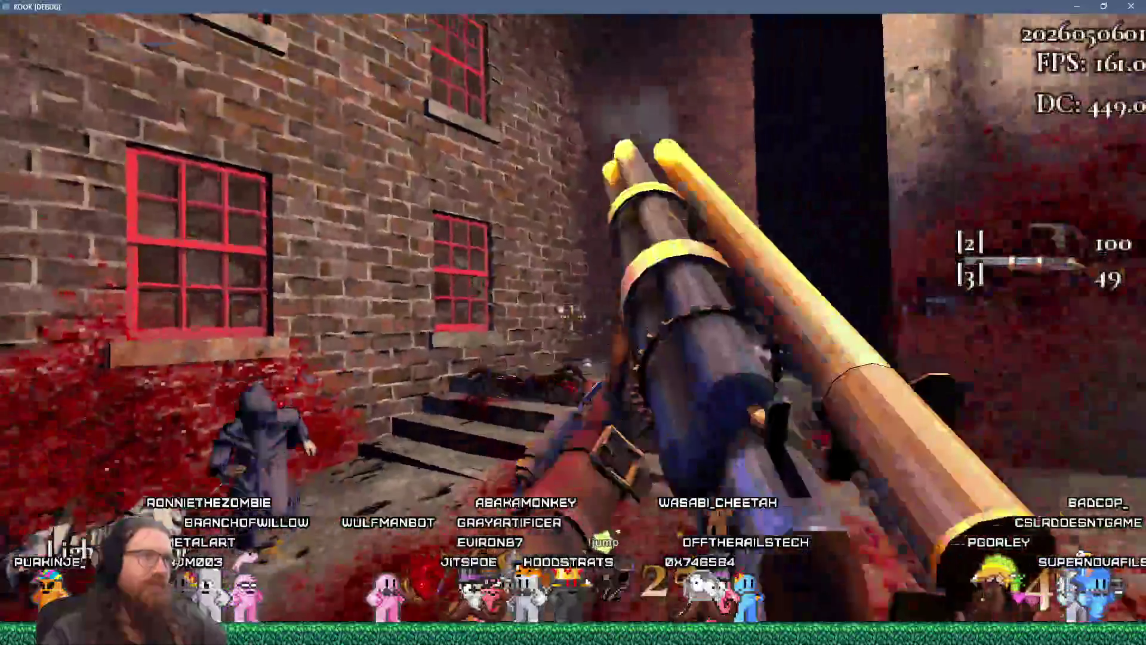
left_click(572, 317)
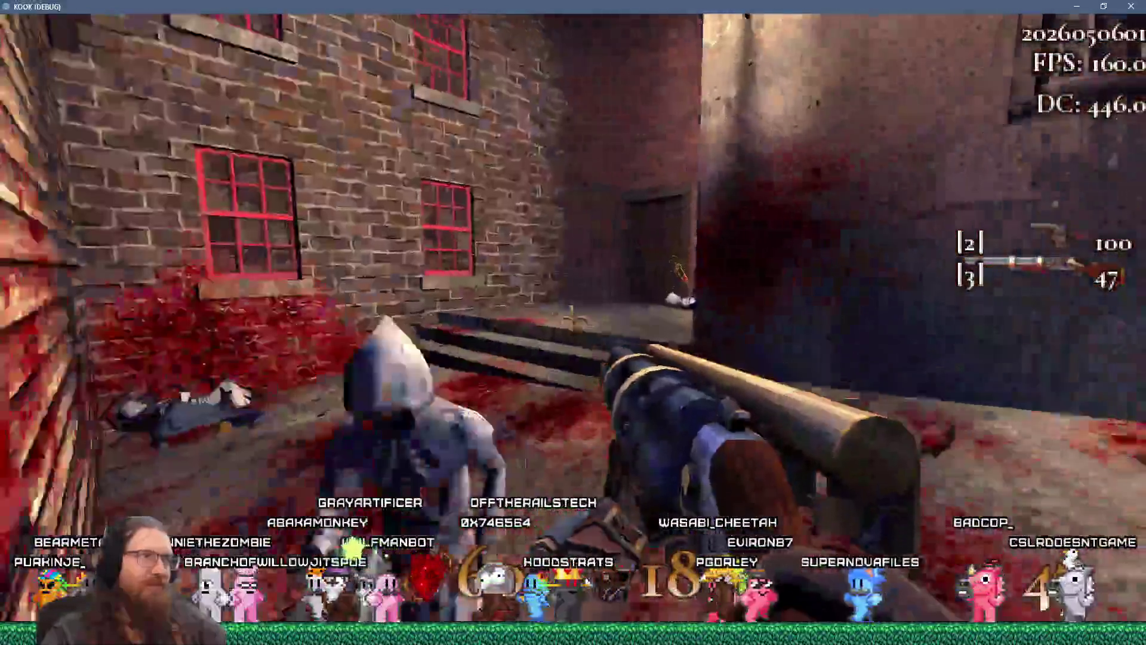
left_click(572, 316)
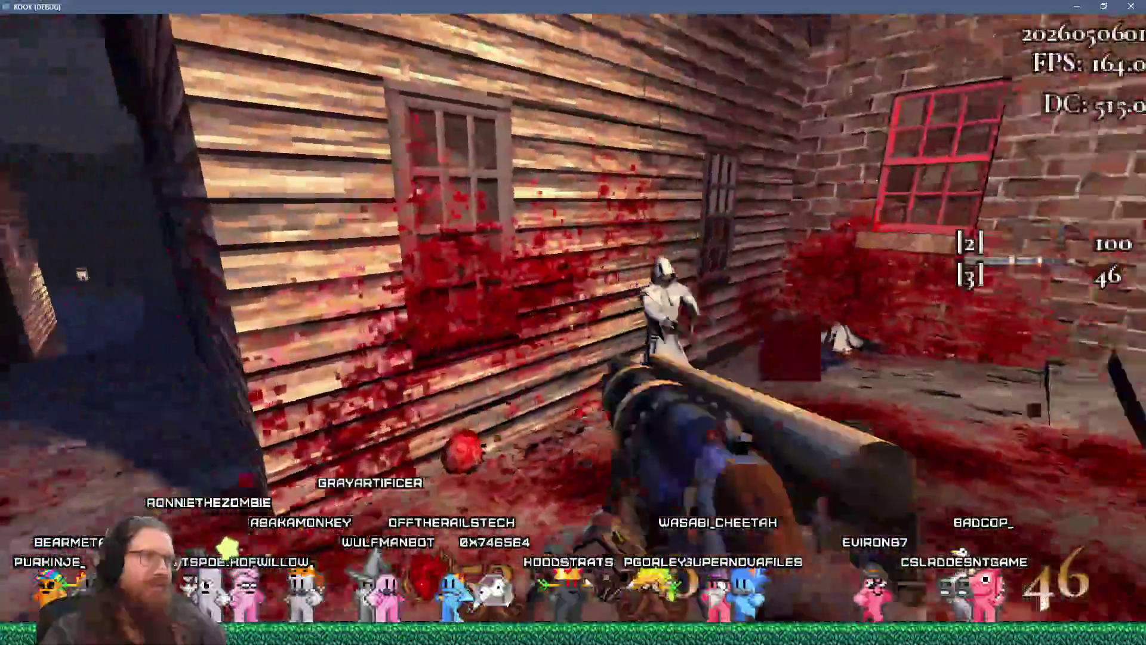
left_click(572, 317)
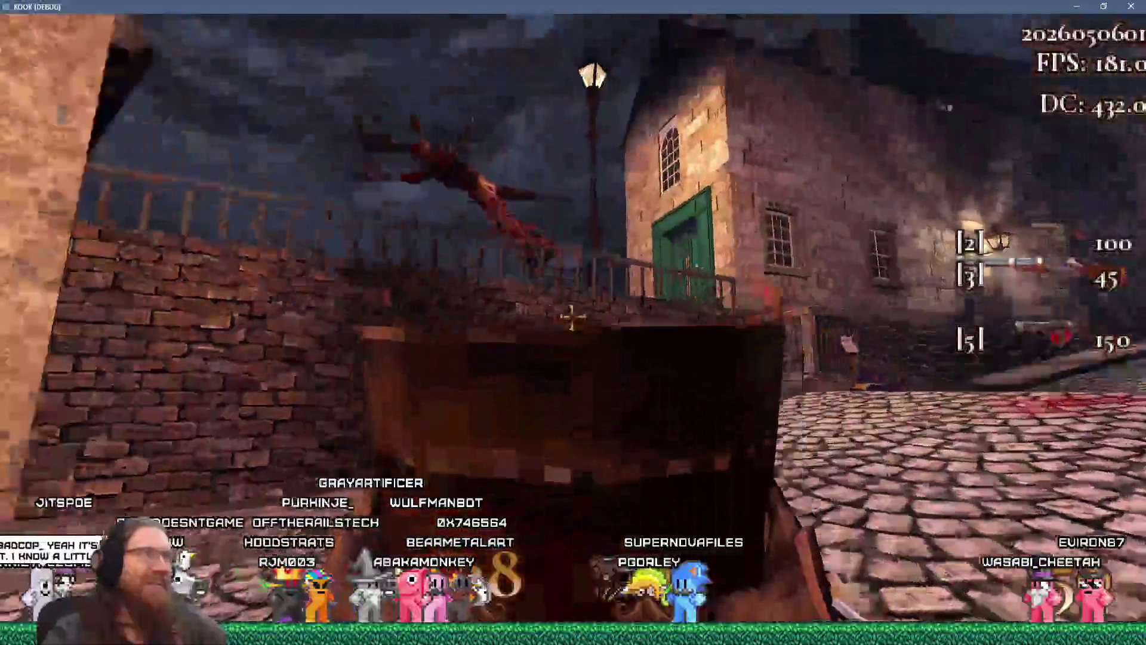
Play KOOK through the door, across the bridge and over the rooftops, shooting enemies until dying
key("s")
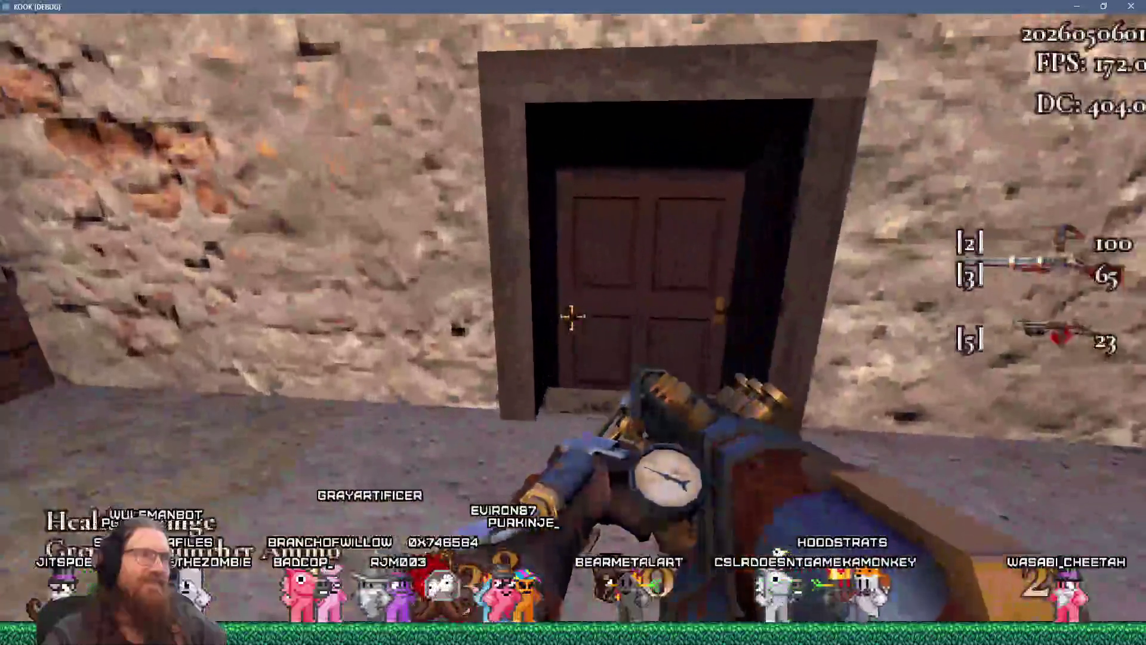
key("w")
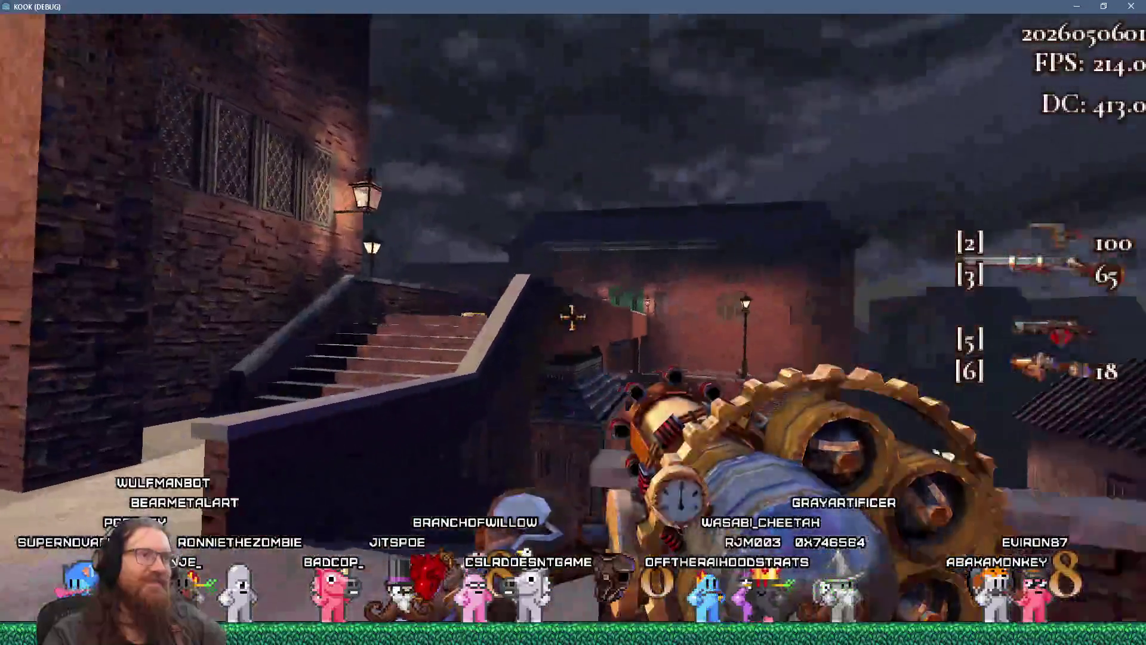
left_click(572, 318)
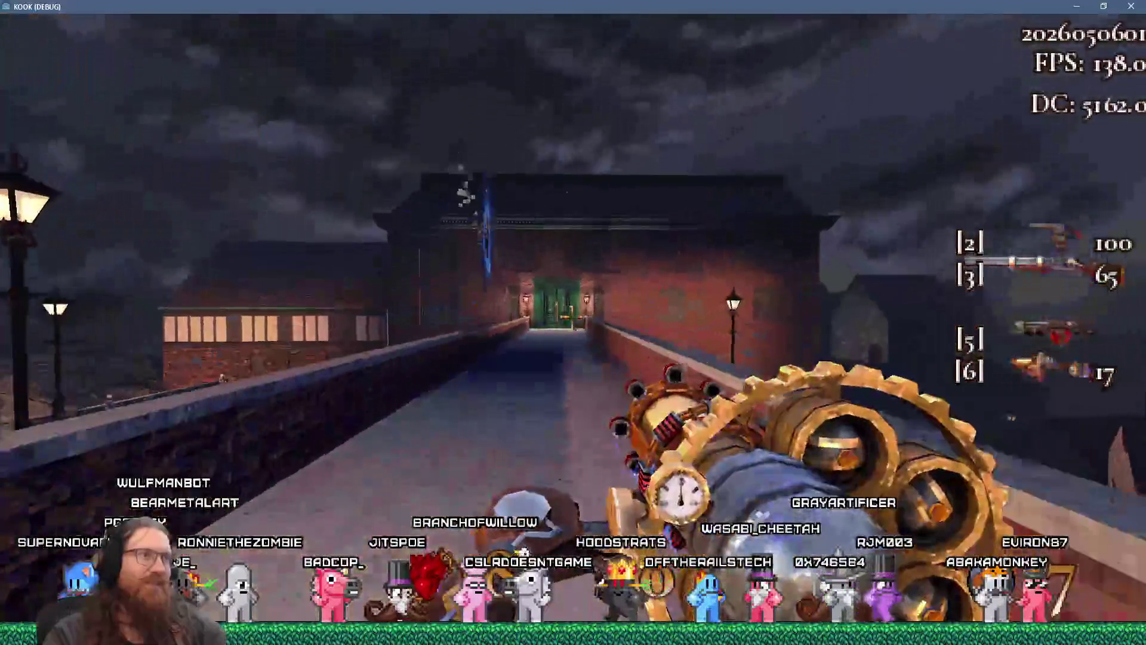
key("d")
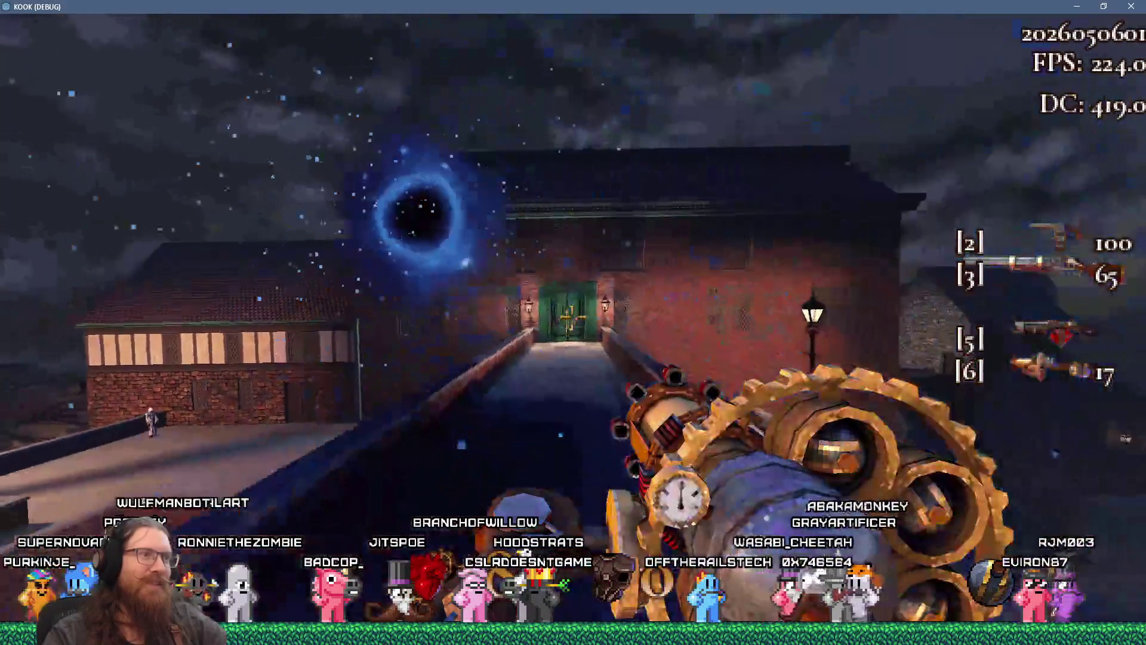
key("w")
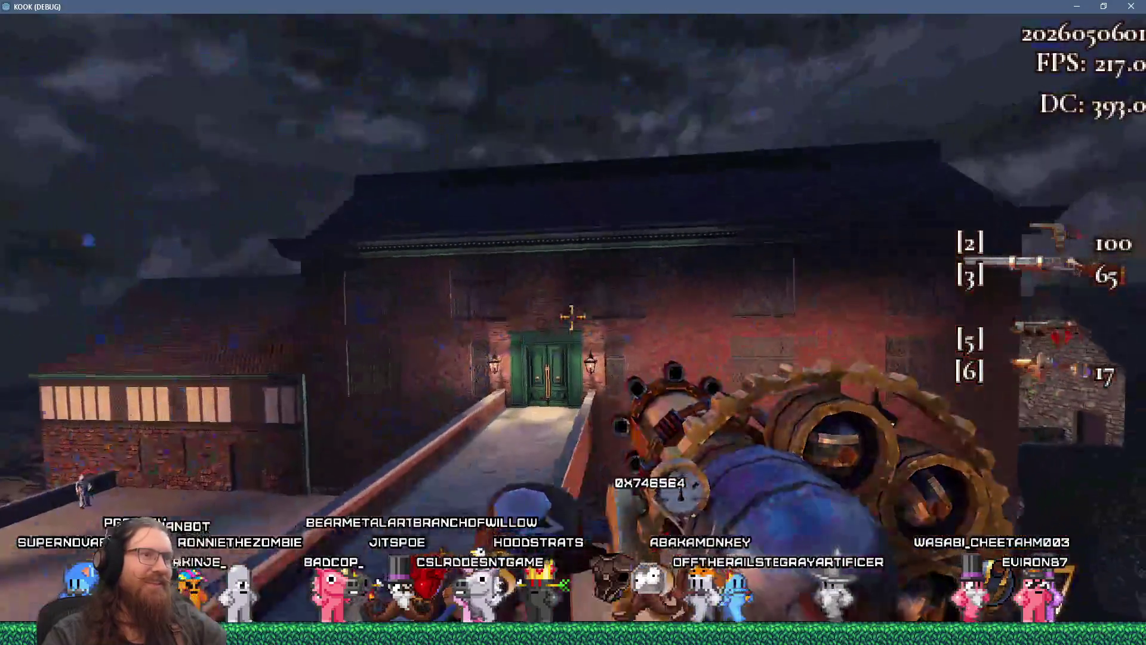
key("space")
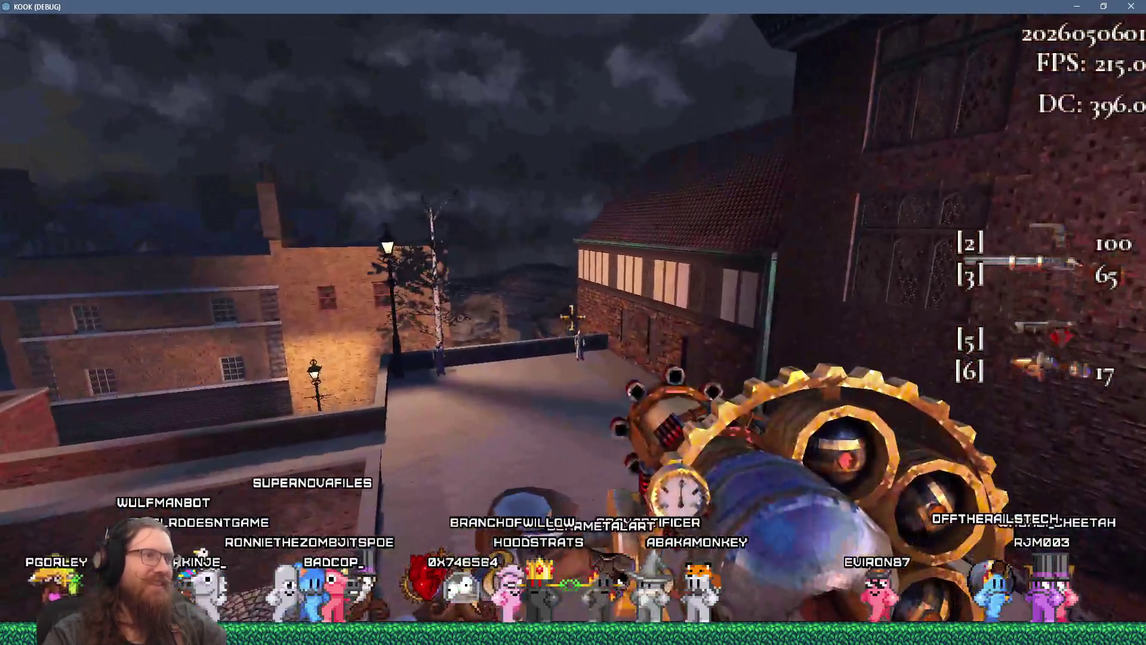
left_click(572, 320)
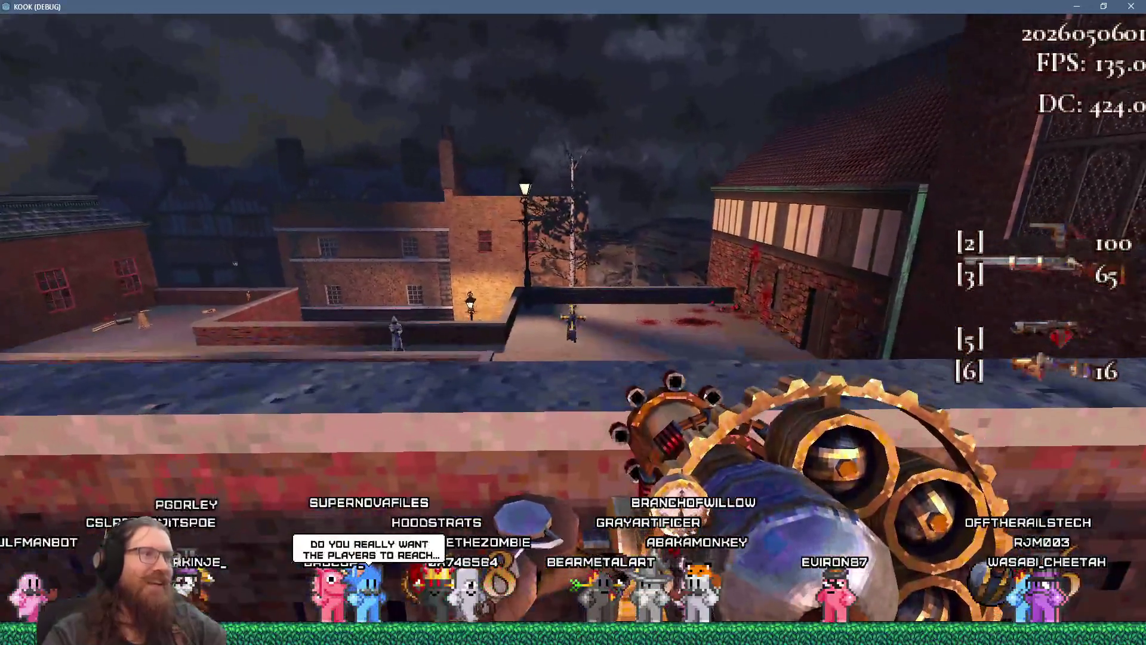
left_click(572, 320)
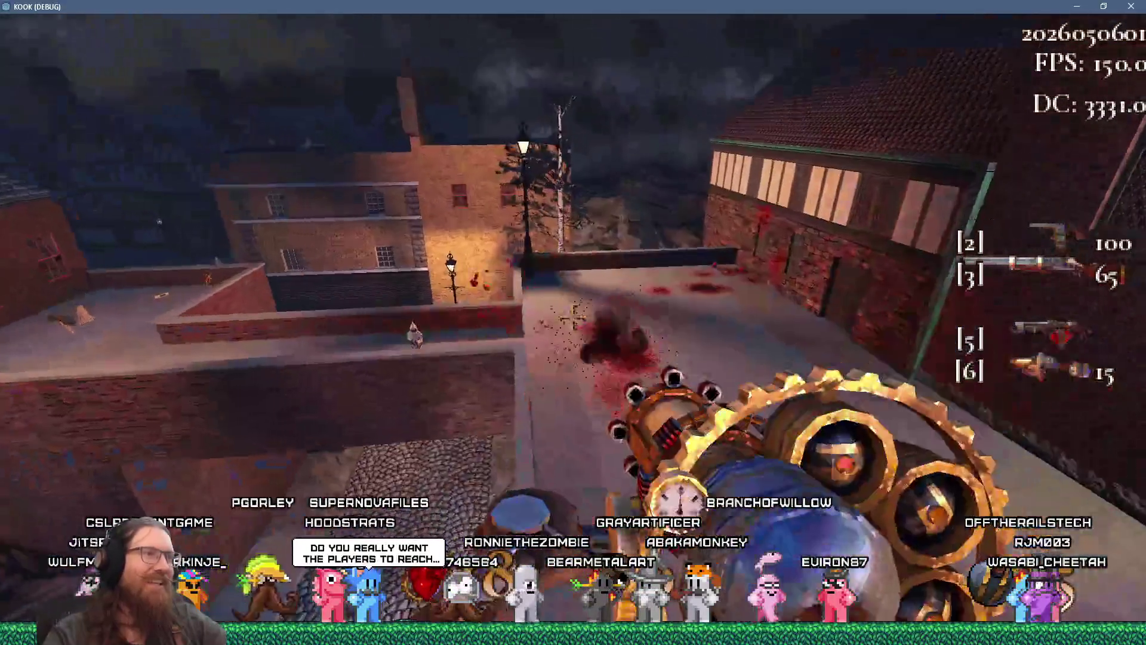
key("w")
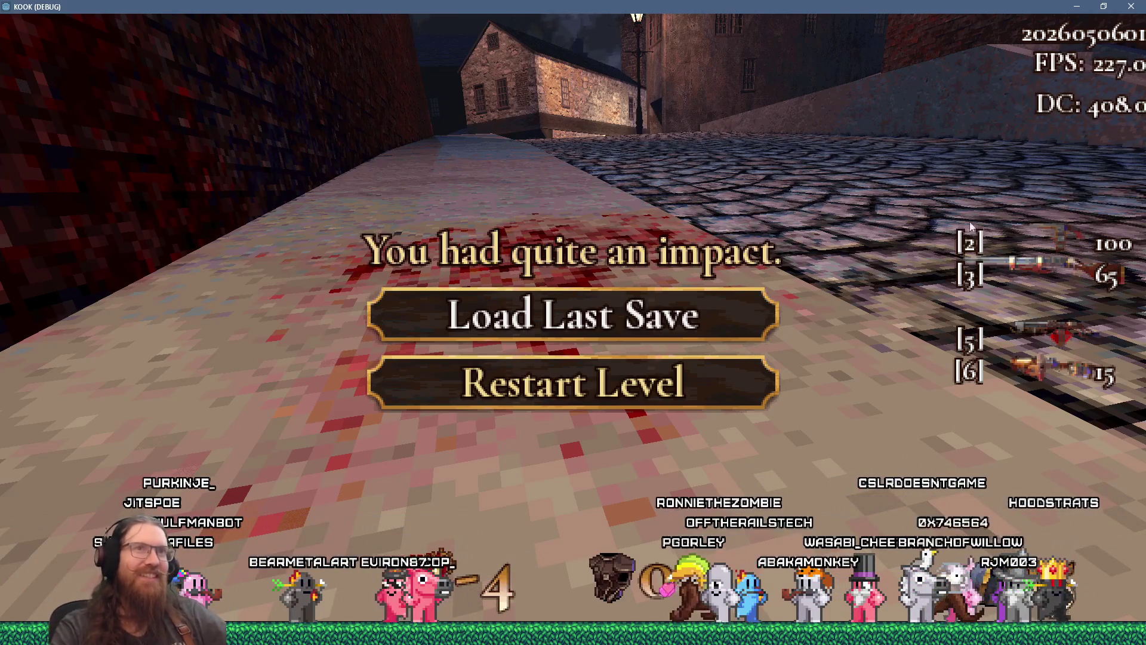
Close the KOOK debug game window and switch to the browser with the GitHub issue
left_click(1131, 6)
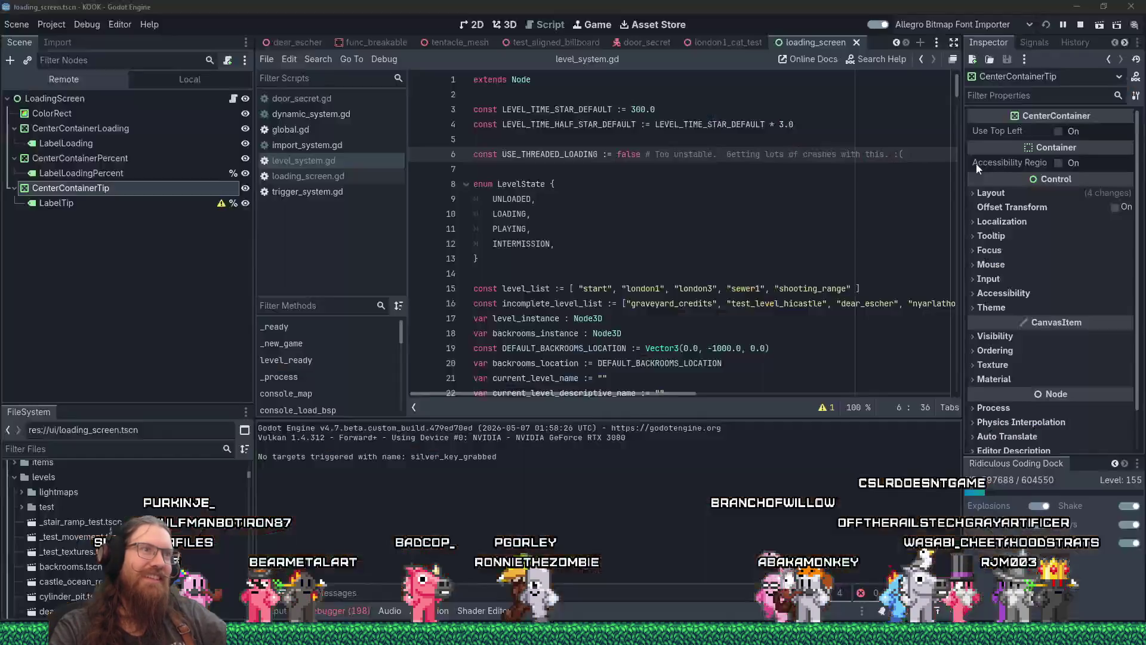
key("alt+Tab")
key("Tab")
key("Tab")
key("Tab")
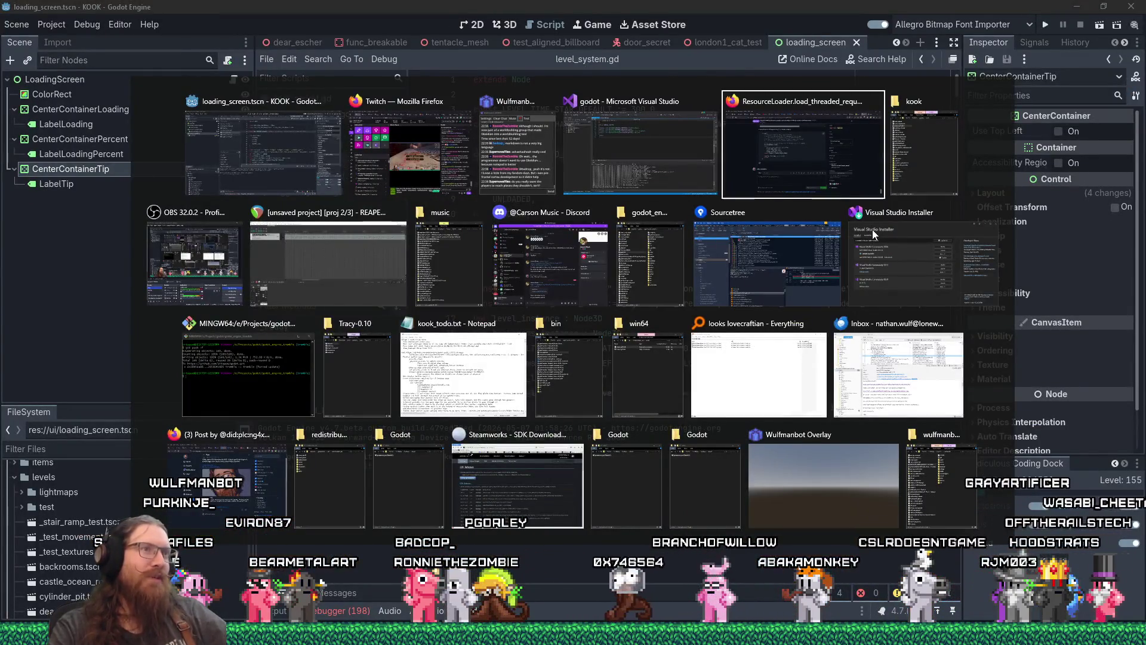
Copy JoltJobSystem::CreateJob from the issue's loop code, then jump back to the top of issue #111202
scroll(460, 356, "up", 5)
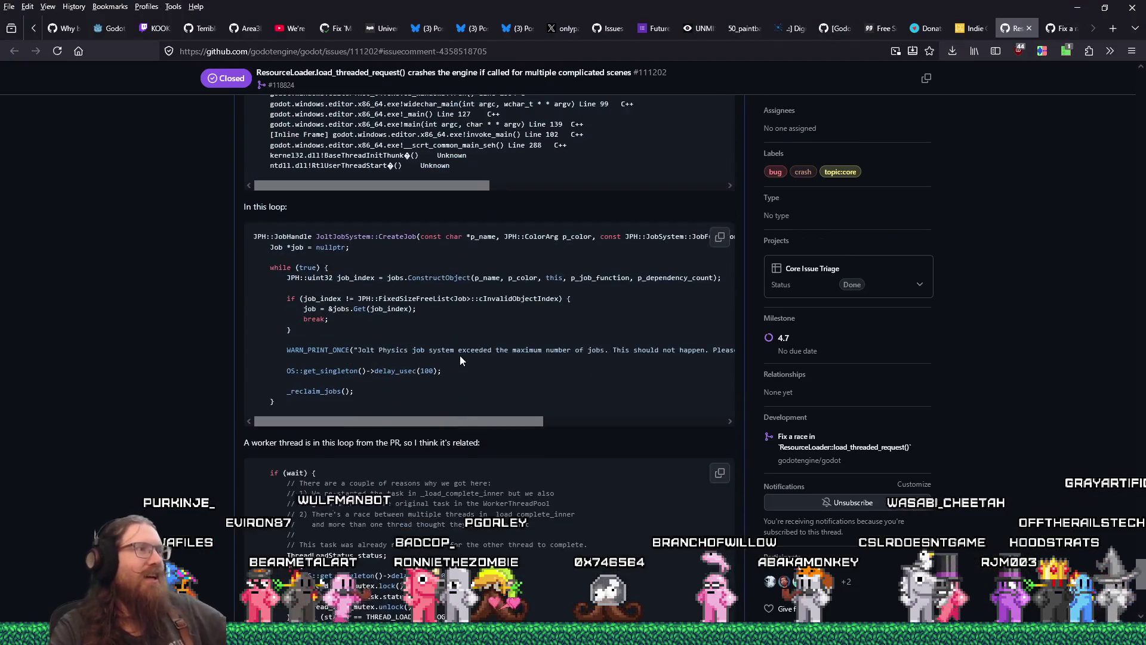
scroll(459, 358, "up", 3)
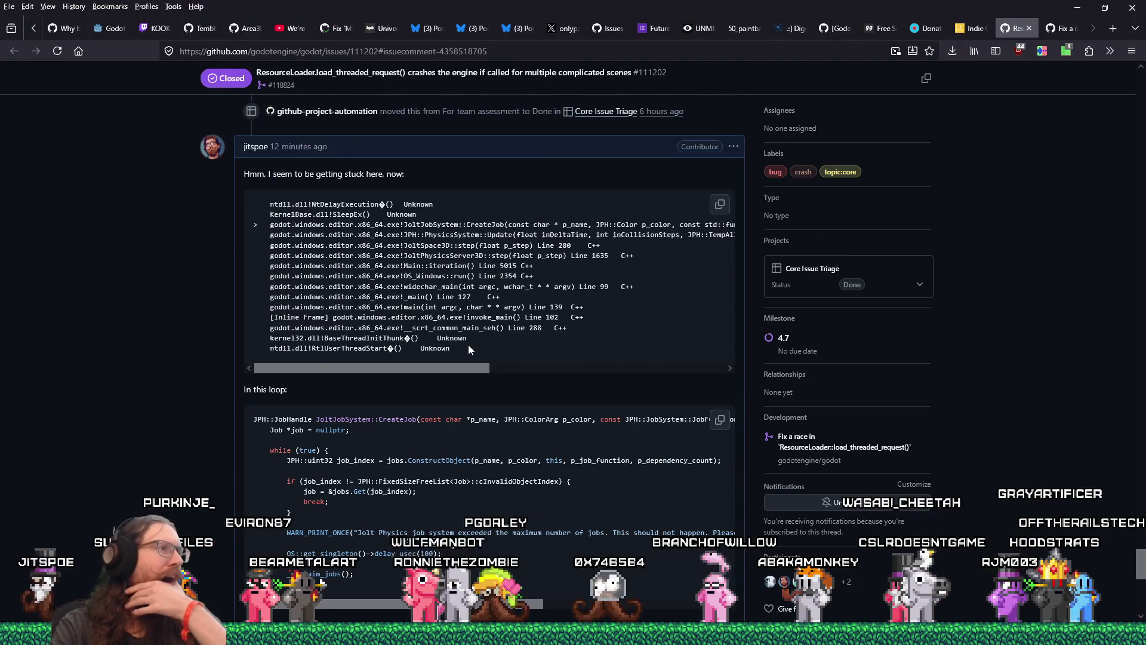
mouse_move(316, 419)
left_mouse_down()
mouse_move(456, 419)
mouse_move(417, 418)
left_mouse_up()
right_click(418, 418)
left_click(439, 192)
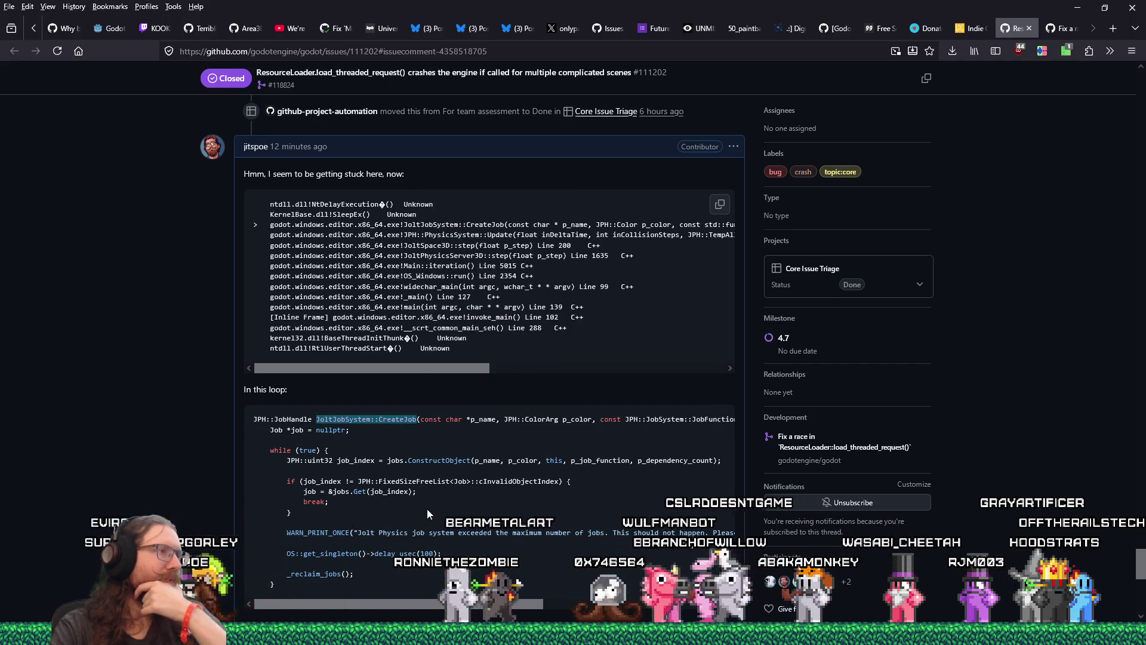
scroll(428, 508, "up", 15)
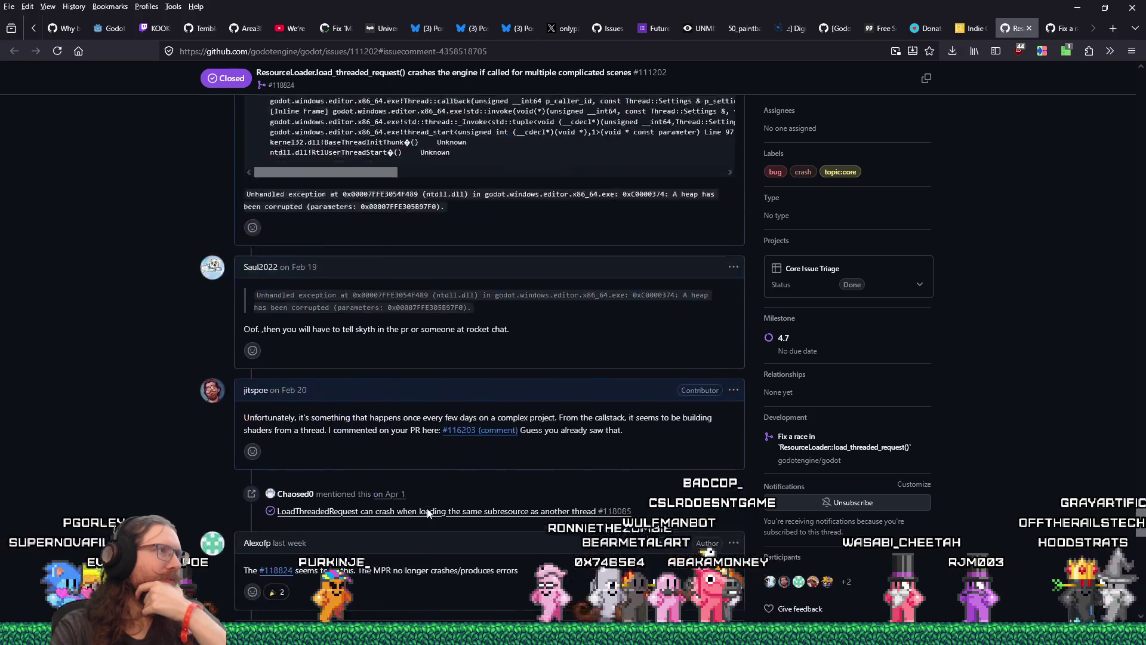
scroll(428, 508, "up", 5)
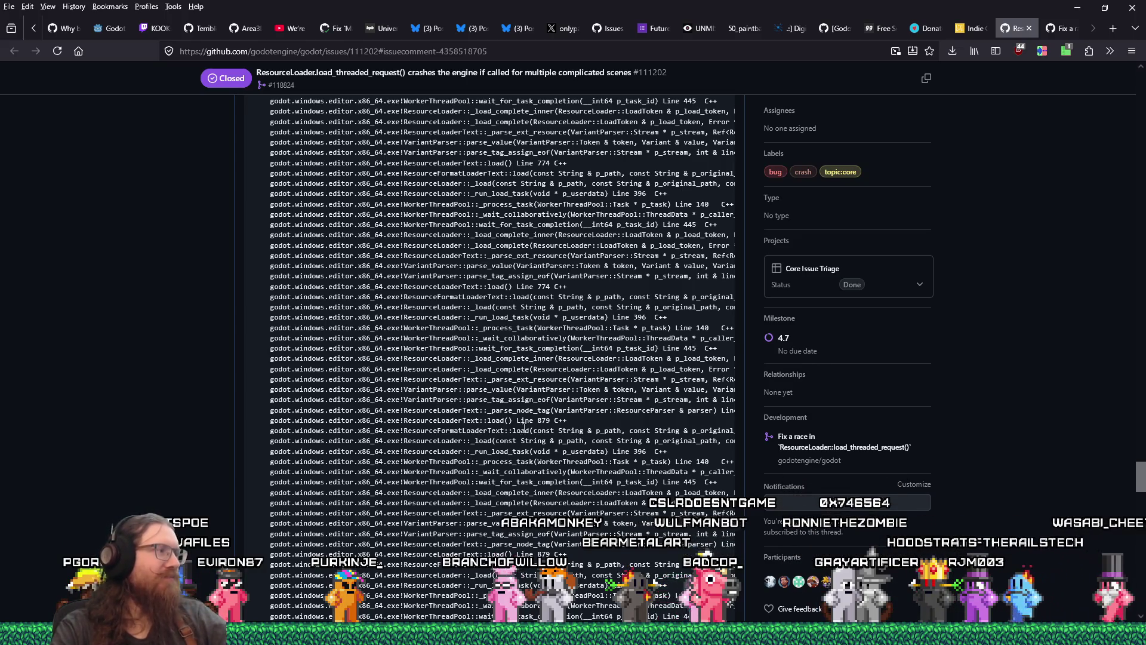
key("Home")
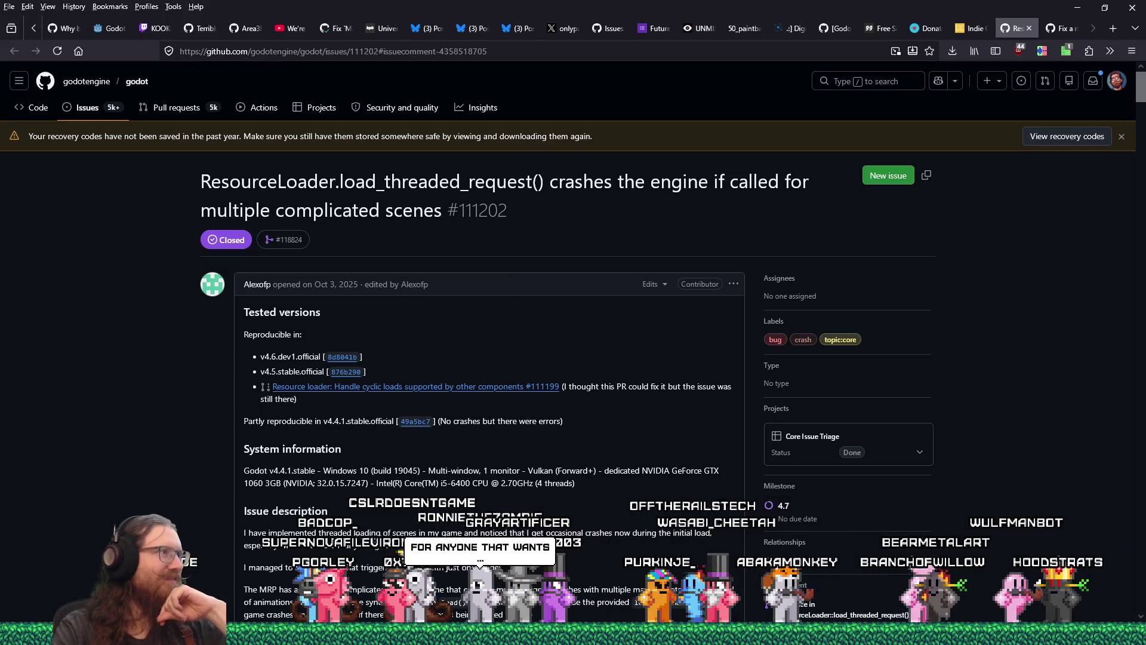
Search godot issues for JoltJobSystem::CreateJob and show the 2 closed results, including #118281 and #111202
left_click(90, 108)
right_click(352, 238)
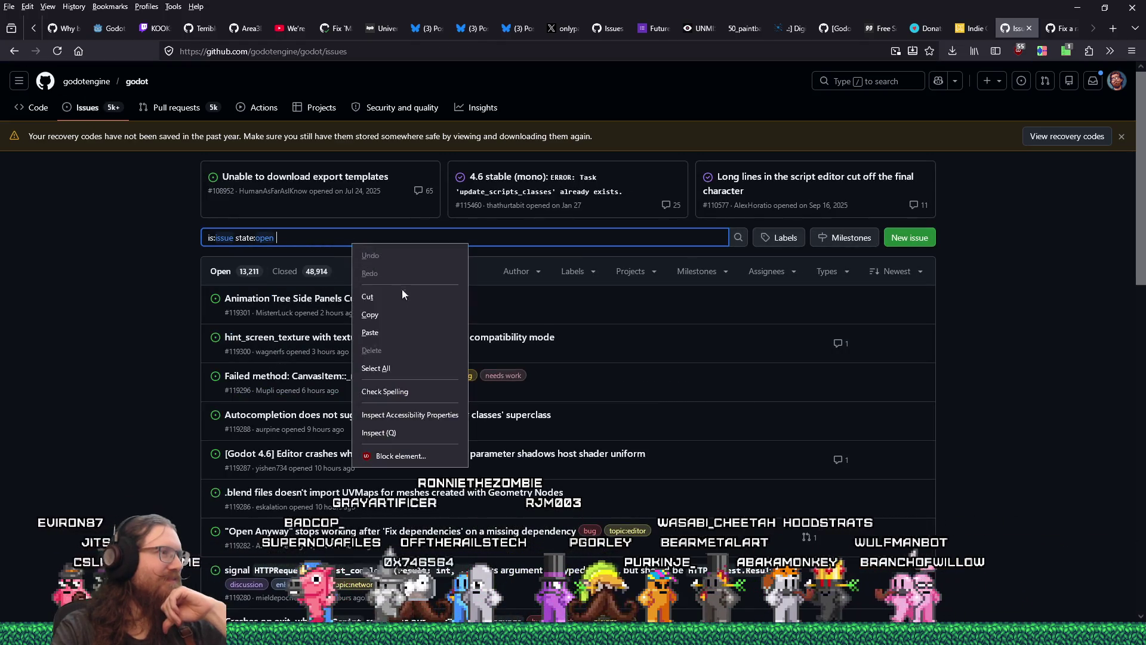
left_click(405, 327)
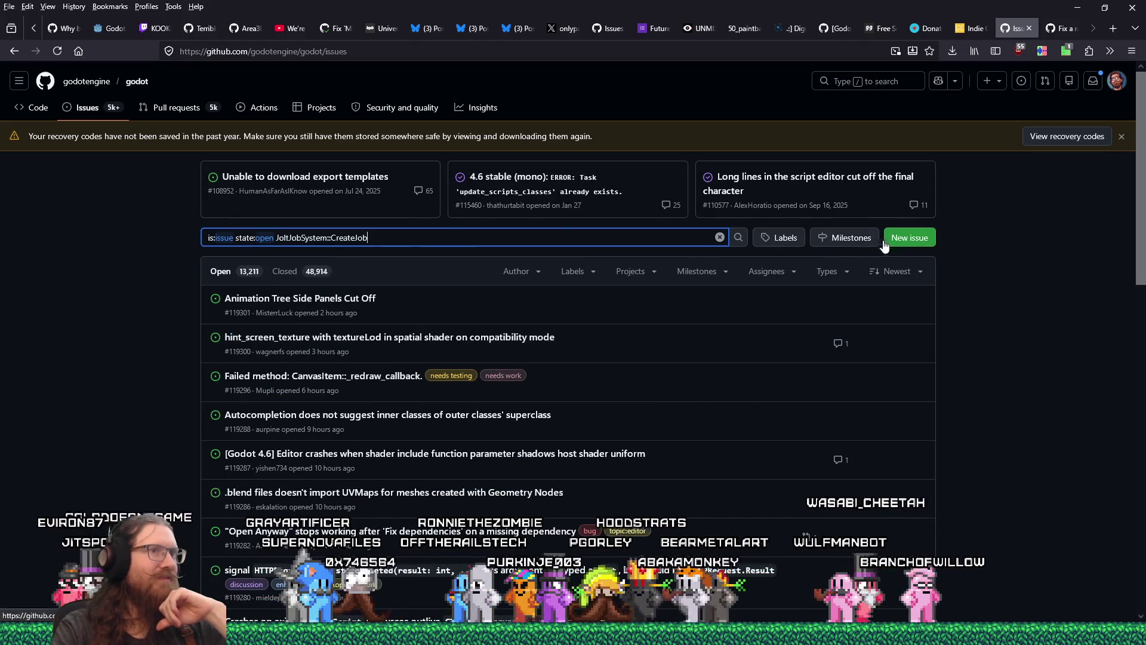
key("Return")
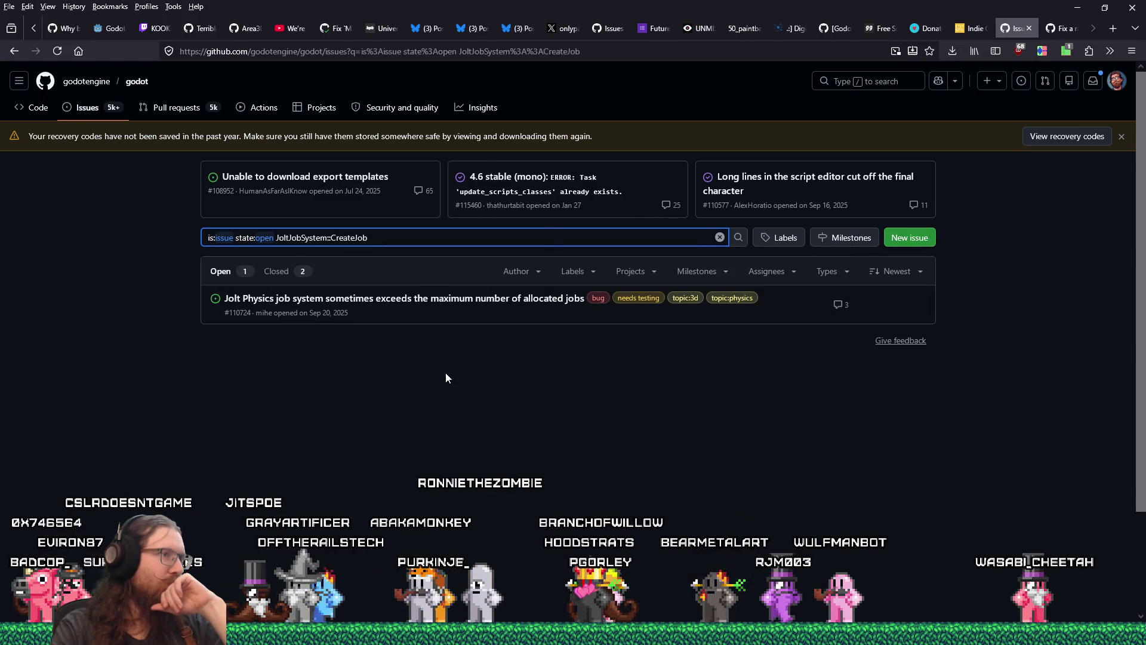
left_click(279, 271)
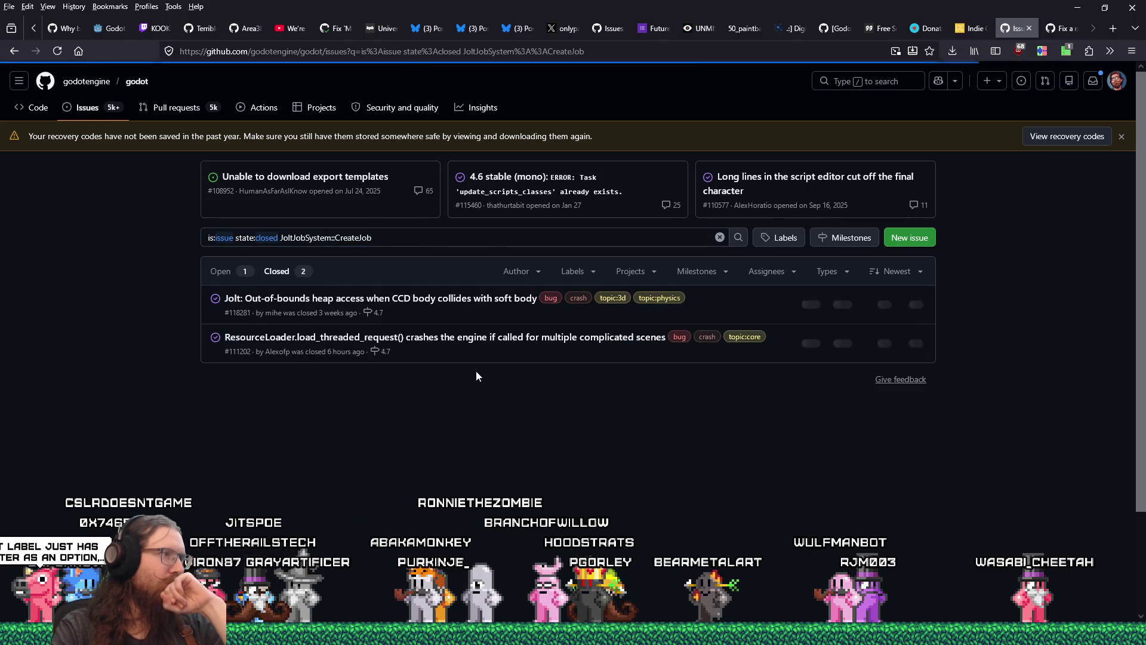